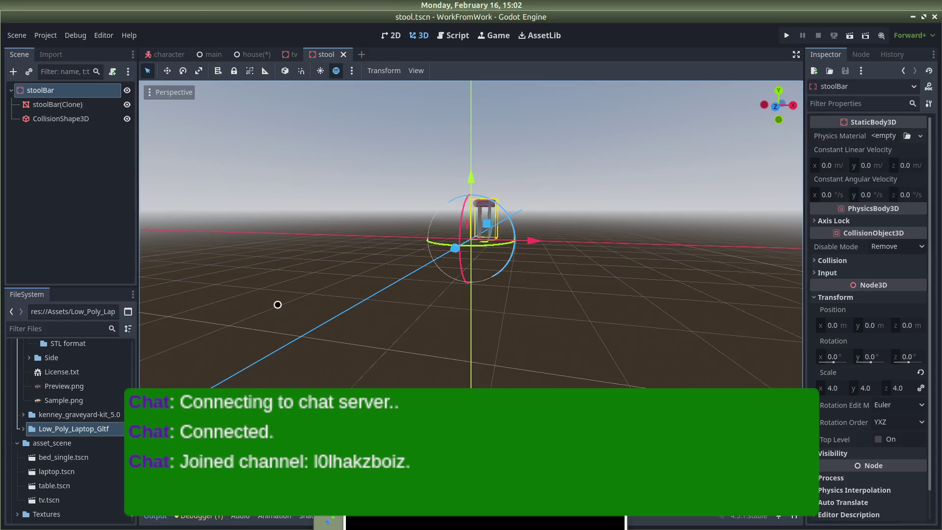
Check the stool's X scale, deselect it, and switch to the house scene tab.
click(833, 388)
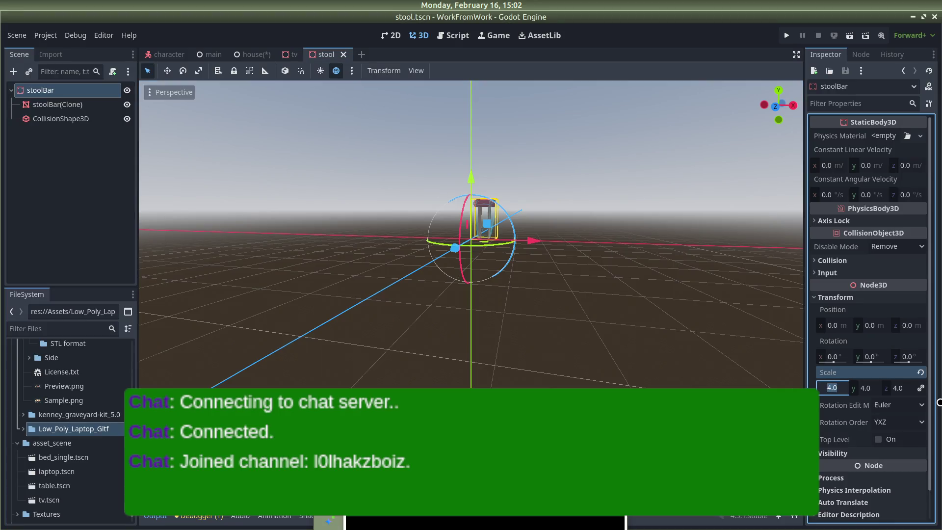
text(3)
click(598, 236)
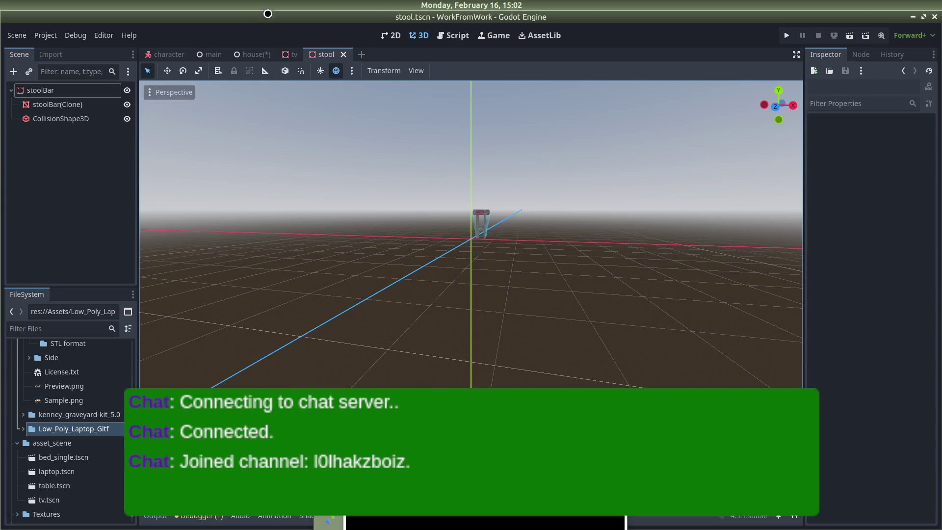
click(250, 53)
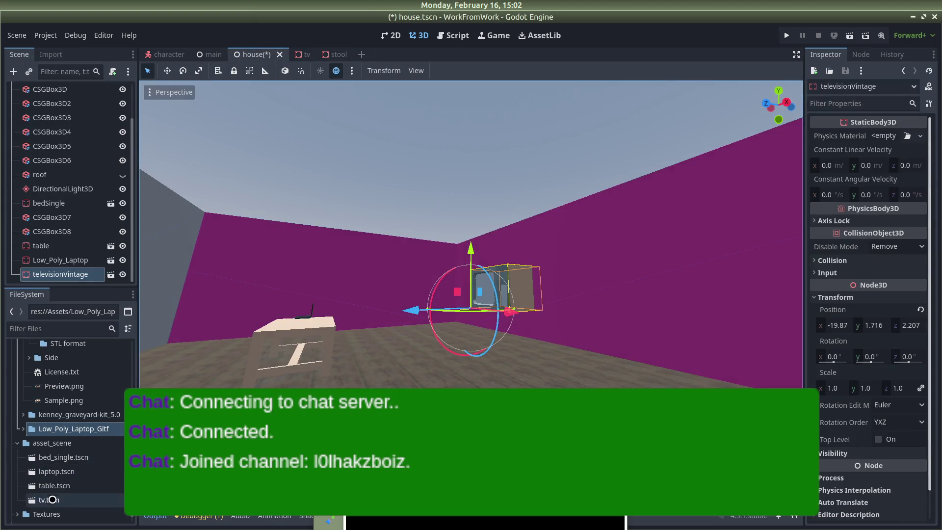
Scroll through the FileSystem dock and focus its filter field.
scroll(58, 478, down, 4)
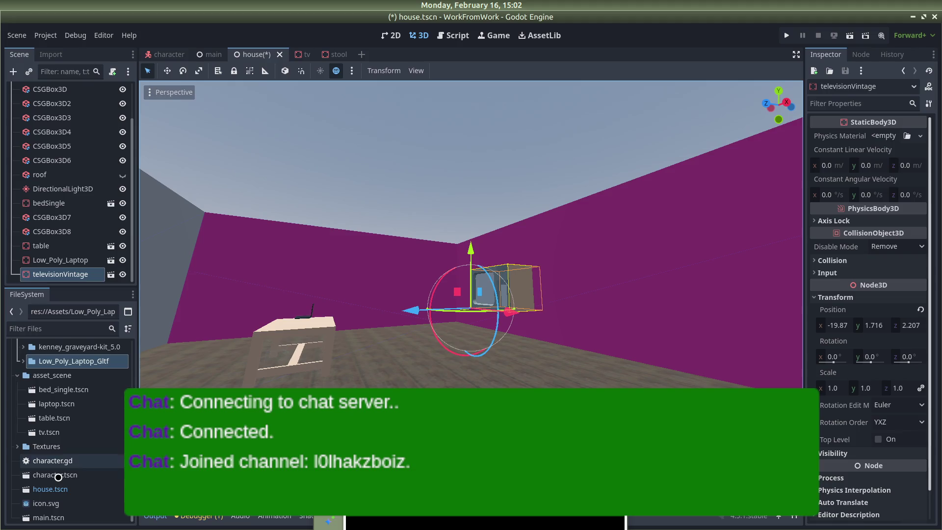
scroll(60, 456, up, 5)
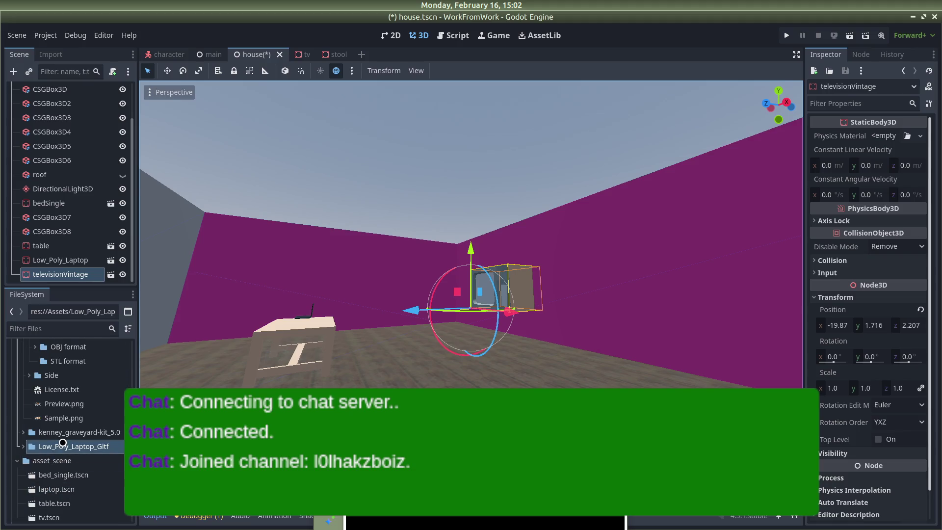
scroll(63, 482, down, 1)
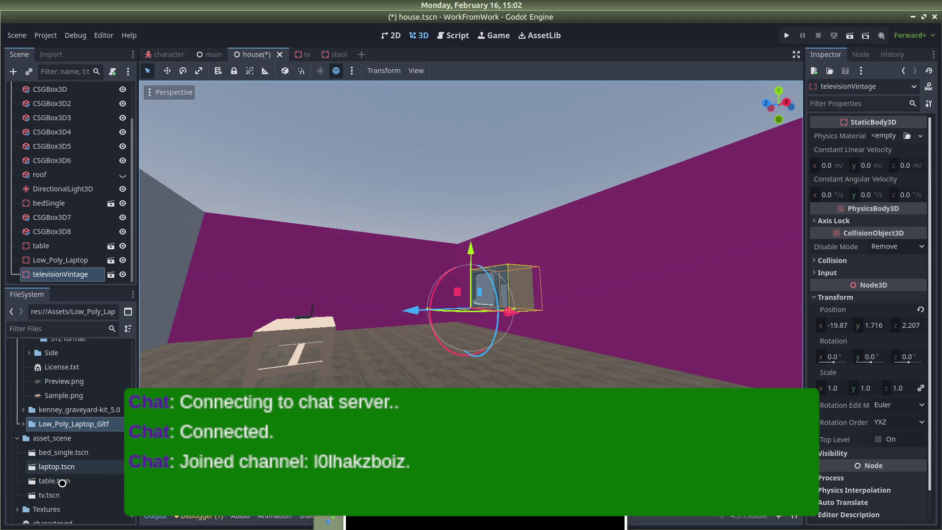
scroll(62, 470, down, 3)
scroll(56, 447, up, 10)
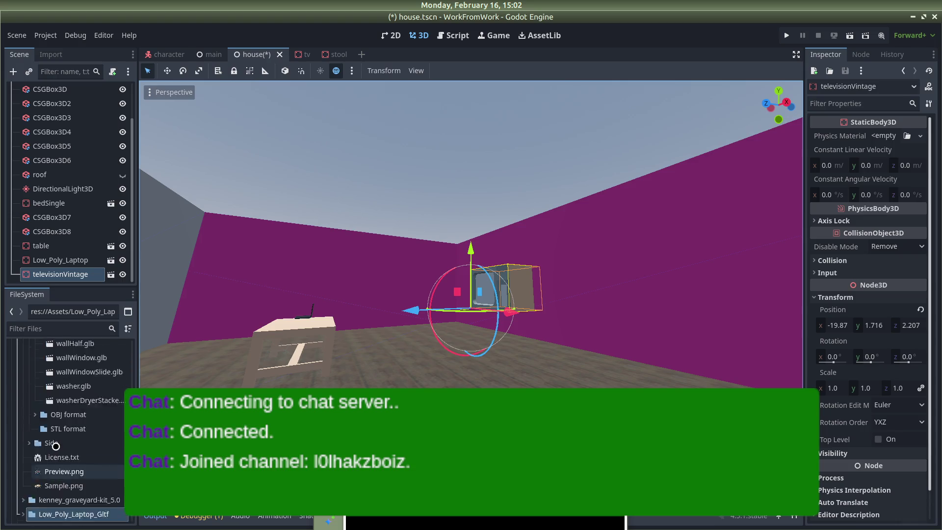
scroll(56, 447, up, 20)
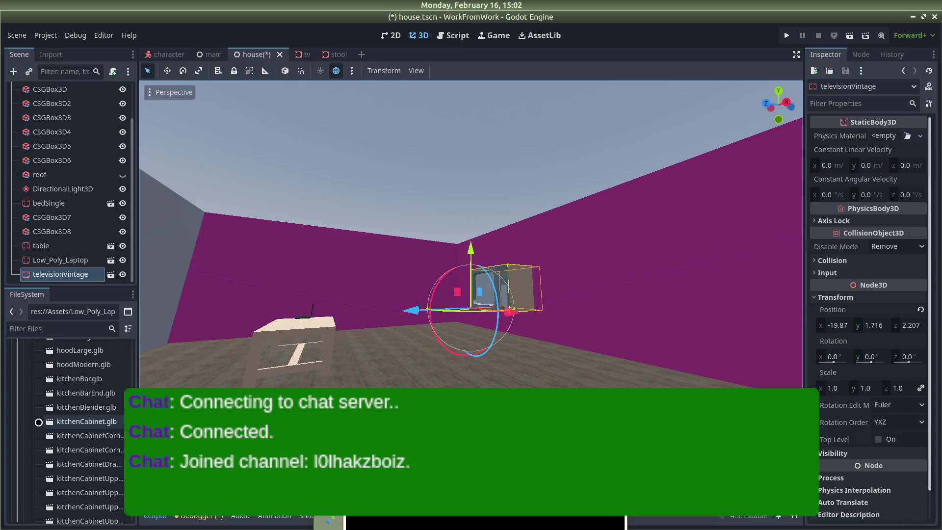
click(55, 328)
Filter the FileSystem by 'stool' and drag stool.tscn into the Assets folder.
text(stool)
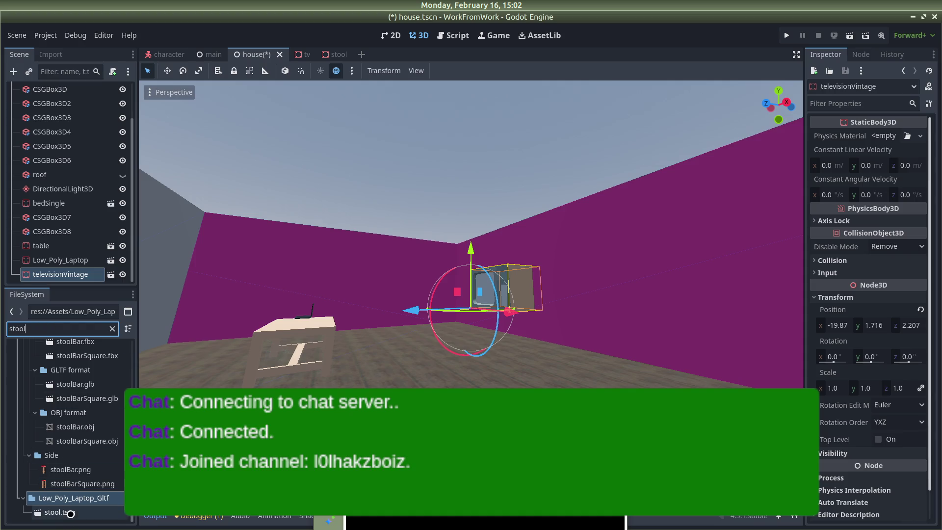
mouse_move(70, 513)
mouse_down()
mouse_move(72, 464)
mouse_move(32, 400)
mouse_up()
mouse_move(55, 432)
mouse_down()
mouse_move(58, 417)
mouse_move(60, 435)
mouse_up()
scroll(61, 435, down, 3)
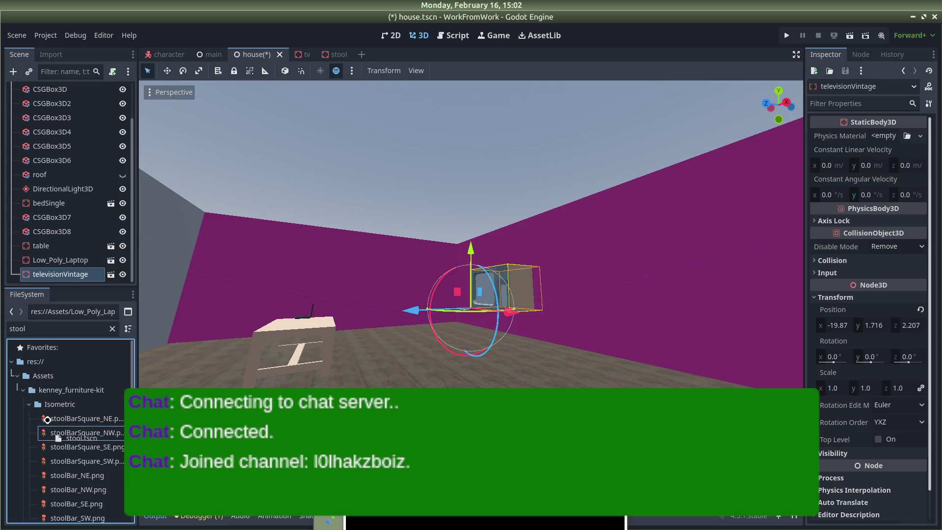
mouse_move(23, 376)
mouse_down()
mouse_move(66, 433)
mouse_move(61, 418)
mouse_move(72, 502)
mouse_up()
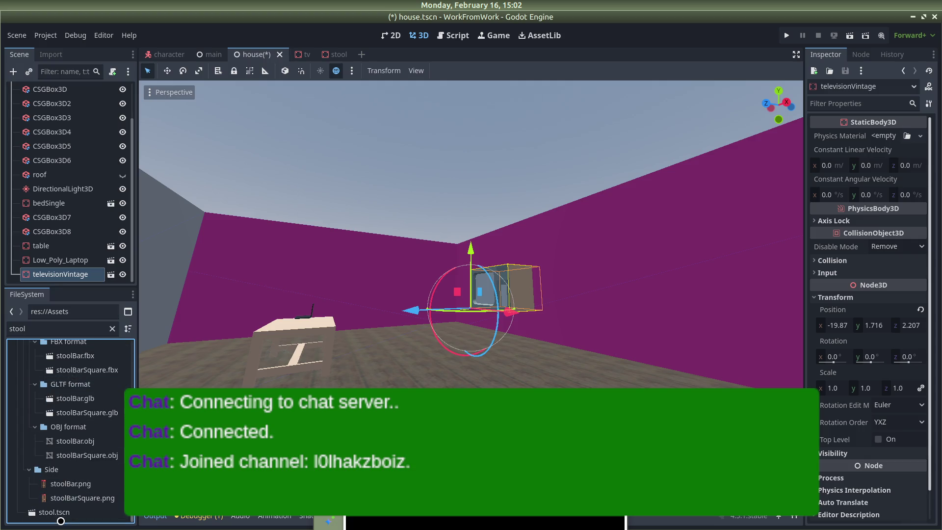
Clear the filter and move stool.tscn into the asset_scene folder.
click(113, 329)
scroll(105, 417, down, 10)
drag(131, 384, 123, 518)
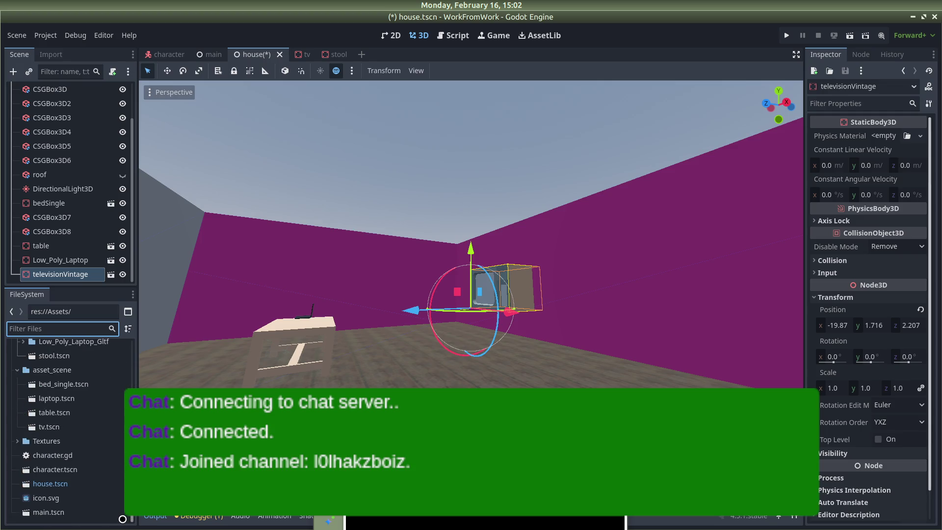
mouse_move(54, 356)
mouse_down()
mouse_move(56, 398)
mouse_move(222, 372)
mouse_move(210, 385)
mouse_up()
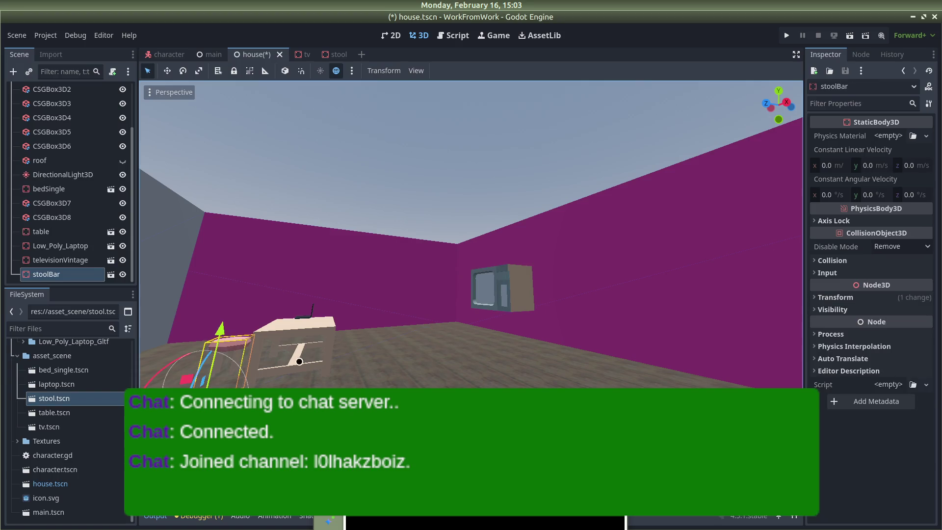
Frame and orbit the viewport to a close view of the stool.
key(f)
scroll(588, 195, down, 5)
mouse_move(587, 196)
mouse_down()
mouse_move(426, 151)
mouse_move(693, 126)
mouse_move(687, 164)
mouse_up()
scroll(619, 250, up, 5)
mouse_move(619, 250)
mouse_down()
mouse_move(628, 241)
mouse_move(564, 213)
mouse_move(340, 228)
mouse_move(539, 236)
mouse_move(645, 227)
mouse_move(589, 236)
mouse_move(442, 299)
mouse_move(468, 308)
mouse_move(294, 298)
mouse_move(305, 294)
mouse_move(236, 315)
mouse_move(373, 294)
mouse_move(686, 275)
mouse_move(436, 230)
mouse_move(388, 284)
mouse_up()
scroll(549, 240, up, 3)
scroll(241, 314, down, 3)
scroll(393, 279, up, 3)
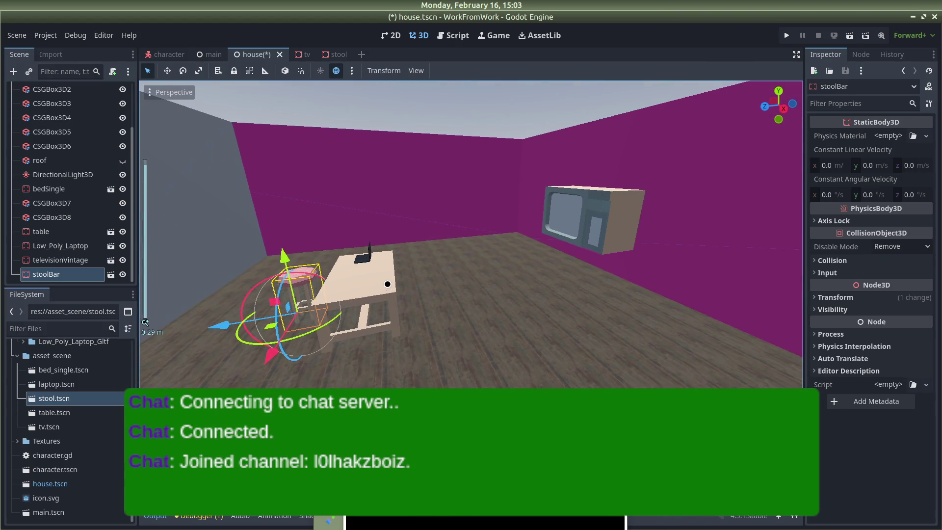
Lower the stool onto the floor beside the table, nudge it along X, and save house.tscn.
drag(289, 261, 282, 277)
drag(227, 341, 216, 345)
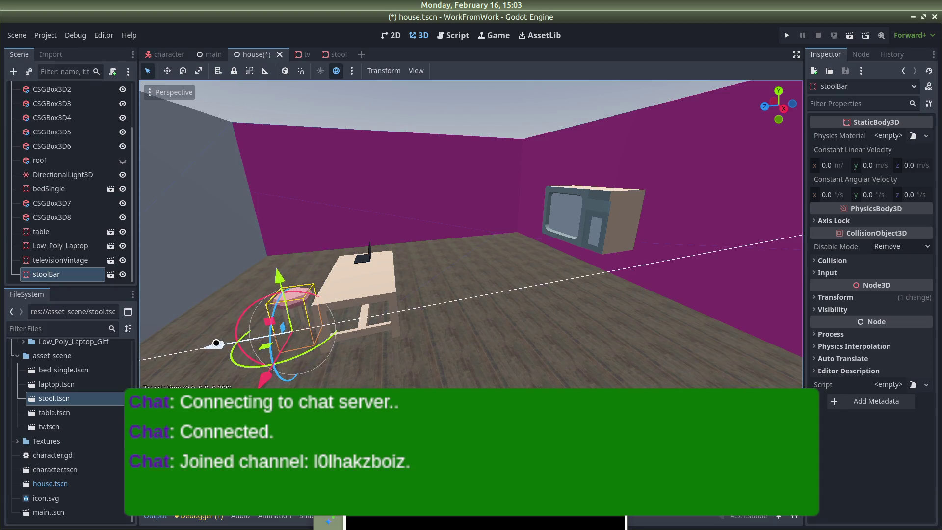
click(499, 288)
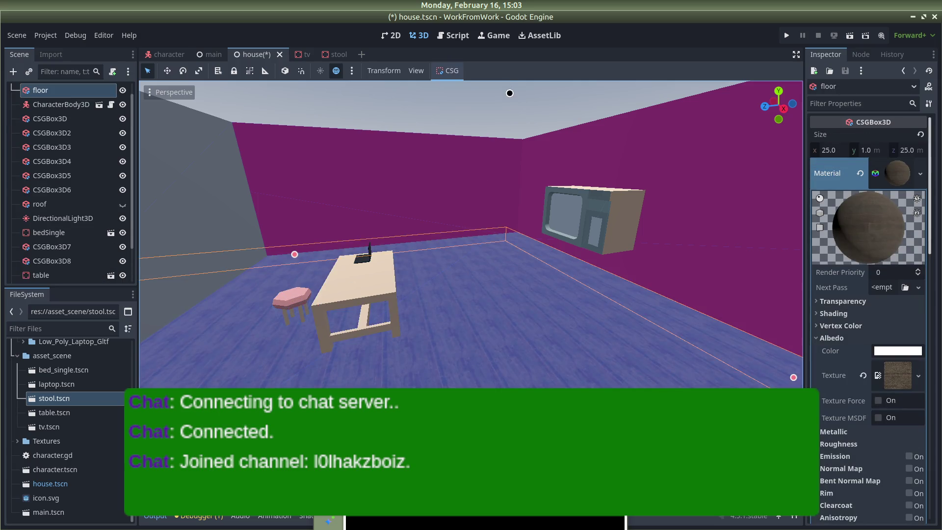
click(509, 97)
key(ctrl+s)
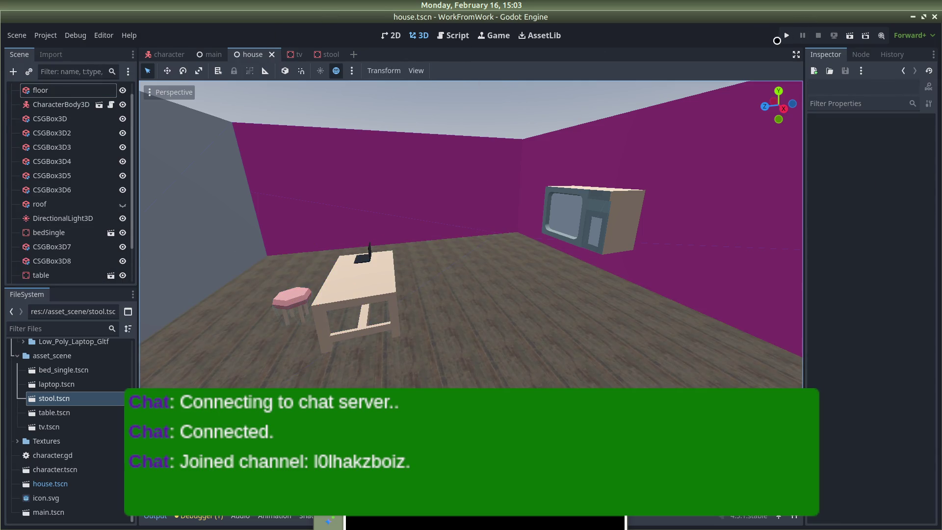
Playtest the room, then nudge the stool along the Z axis.
click(786, 35)
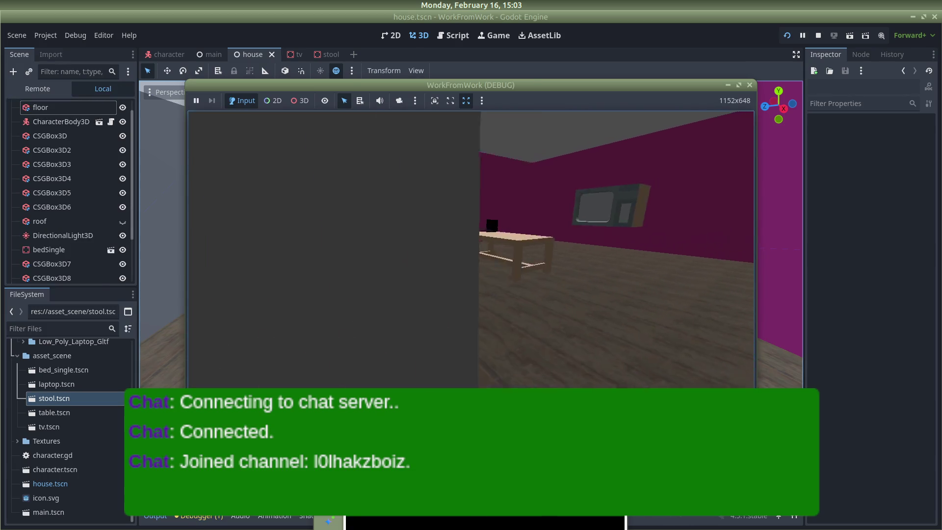
key(w)
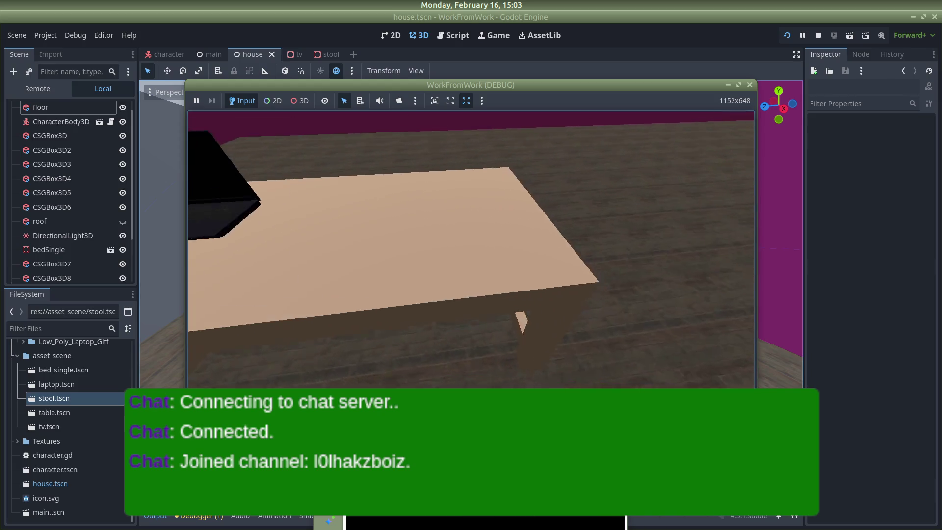
key(Escape)
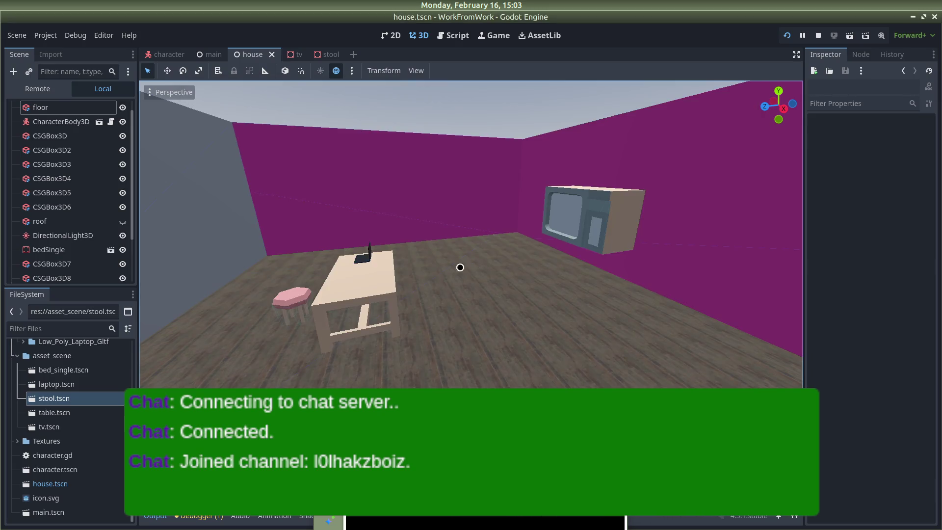
click(306, 298)
drag(210, 345, 199, 353)
Relaunch the game to check the stool's new placement.
key(F5)
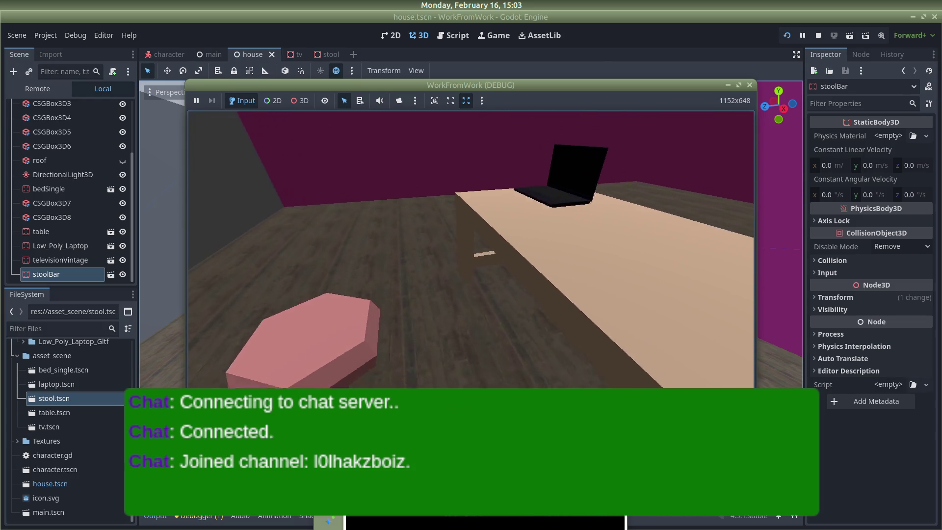
key(F8)
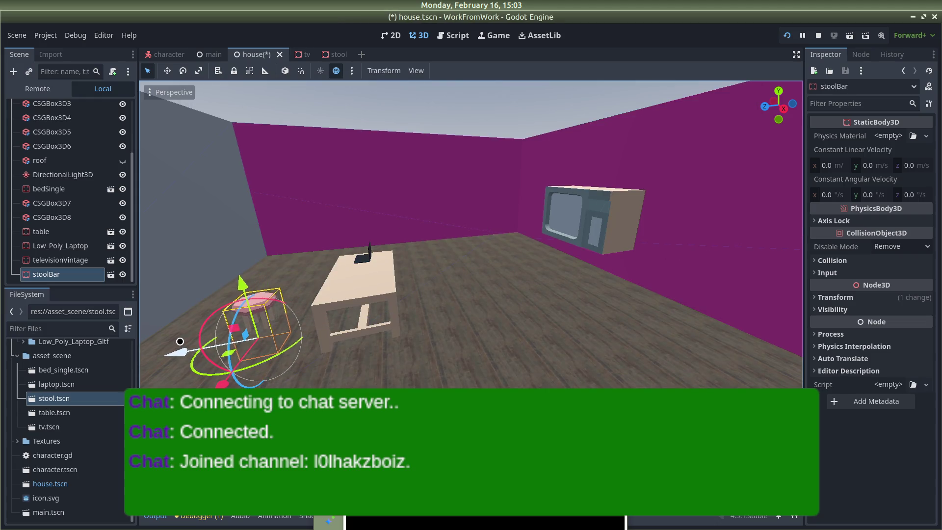
key(F5)
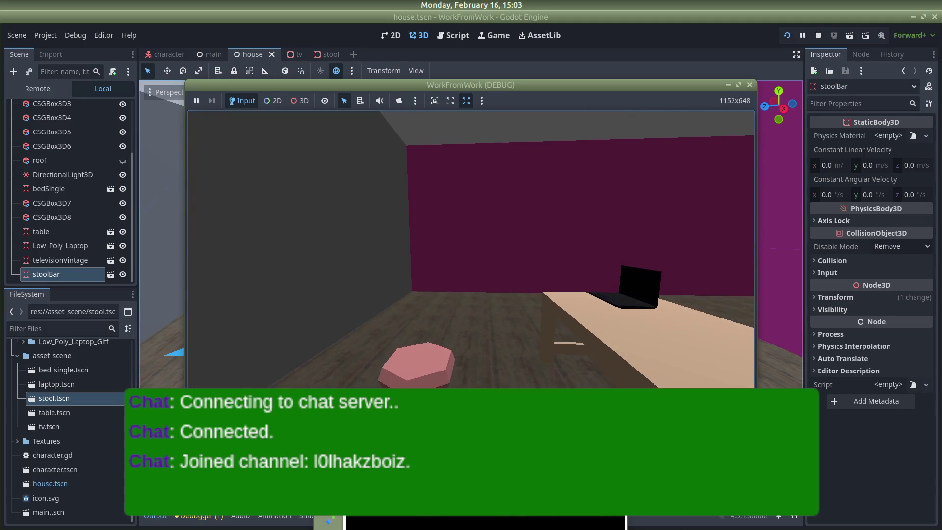
key(alt+Tab)
Raise the stool slightly and walk around it in the running game.
drag(249, 287, 242, 276)
key(alt+Tab)
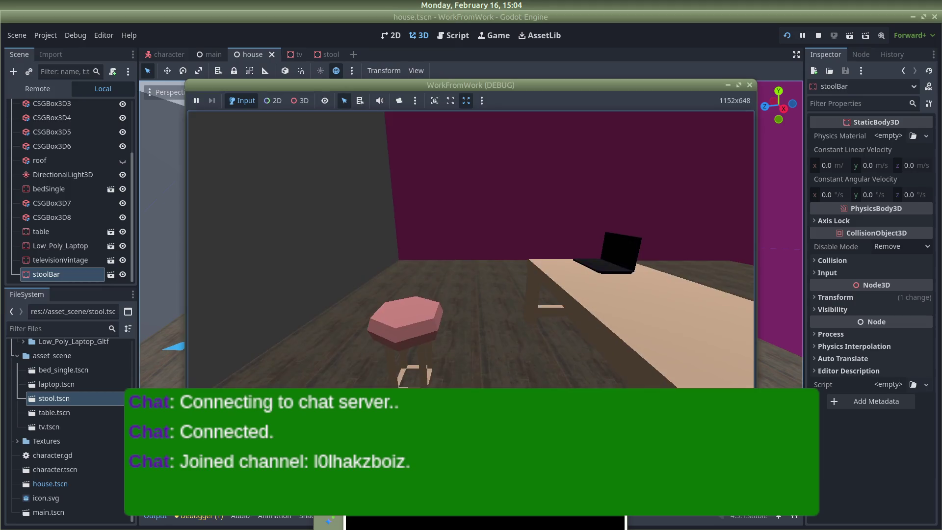
key(s)
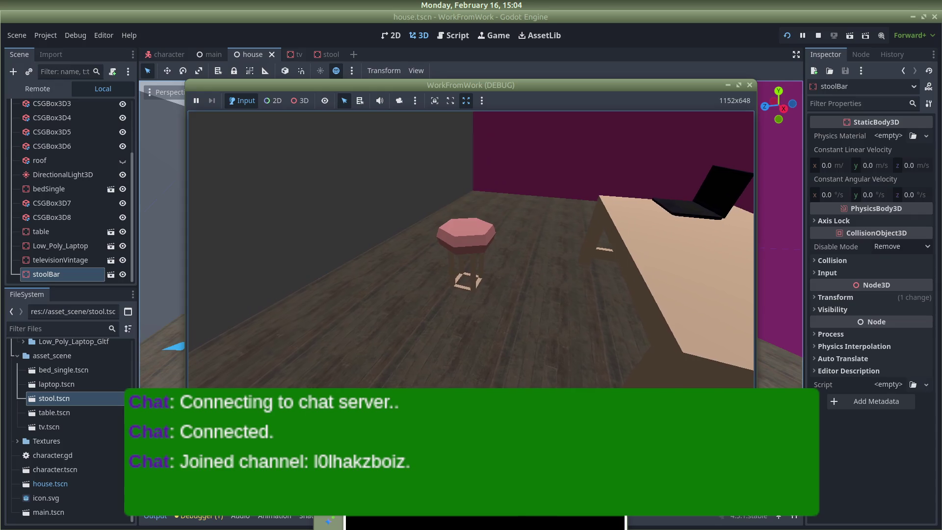
key(w)
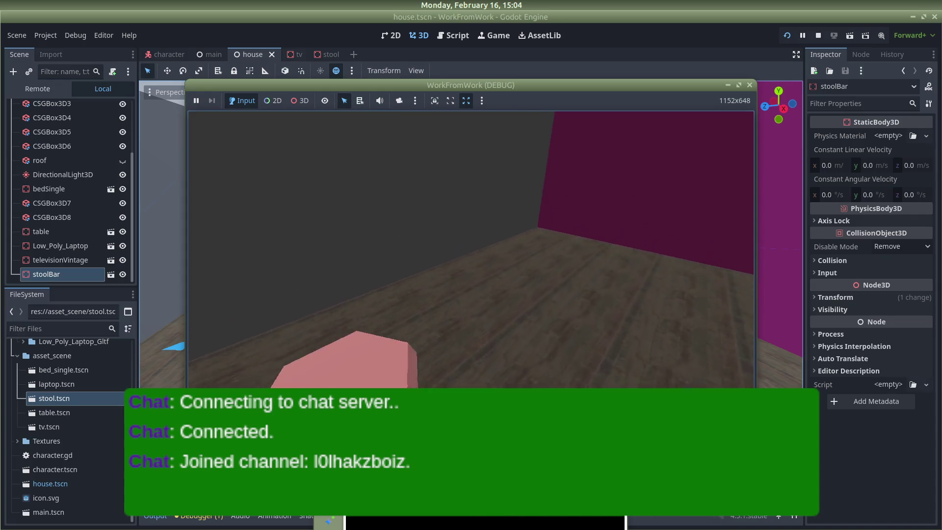
key(alt+Tab)
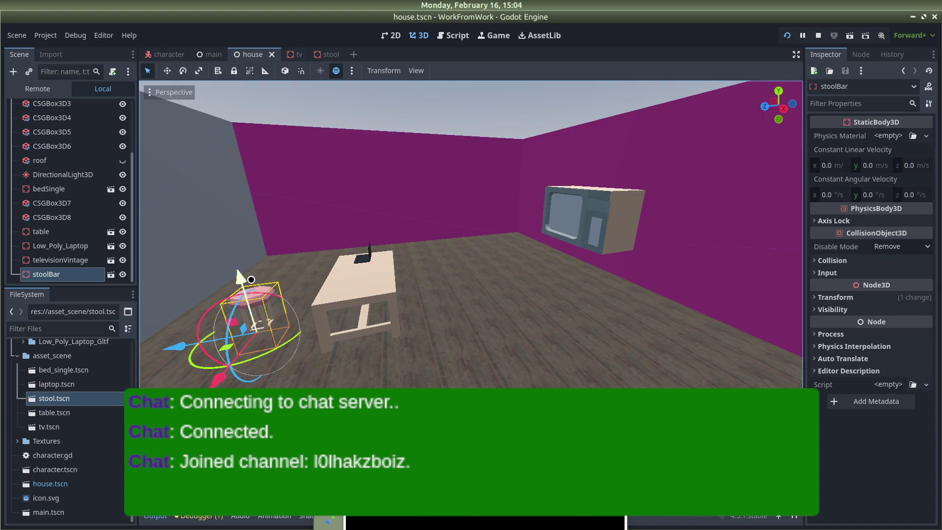
drag(241, 274, 237, 266)
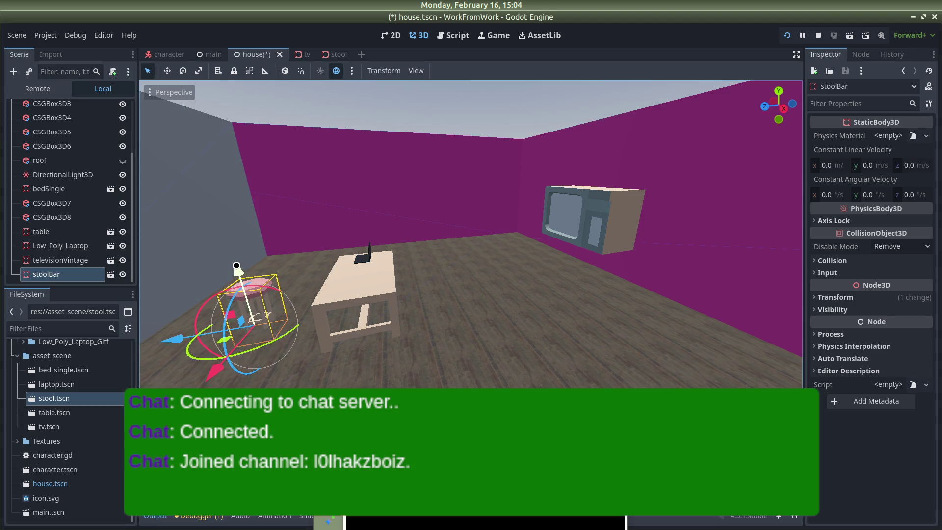
Raise the table slightly, then save and run the game to verify.
click(348, 292)
drag(332, 229, 331, 231)
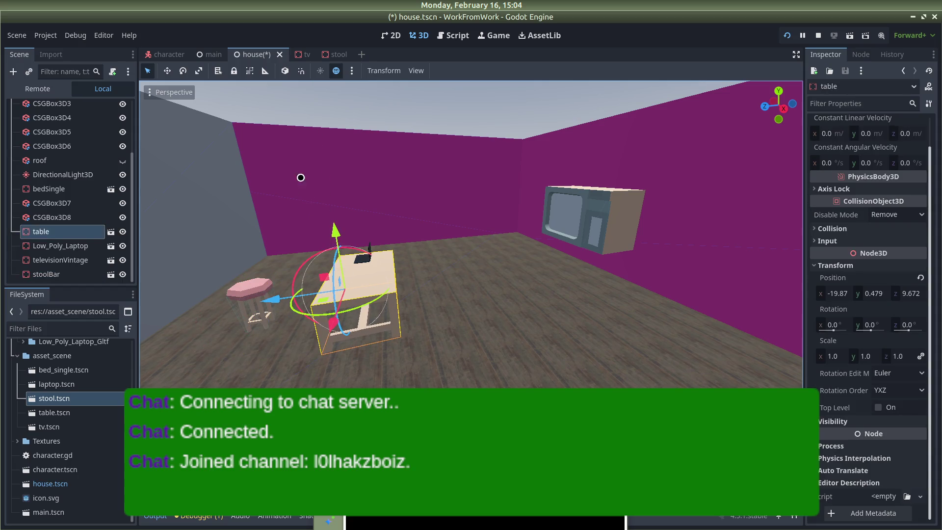
key(F5)
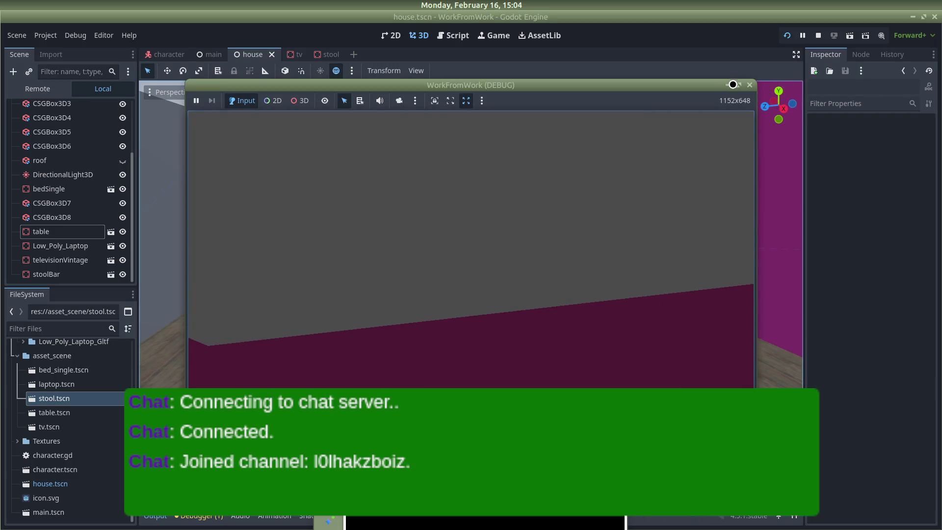
click(744, 84)
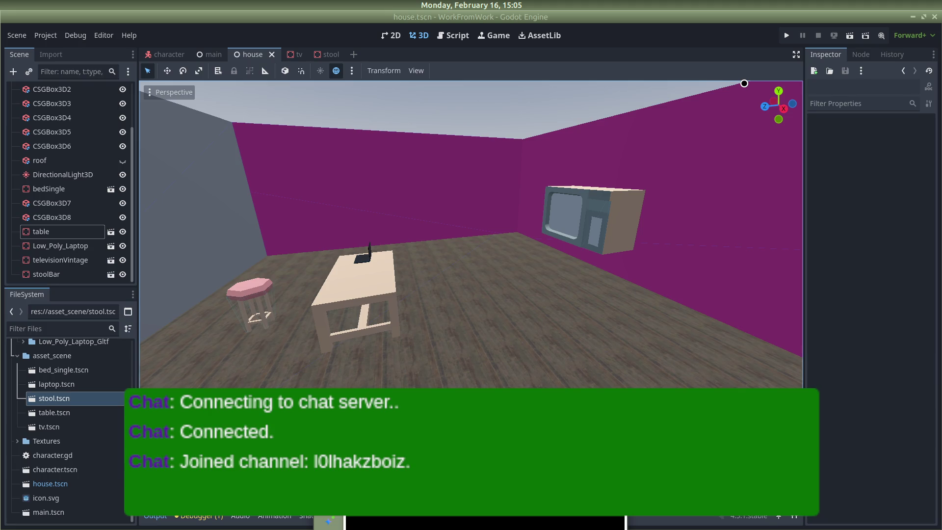
Bring up the Discord chat window over the house scene editor.
mouse_move(1, 48)
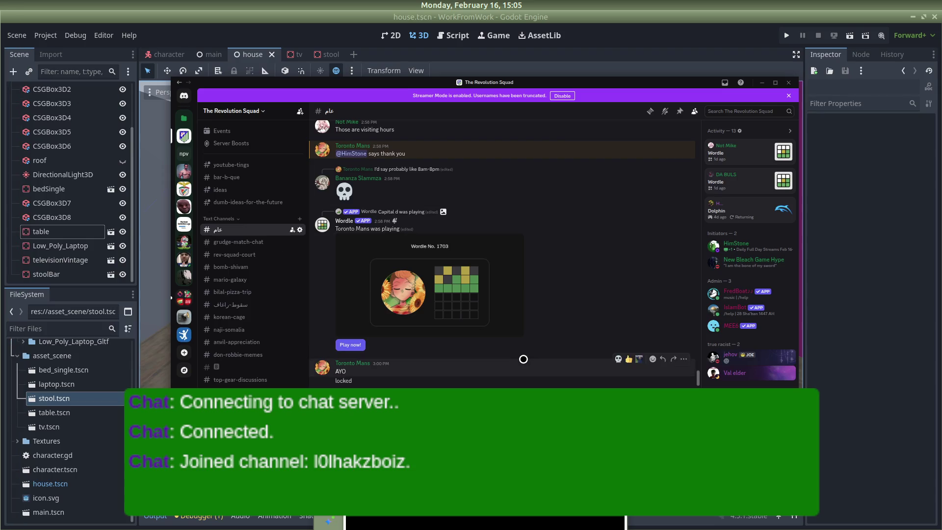
scroll(441, 249, up, 5)
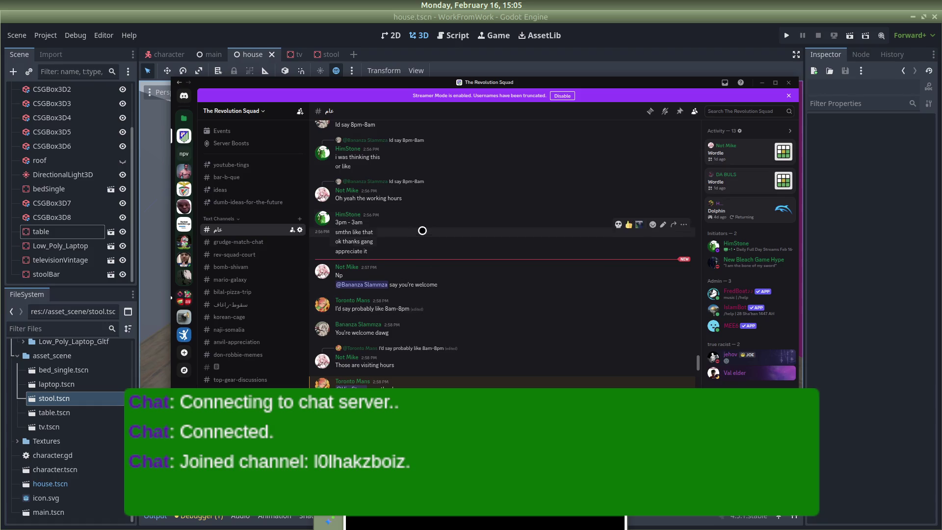
scroll(426, 215, down, 2)
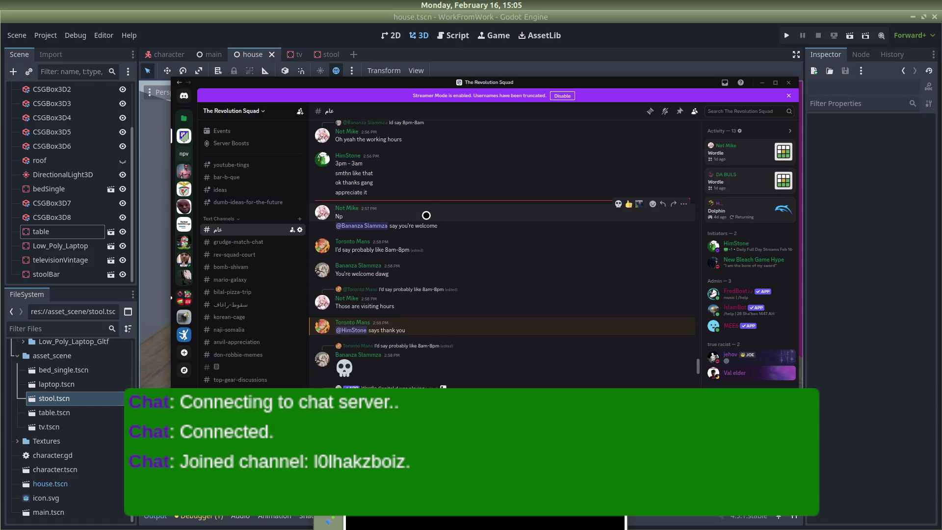
scroll(425, 215, up, 2)
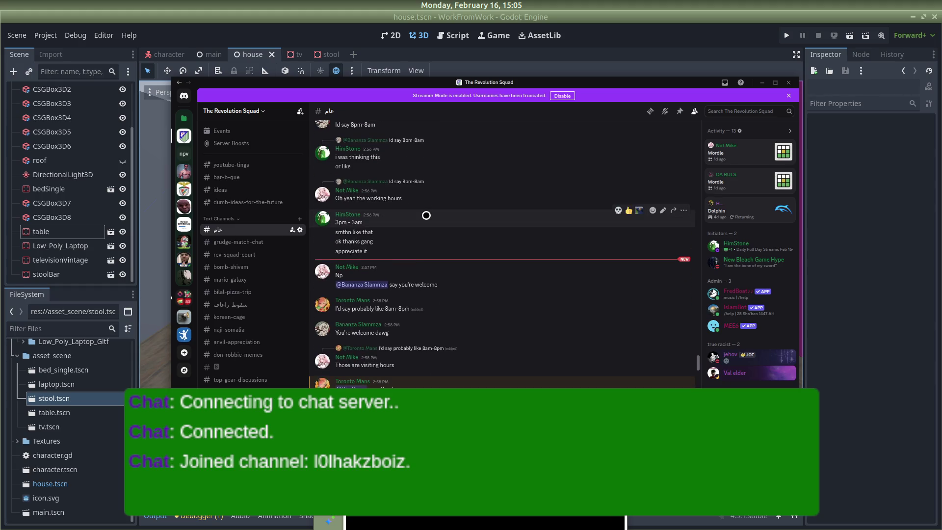
scroll(426, 215, down, 5)
scroll(461, 241, down, 2)
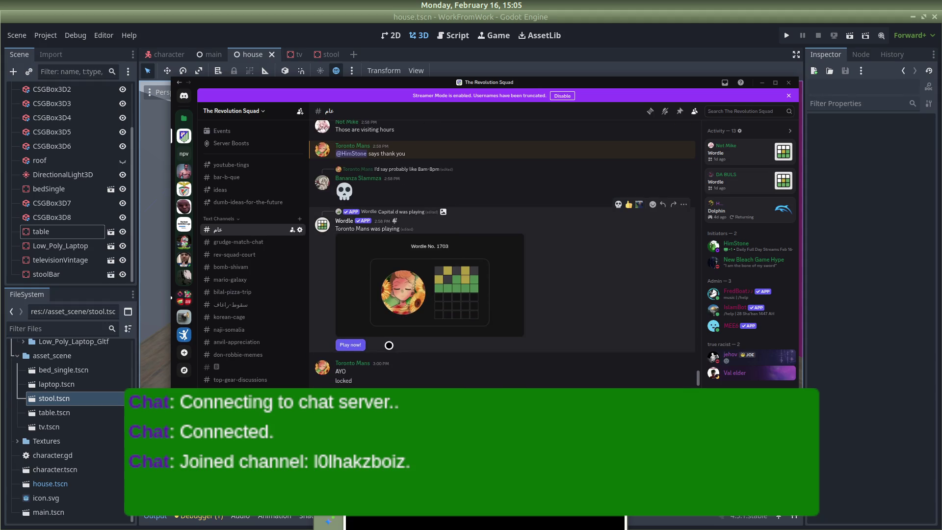
scroll(389, 345, up, 6)
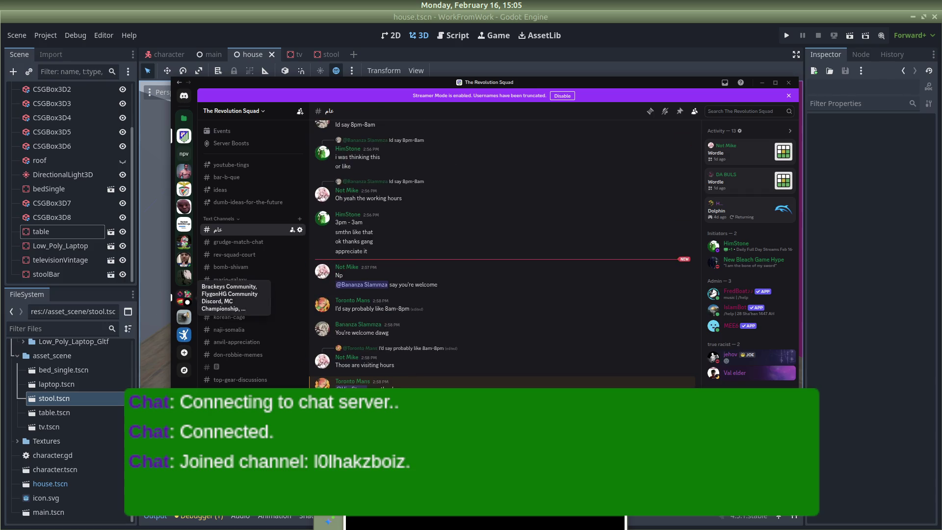
click(834, 185)
scroll(461, 261, up, 1)
scroll(461, 261, down, 10)
mouse_move(544, 239)
mouse_down()
mouse_move(616, 294)
mouse_move(296, 225)
mouse_move(317, 235)
mouse_move(629, 248)
mouse_move(187, 284)
mouse_move(665, 242)
mouse_move(332, 259)
mouse_move(444, 267)
mouse_move(549, 214)
mouse_move(342, 250)
mouse_move(377, 246)
mouse_move(435, 261)
mouse_move(567, 256)
mouse_move(494, 272)
mouse_move(472, 265)
mouse_move(551, 300)
mouse_move(414, 297)
mouse_up()
scroll(532, 270, down, 5)
scroll(494, 271, up, 5)
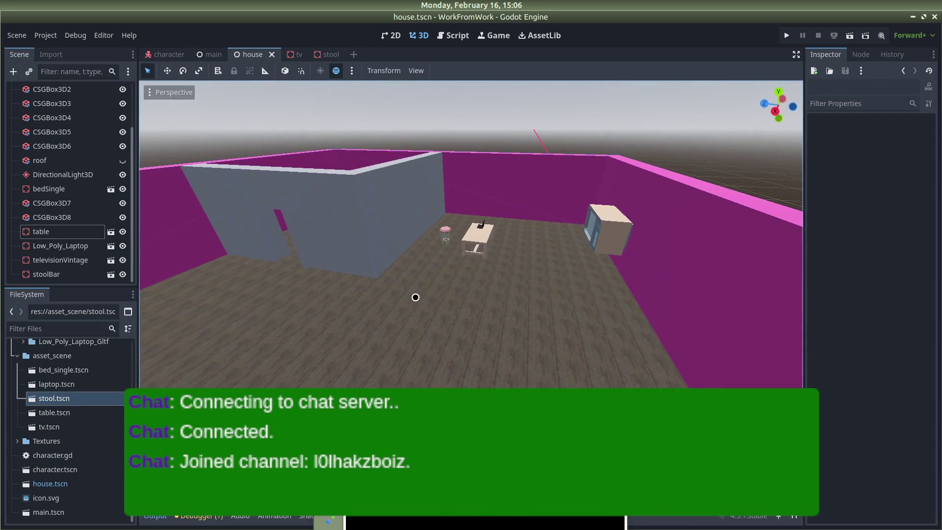
mouse_move(1, 247)
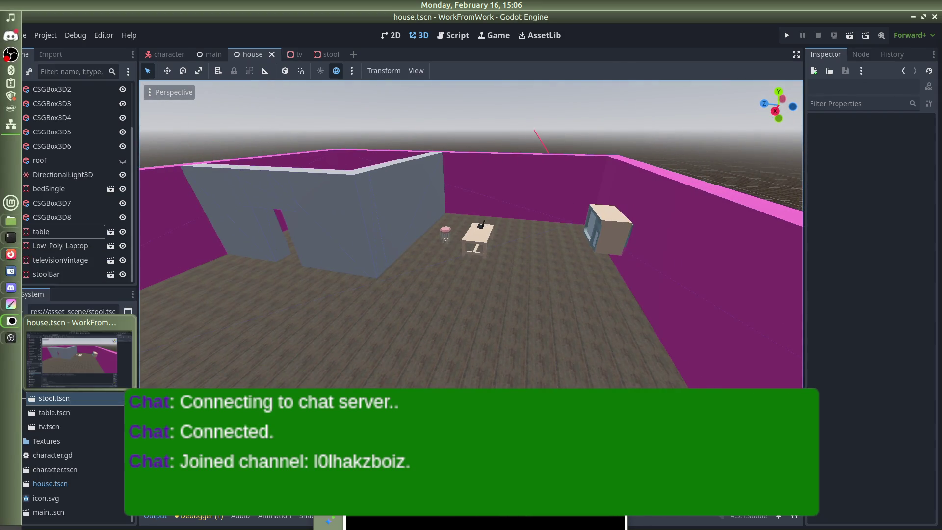
Bring the Firefox window with the low-poly laptop download page to the front.
mouse_move(6, 283)
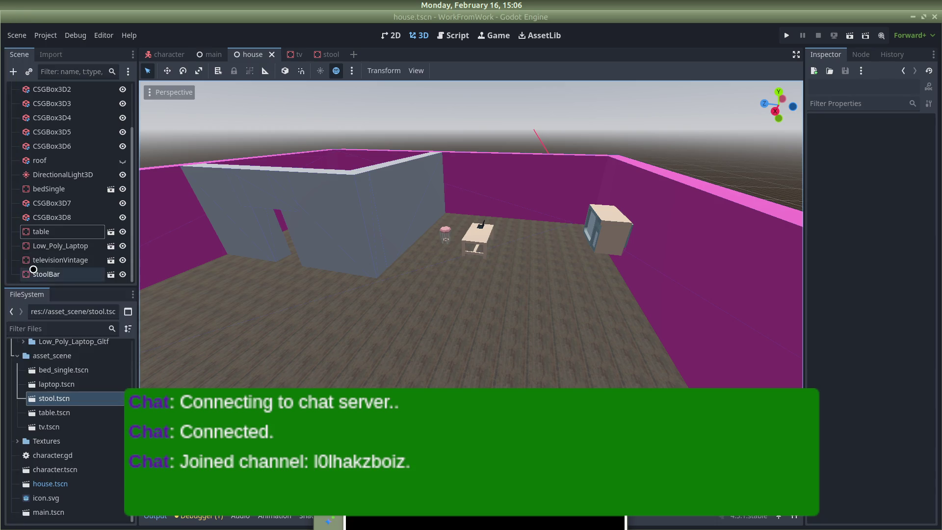
click(78, 289)
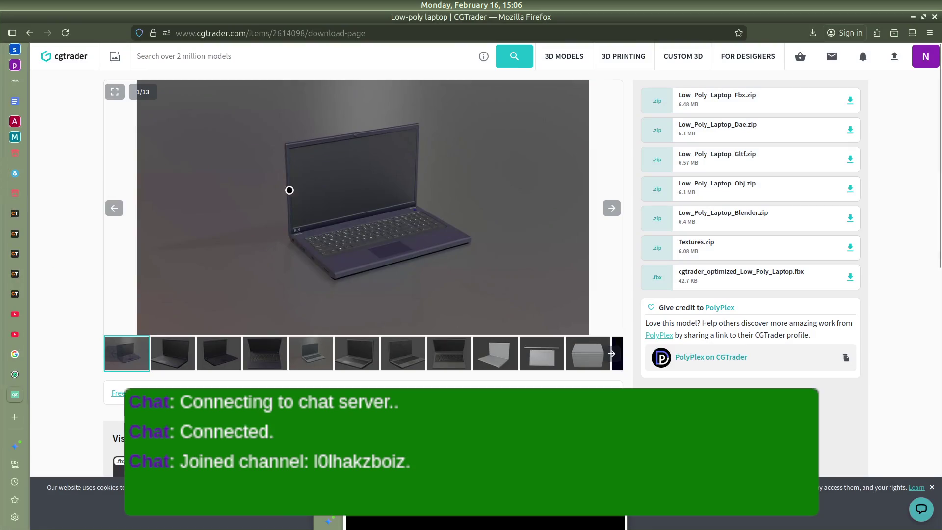
Browse to the Wall texture category on CC0 Textures.
click(21, 219)
scroll(77, 167, up, 2)
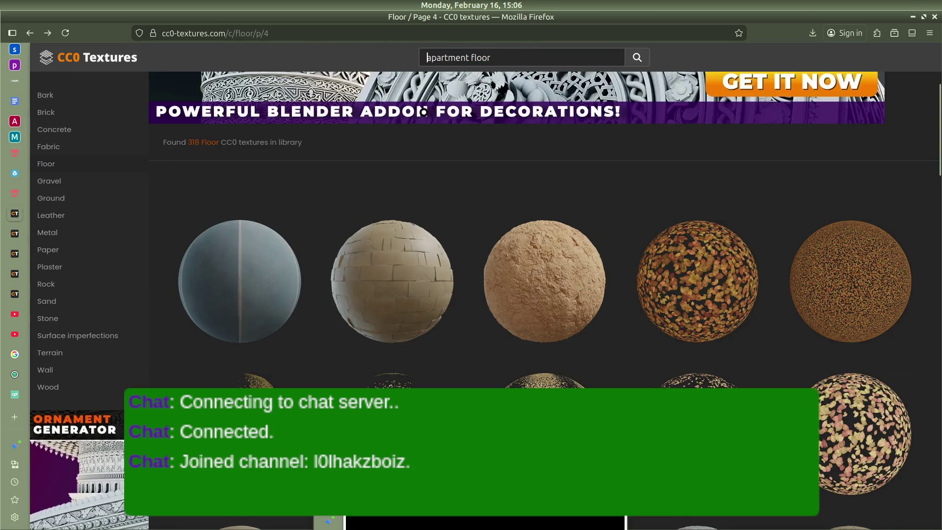
scroll(98, 186, down, 2)
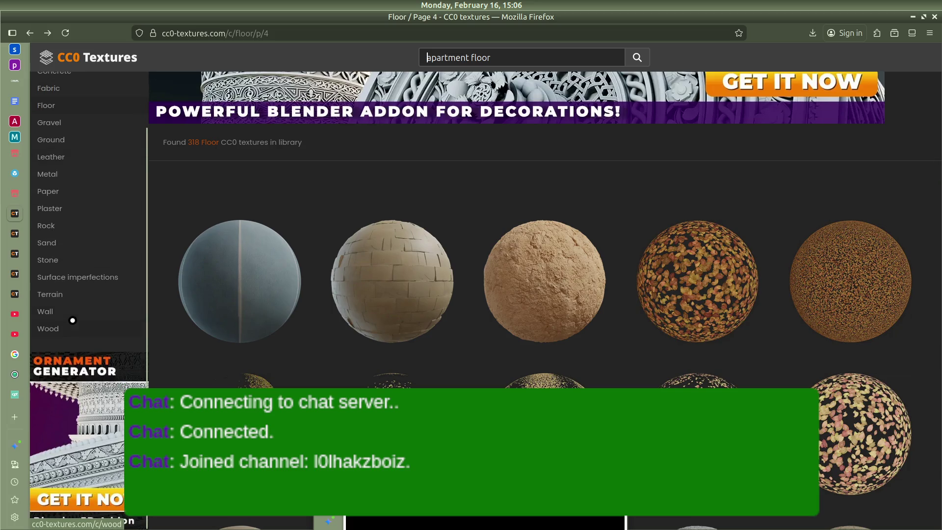
click(73, 320)
scroll(476, 296, down, 10)
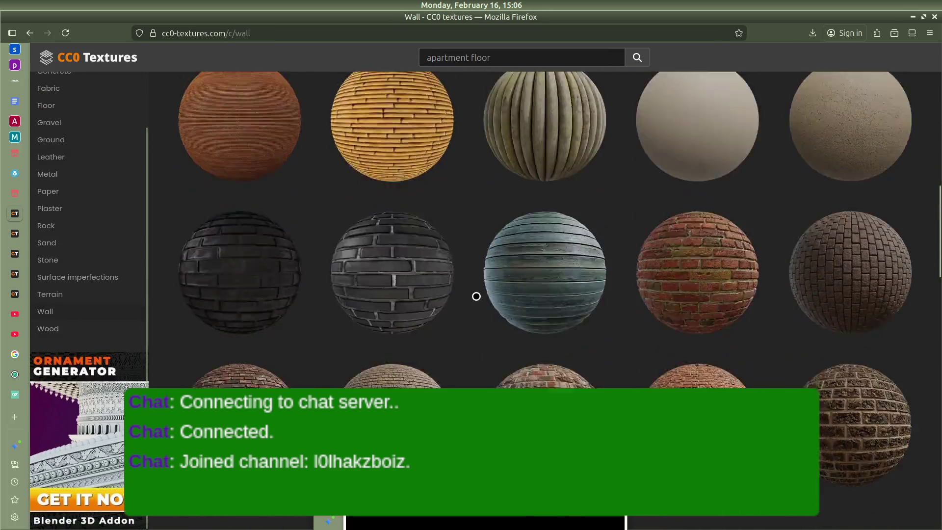
scroll(476, 296, down, 10)
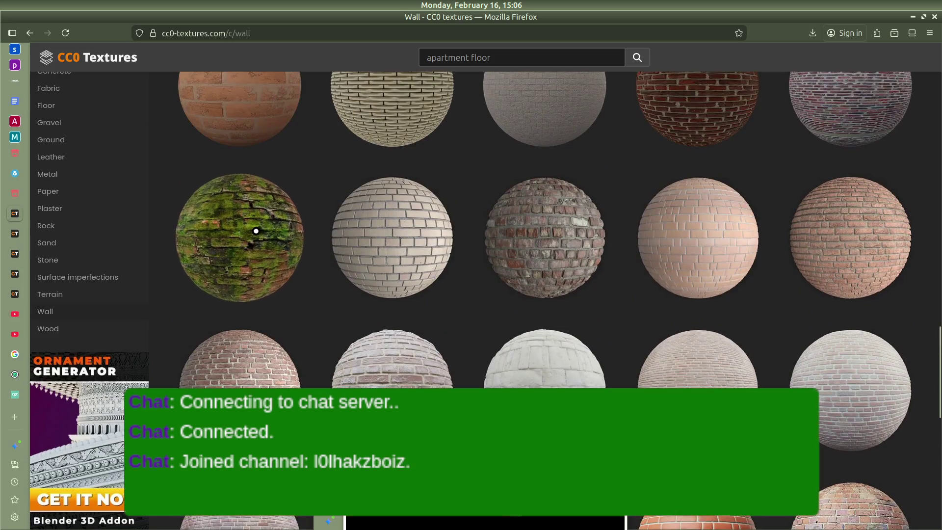
Download Brick Wall and Moss as a 4K zip and reveal it in Downloads.
click(256, 230)
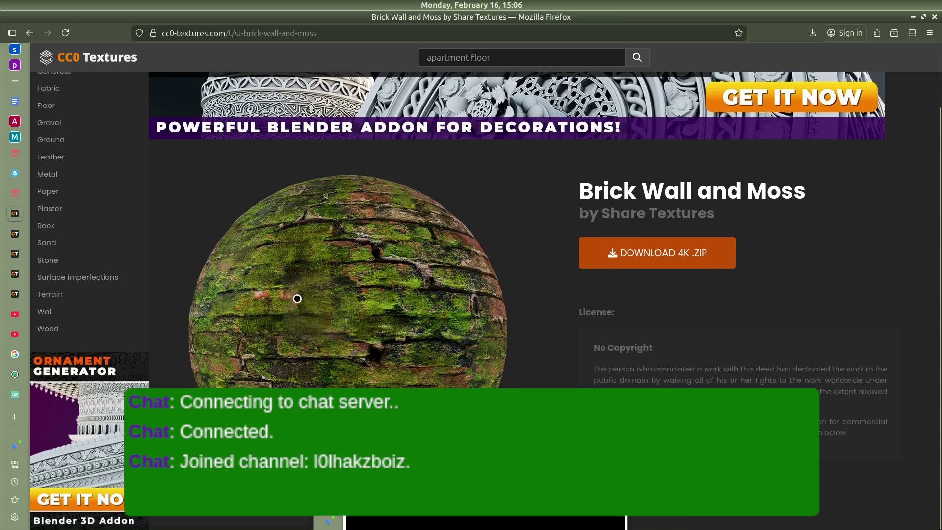
click(653, 253)
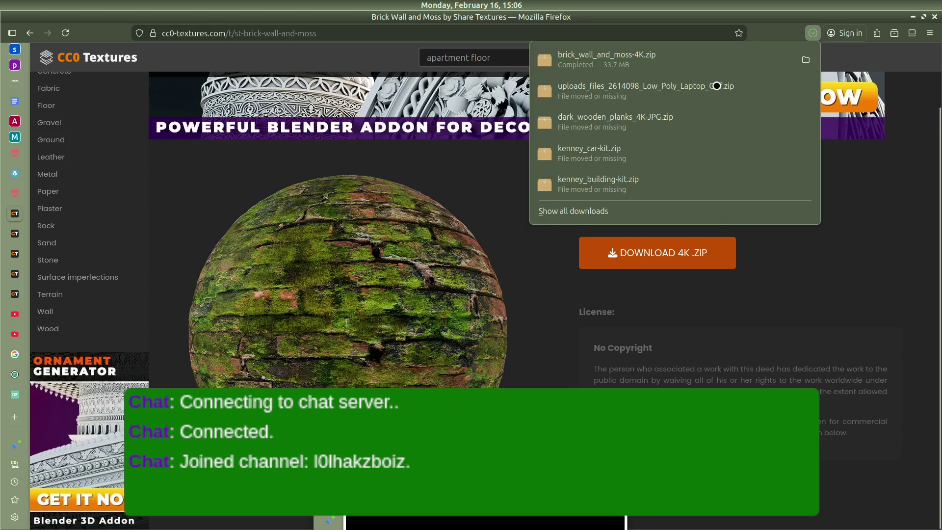
click(810, 60)
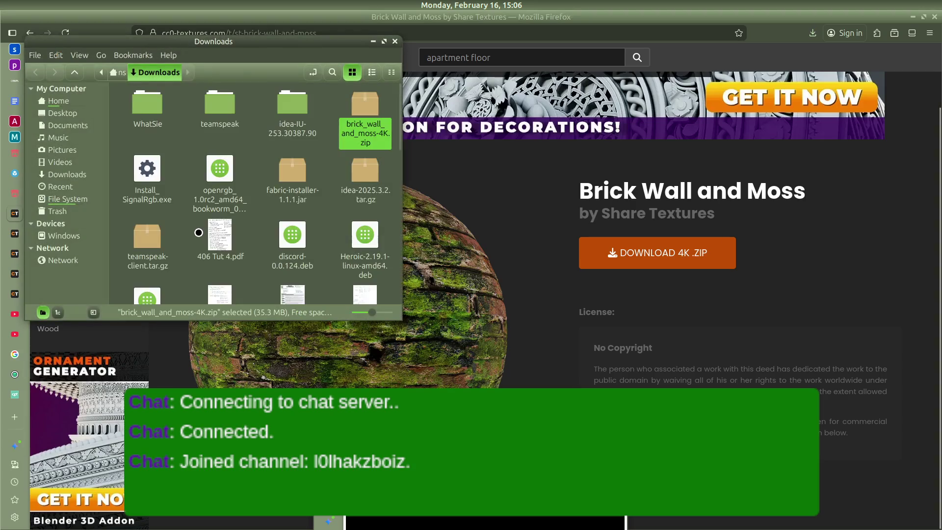
Drag brick_wall_and_moss-4K.zip from Downloads into Godot's Textures folder.
key(alt+Tab)
key(alt+Tab)
key(alt+Tab)
key(alt+Tab)
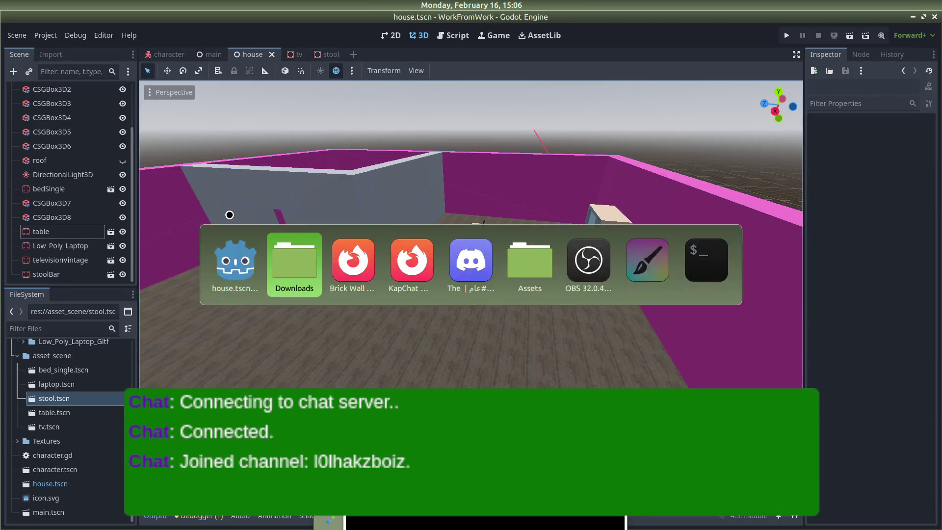
drag(274, 41, 419, 55)
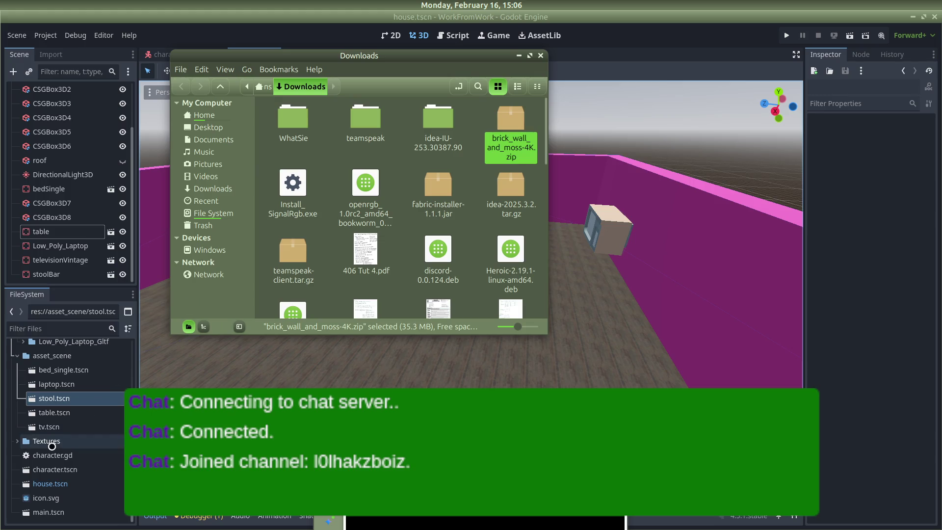
mouse_move(518, 110)
mouse_down()
mouse_move(79, 454)
mouse_move(17, 439)
mouse_move(35, 439)
mouse_up()
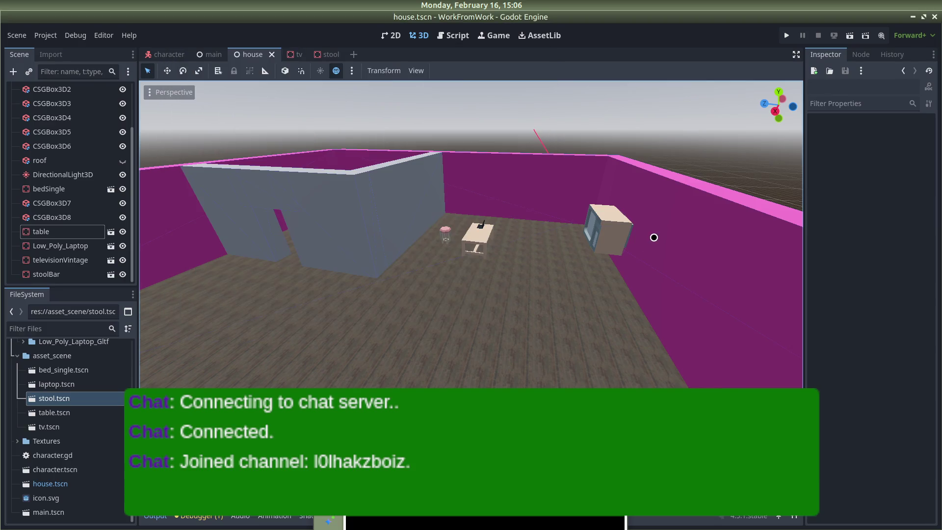
click(654, 236)
Delete the asset_scenes folder inside Textures through the FileSystem context menu.
click(18, 441)
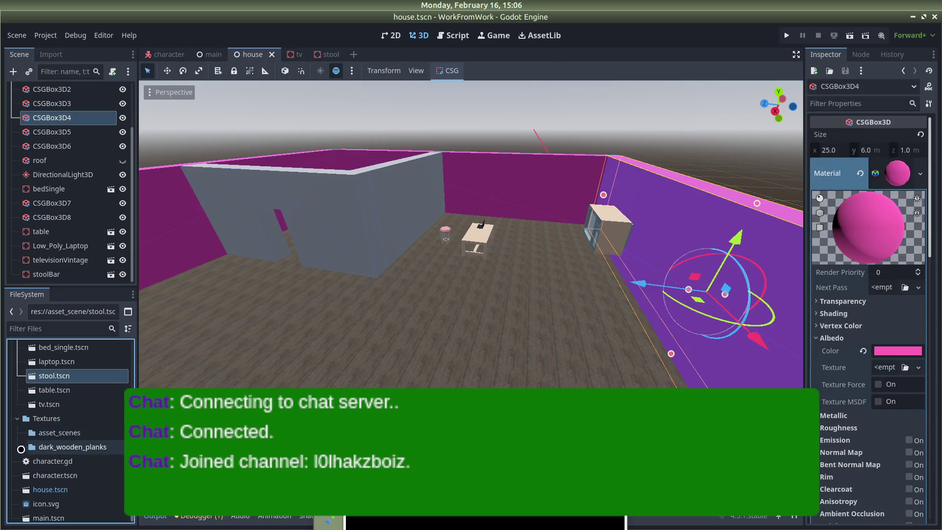
click(49, 435)
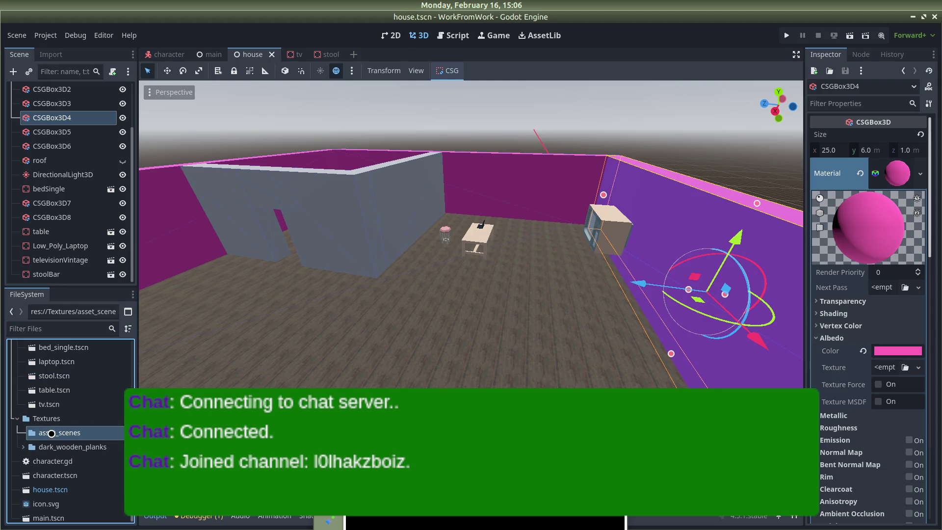
scroll(52, 434, down, 1)
right_click(63, 427)
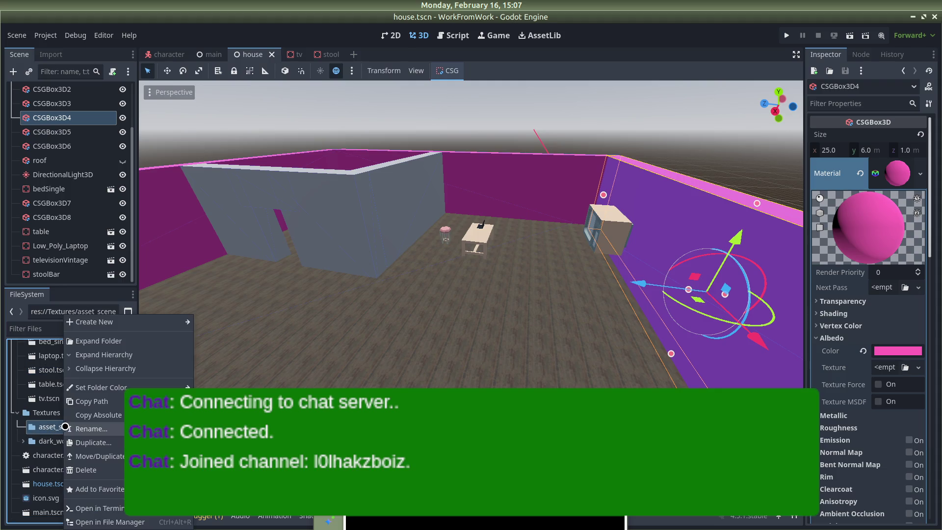
click(93, 465)
click(537, 310)
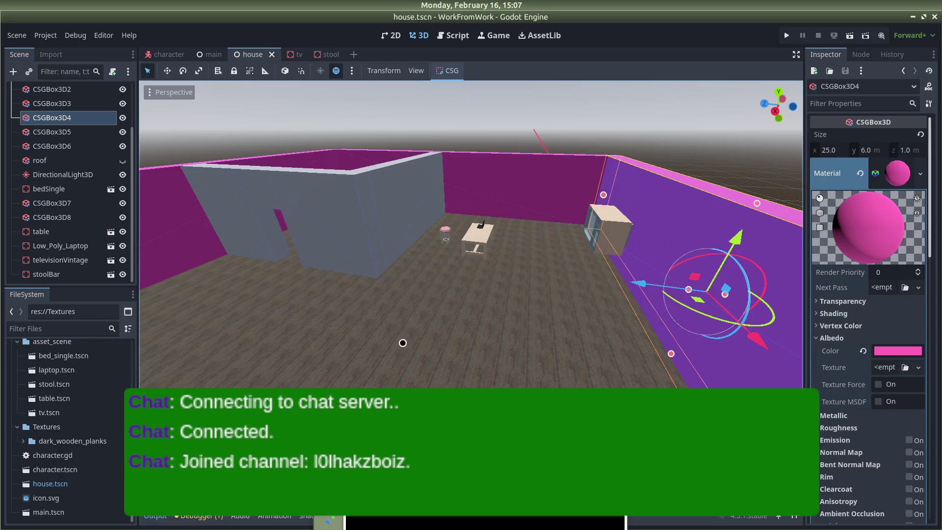
Browse Nemo to Home > Games > work-from-work > Textures.
key(alt+Tab)
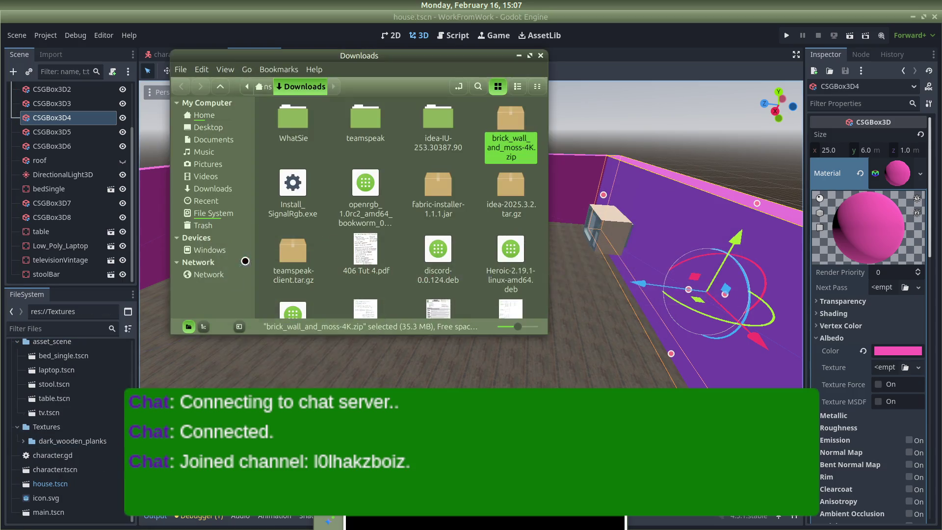
click(202, 115)
double_click(522, 118)
double_click(436, 121)
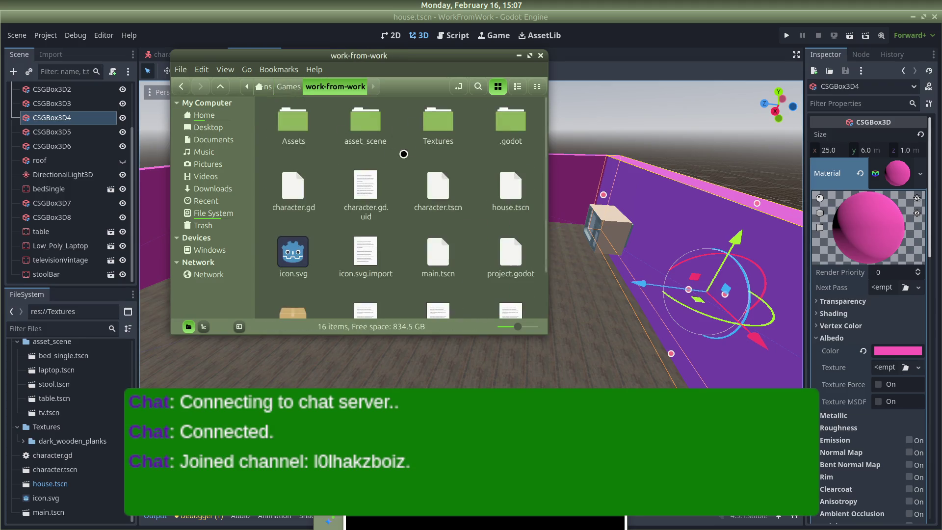
double_click(447, 117)
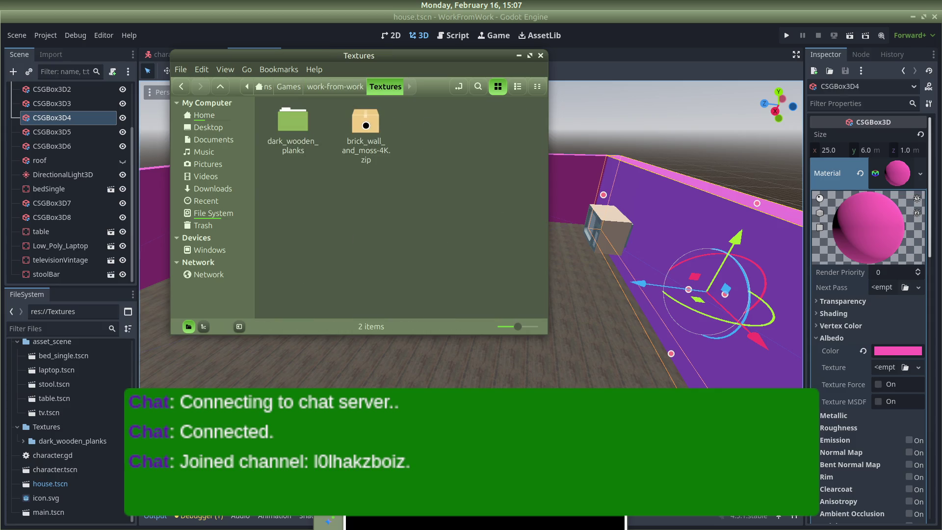
Extract brick_wall_and_moss-4K.zip into the Textures folder.
right_click(365, 126)
click(403, 295)
key(Escape)
right_click(388, 127)
key(Escape)
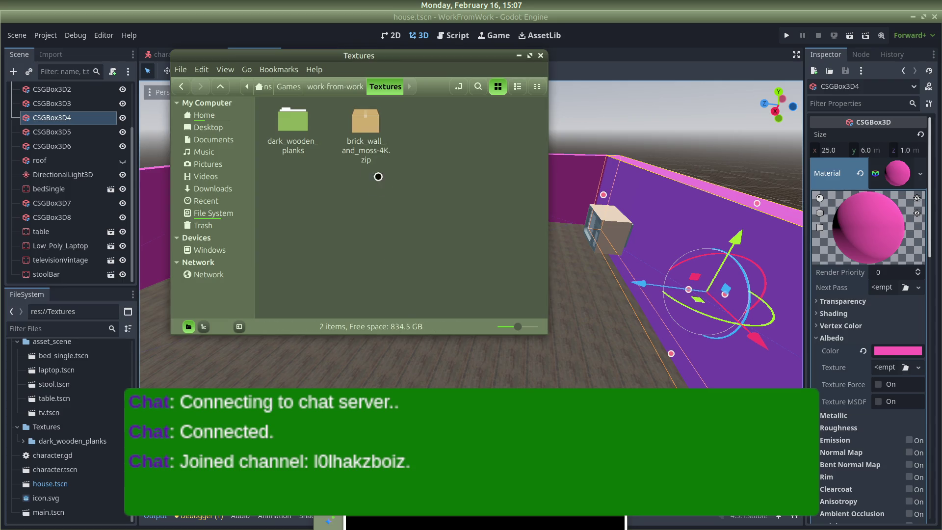
click(365, 127)
right_click(370, 133)
click(401, 296)
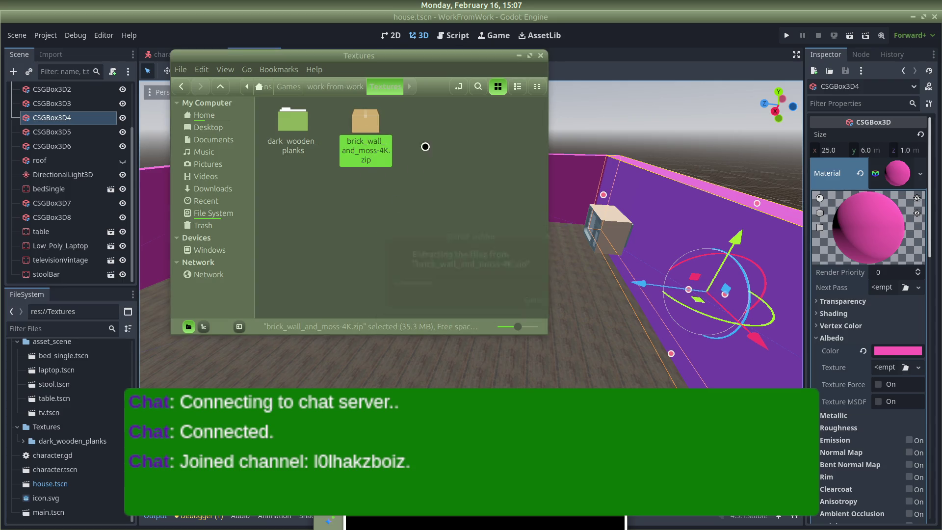
Permanently delete the zip, peek into dark_wooden_planks, and close Nemo.
right_click(439, 119)
click(462, 262)
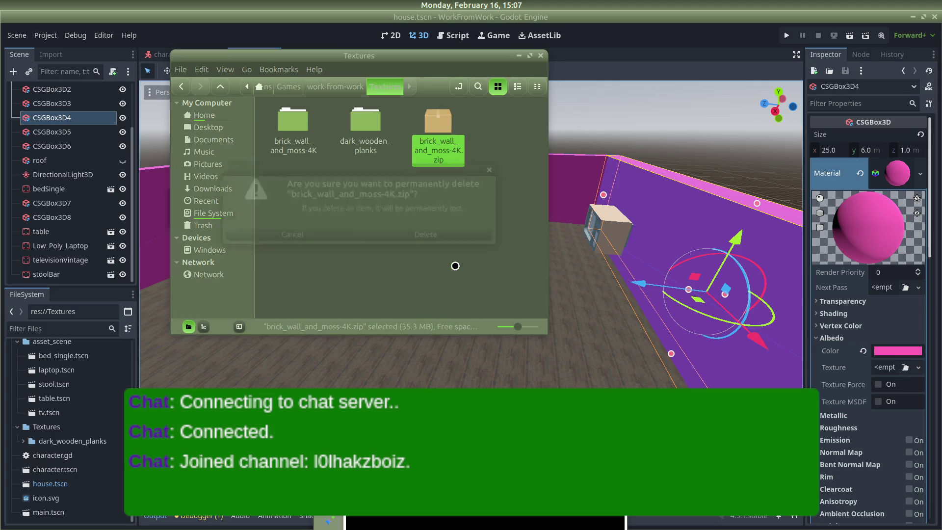
click(431, 235)
click(379, 122)
double_click(379, 122)
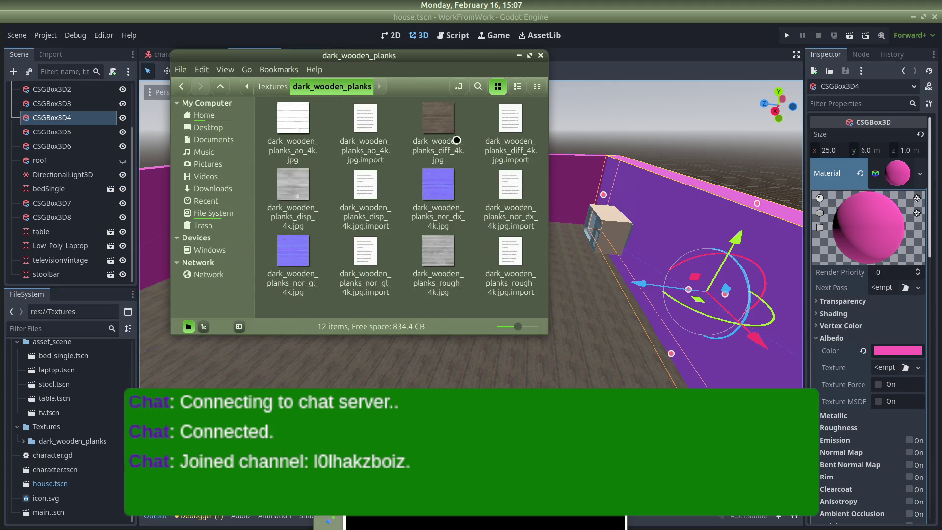
click(541, 55)
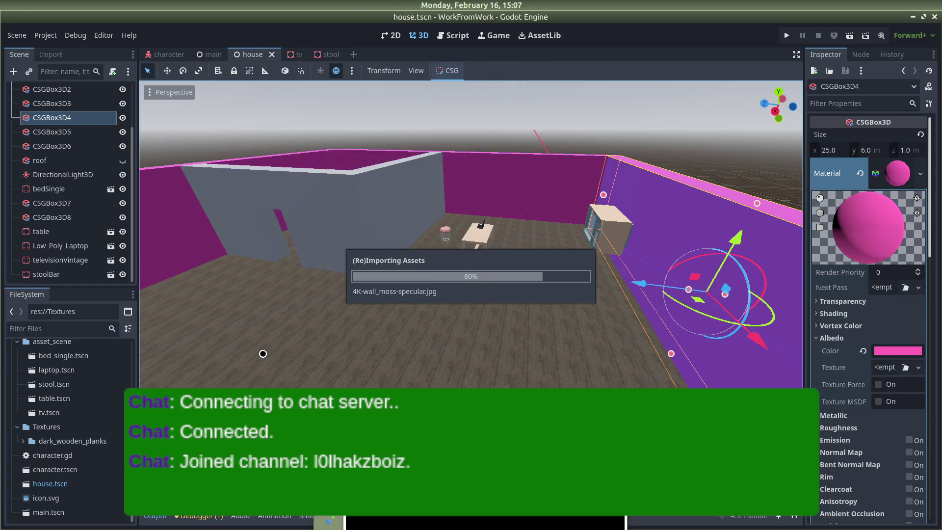
Expand the brick_wall_and_moss-4K folder, preview 4K-wall_moss-diffuse.jpg, and select the room's back wall.
scroll(78, 466, down, 1)
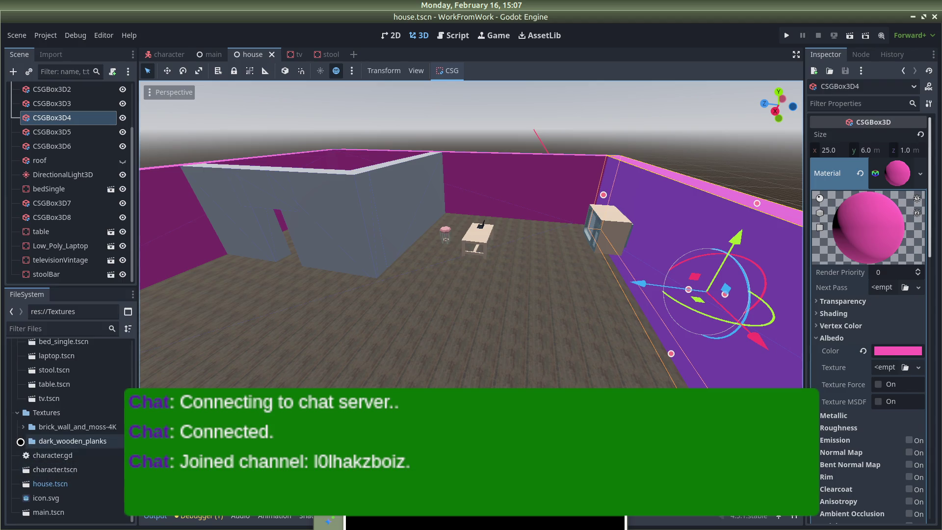
click(26, 426)
click(23, 427)
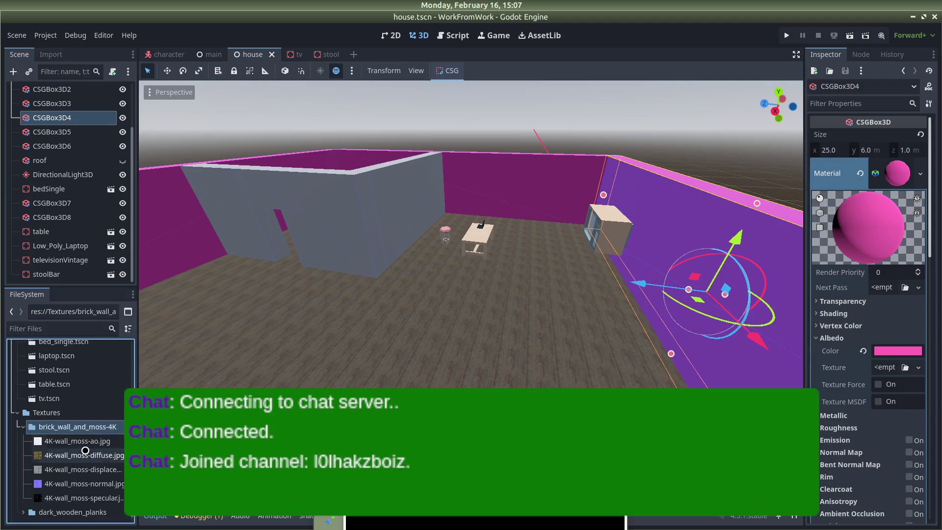
scroll(85, 450, down, 1)
click(88, 432)
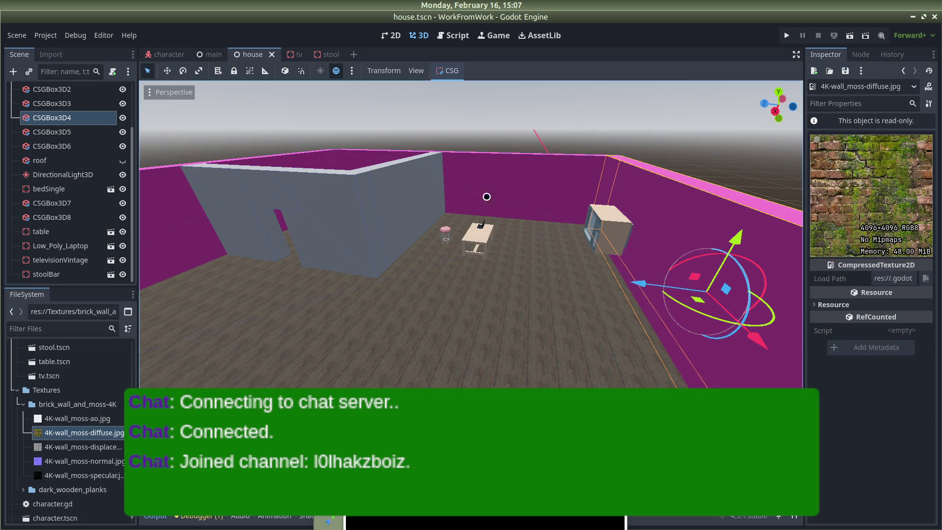
click(513, 172)
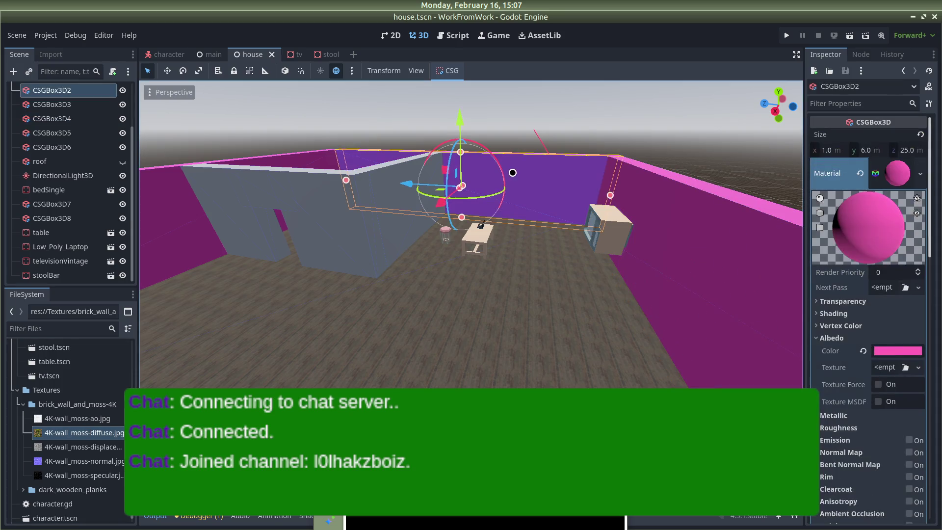
Load 4K-wall_moss-diffuse.jpg from Textures/brick_wall_and_moss-4K as the back wall's albedo texture.
click(867, 352)
click(916, 367)
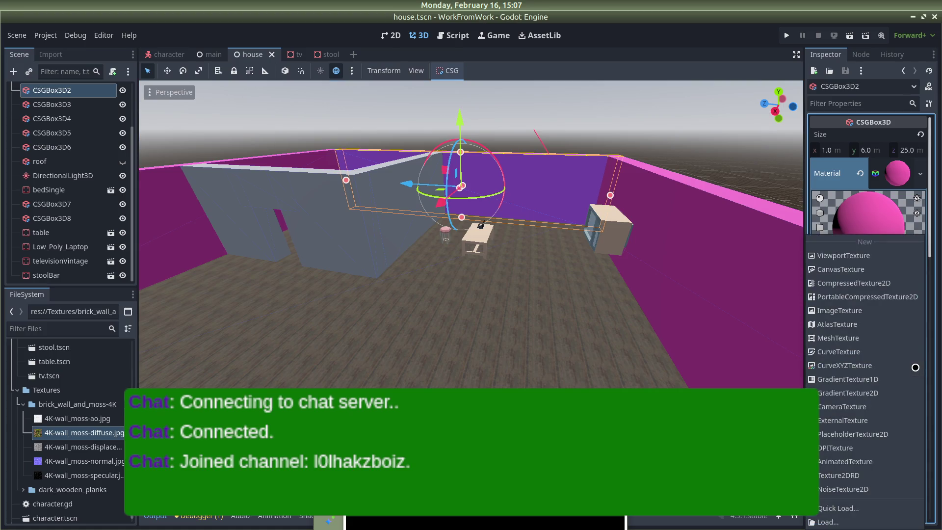
click(866, 522)
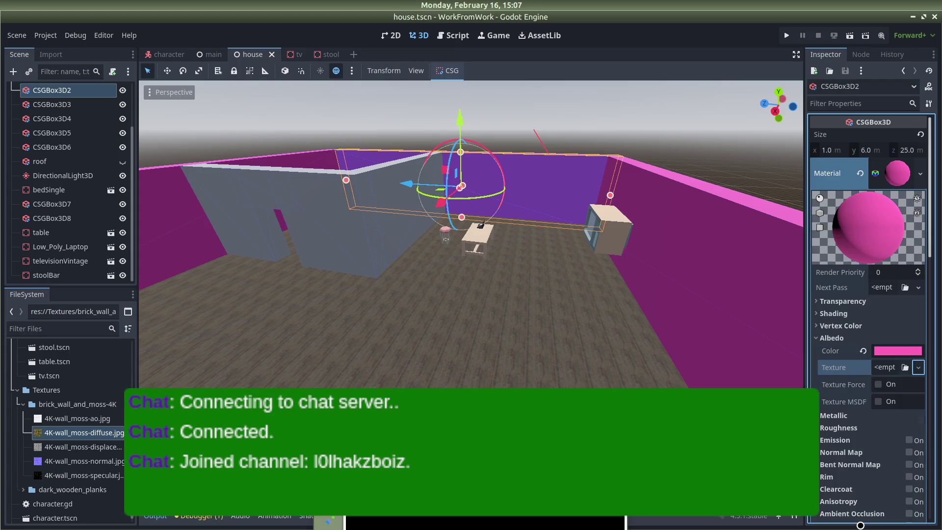
double_click(416, 153)
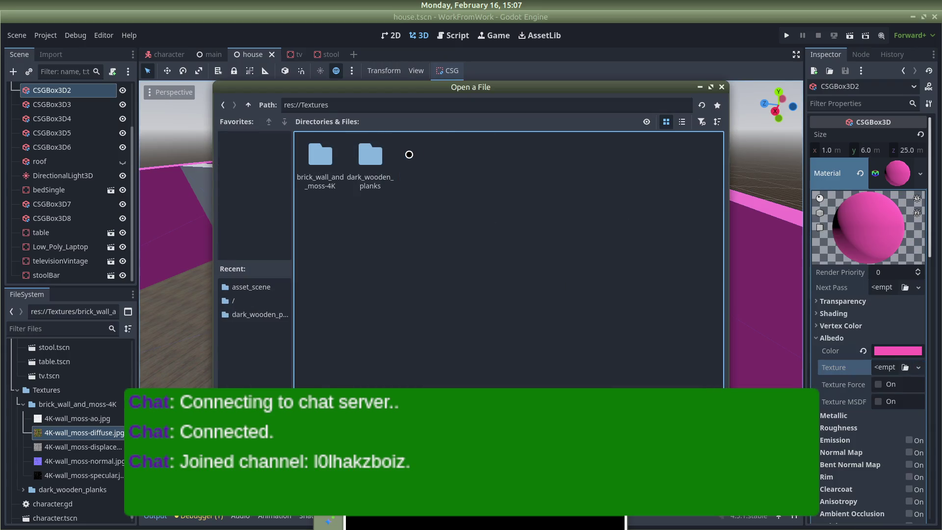
double_click(325, 156)
click(362, 147)
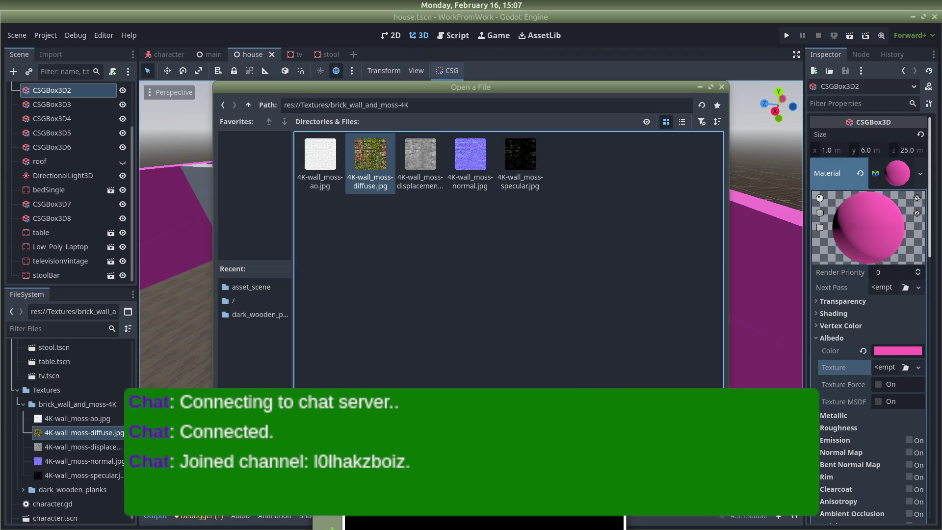
key(Return)
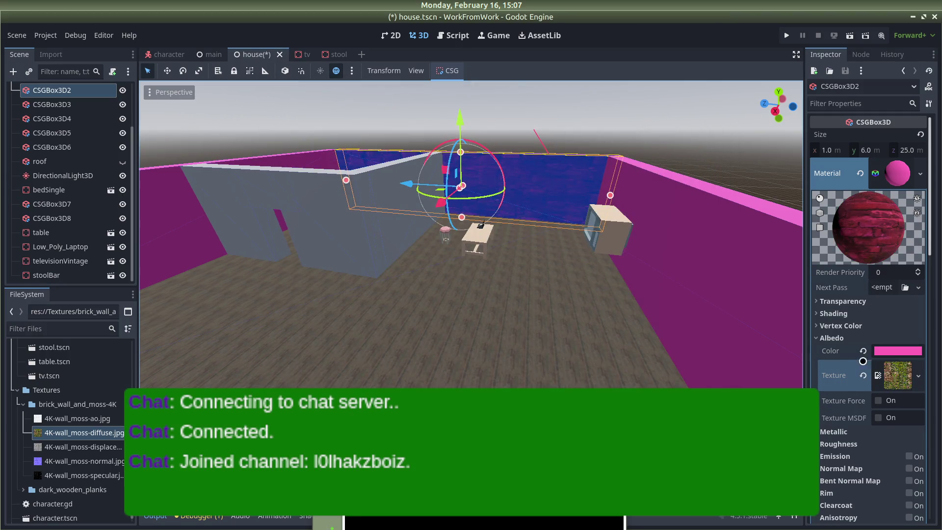
Enable UV1 triplanar mapping and deselect the wall to view the dark red bricks.
scroll(863, 361, down, 3)
click(824, 452)
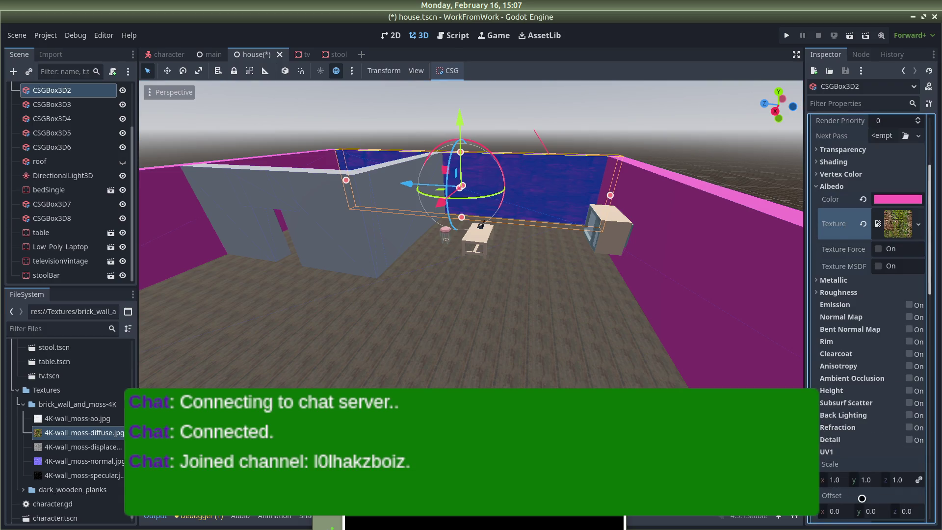
scroll(861, 498, down, 2)
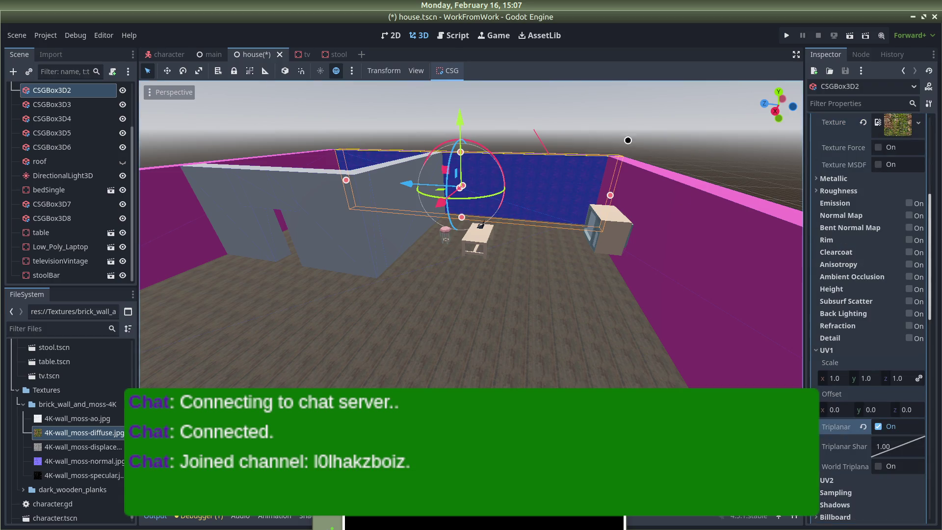
click(616, 122)
scroll(577, 196, up, 5)
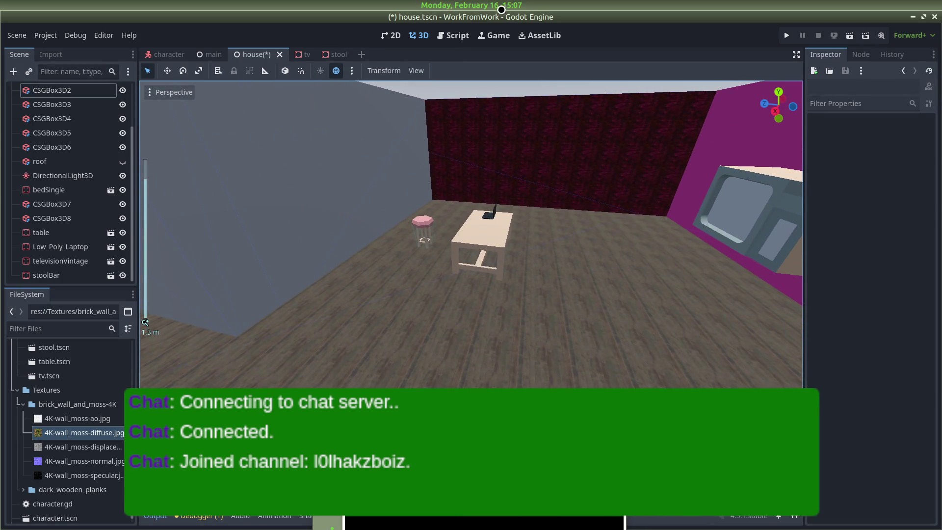
Save and run the house scene, check the brick wall in game, then close it.
click(786, 35)
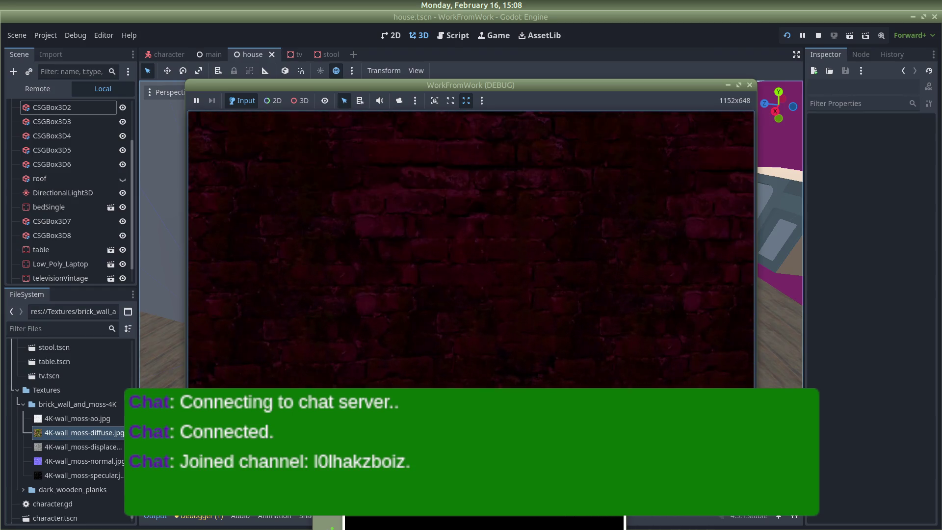
key(Escape)
click(638, 134)
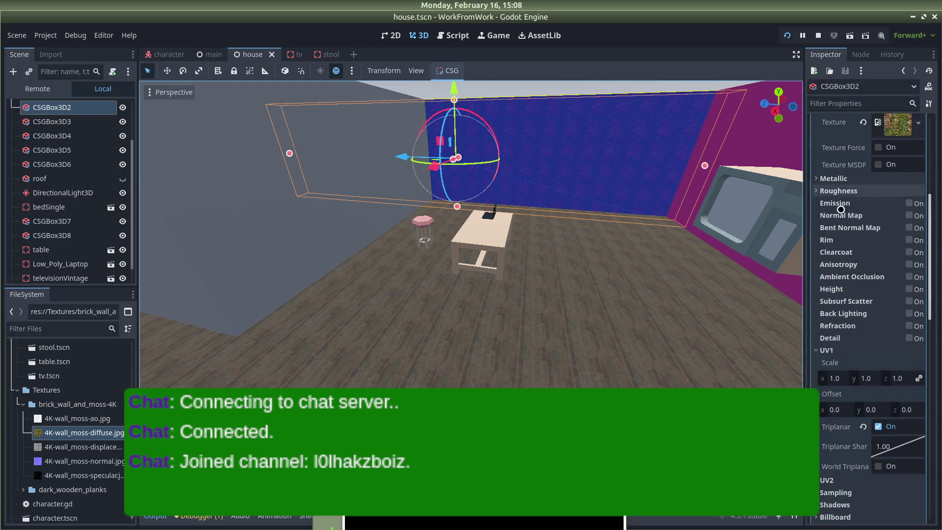
scroll(843, 249, up, 3)
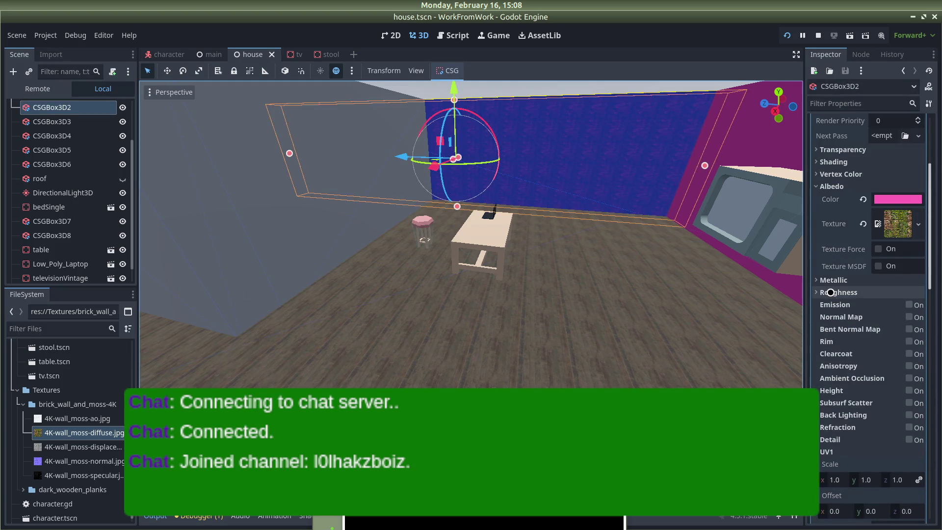
scroll(830, 292, up, 5)
scroll(816, 326, down, 8)
scroll(816, 332, down, 3)
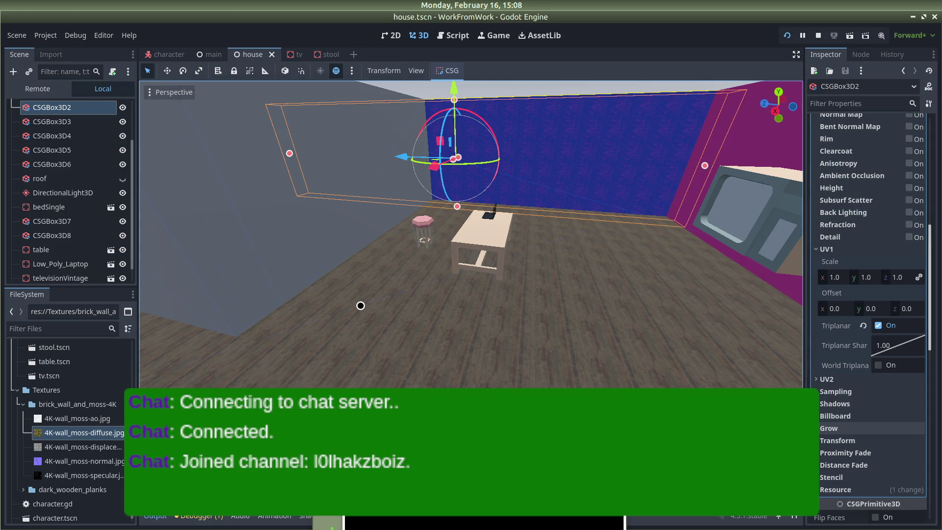
Bring the running game window back to the front and stop it.
key(alt+Tab)
key(alt+shift+Tab)
key(alt+Tab)
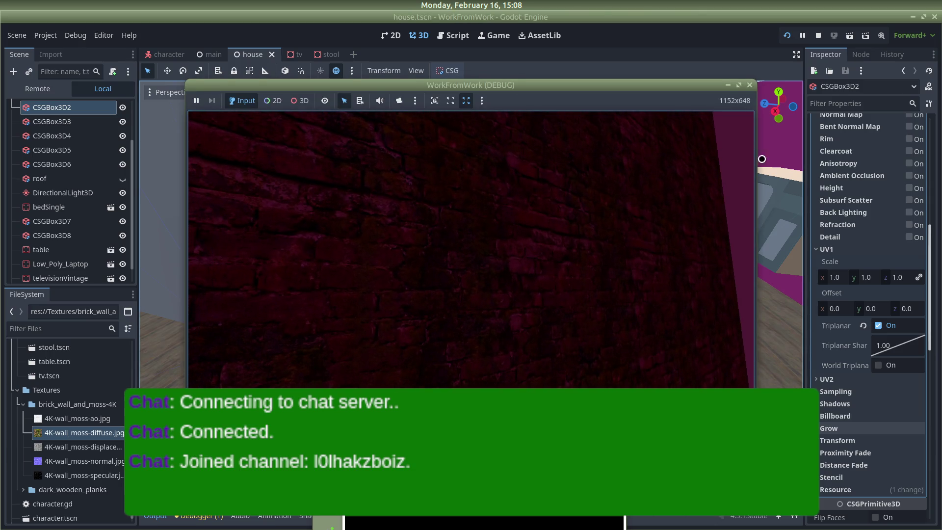
click(749, 82)
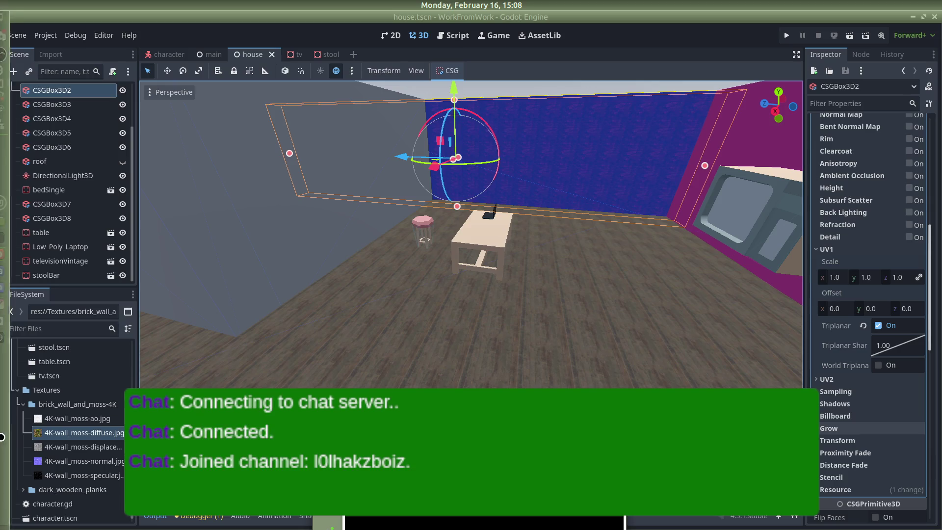
mouse_move(11, 320)
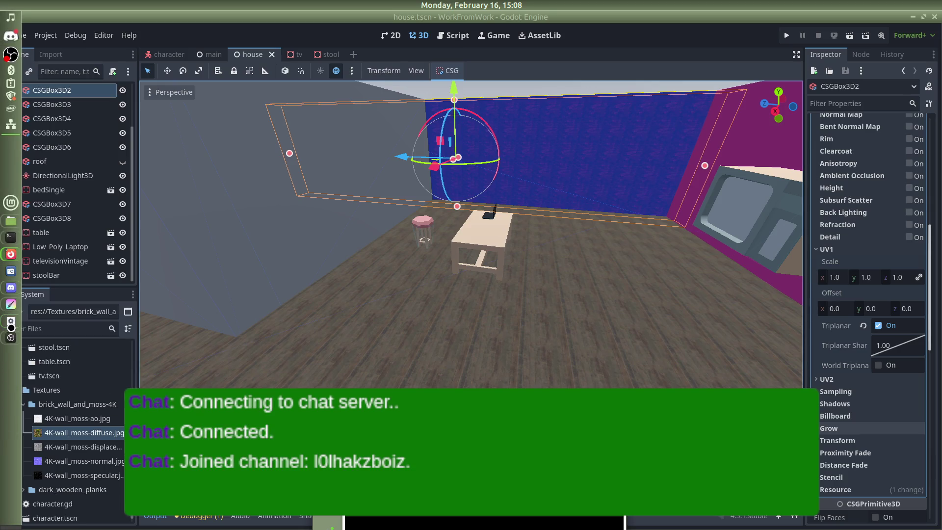
In a new Firefox window, Google 'how to fully texture something in godot after downloading a texture online'.
mouse_move(11, 255)
click(65, 289)
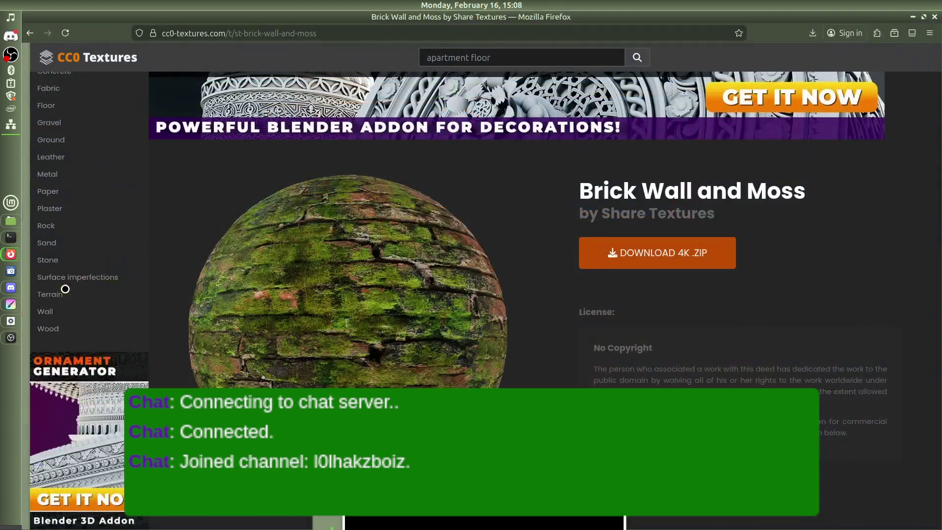
click(98, 408)
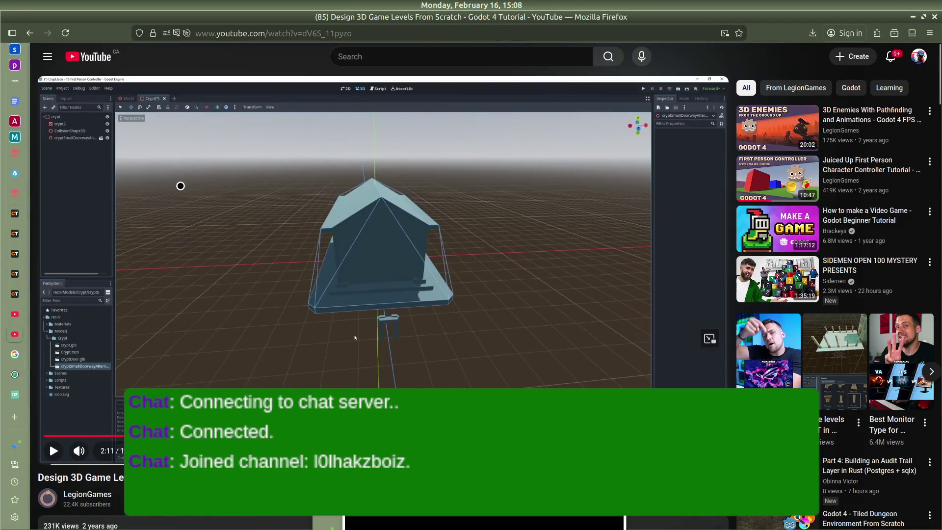
key(ctrl+n)
text(how to fully texture some)
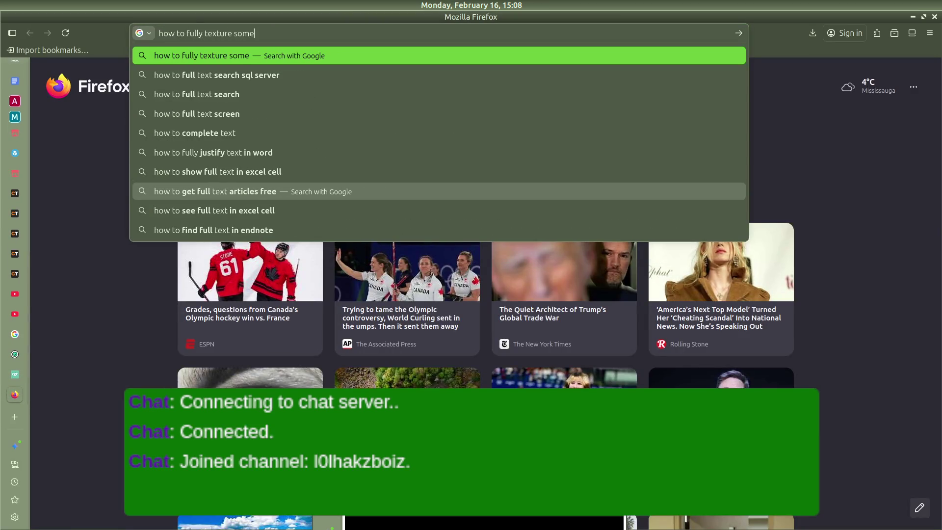
text(thing in go0)
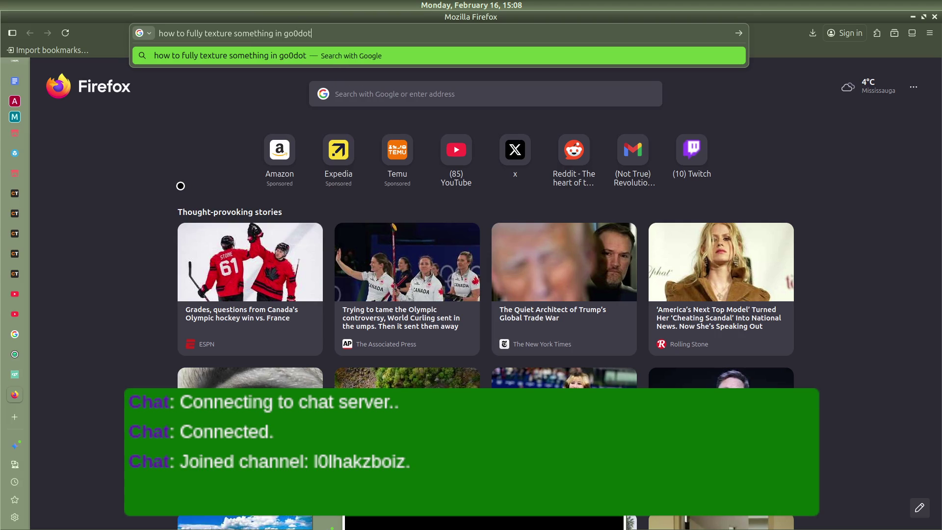
key(BackSpace)
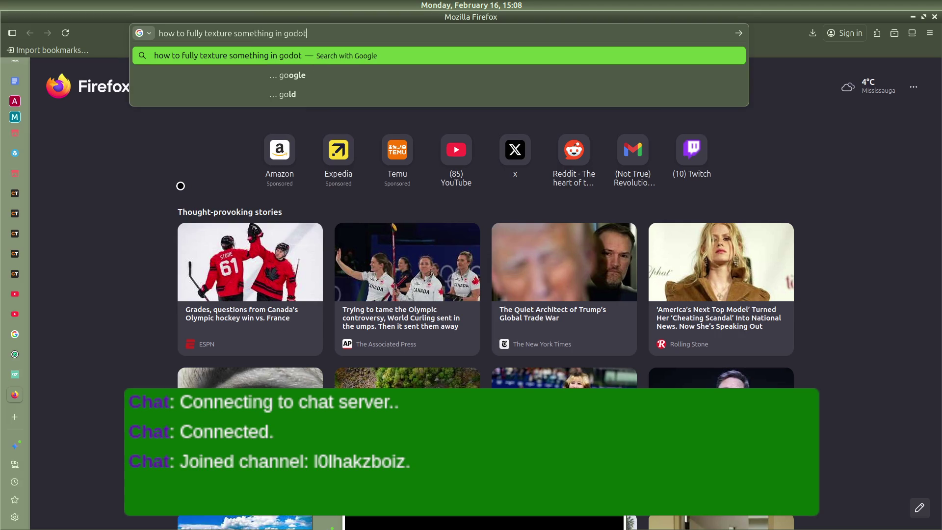
text(after doq)
key(BackSpace)
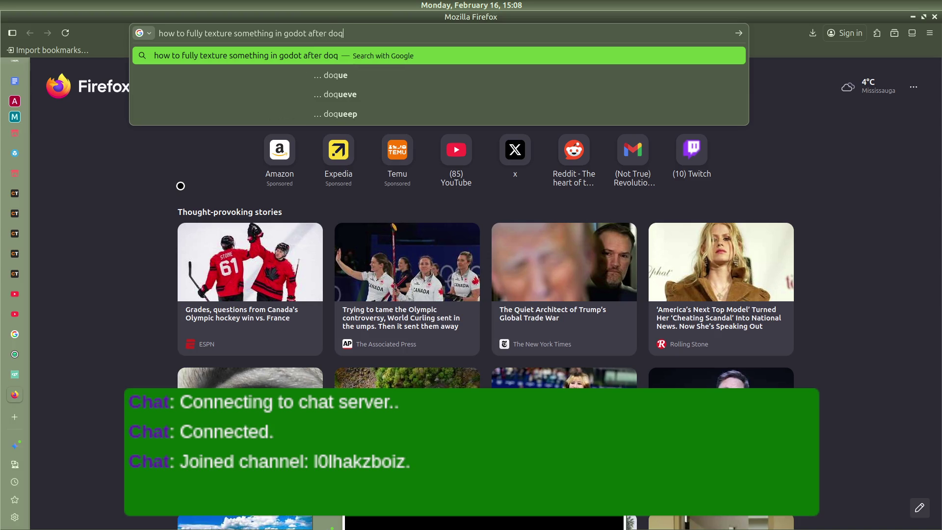
text(wnloading a)
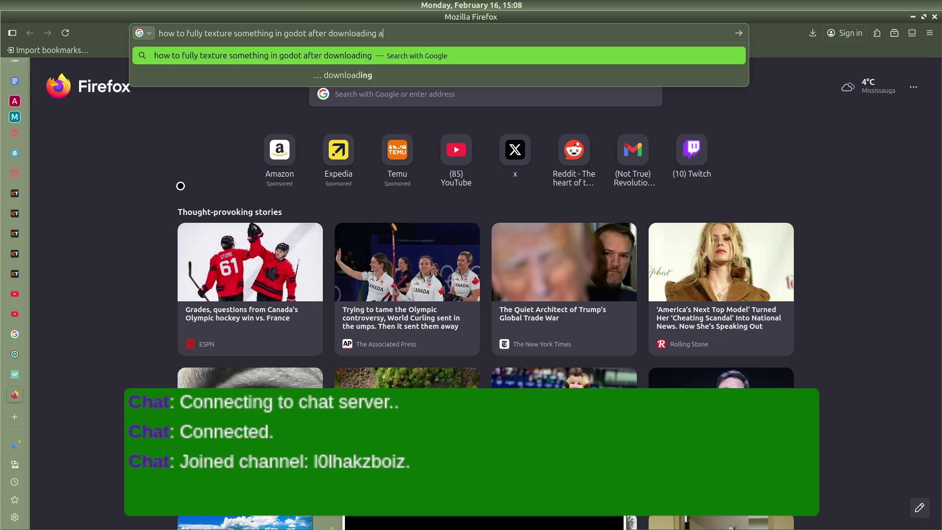
text(ine)
key(Return)
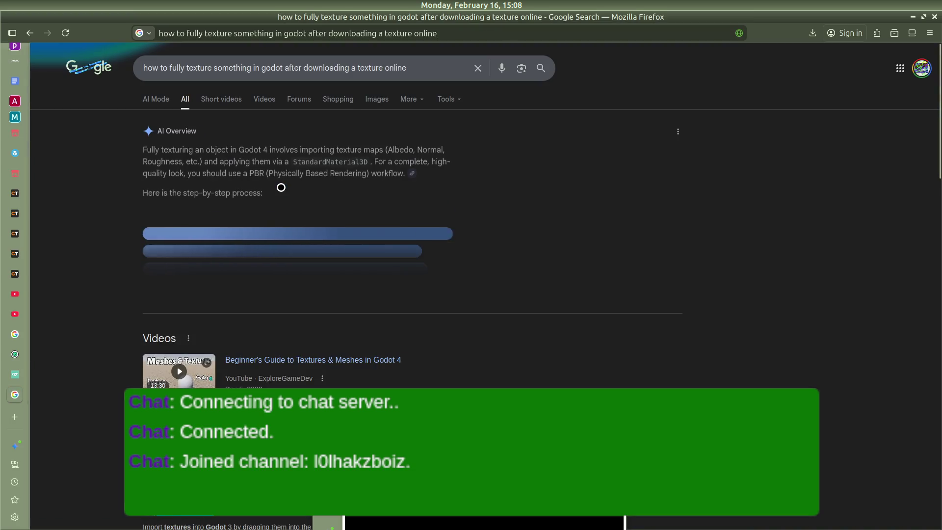
Open the Godot 3 - Importing Textures video and skip ahead through it.
scroll(289, 281, down, 3)
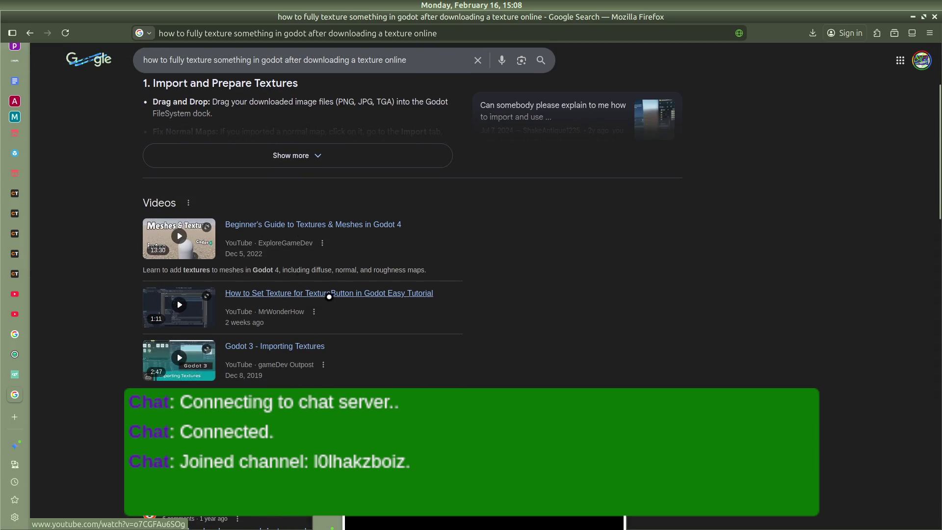
scroll(329, 296, down, 5)
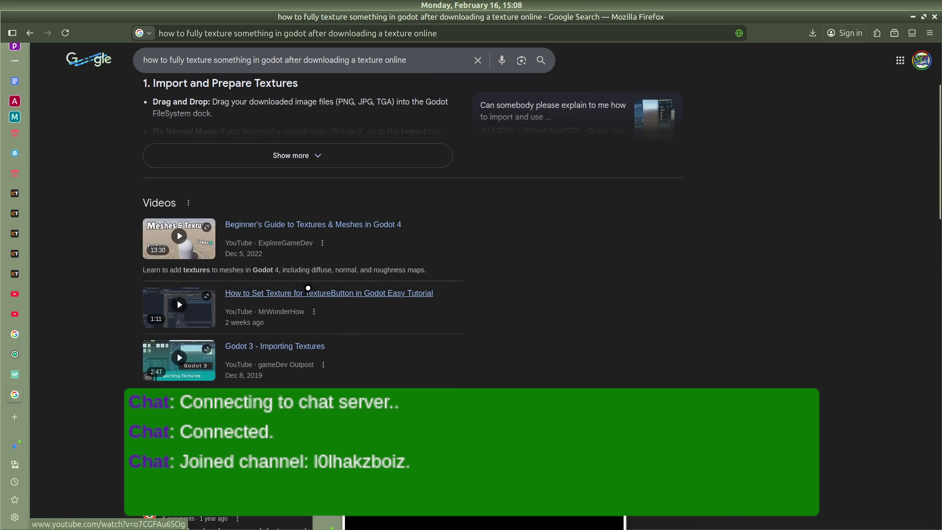
click(305, 347)
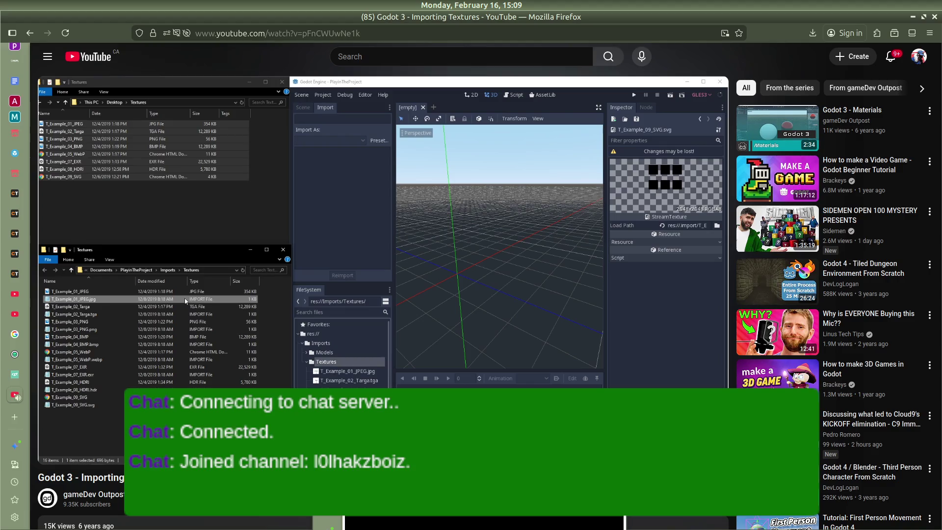
key(l)
key(Right)
key(Right)
key(Right)
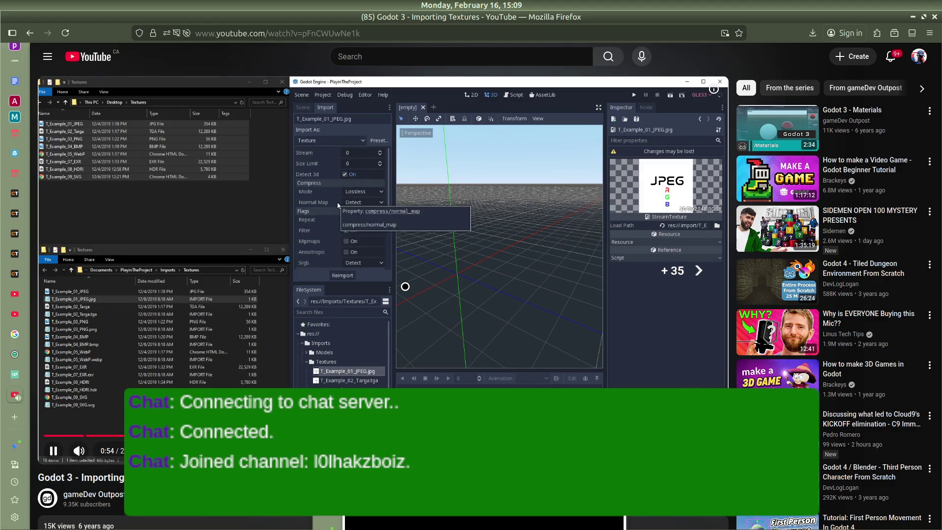
key(Right)
key(Right)
key(Right)
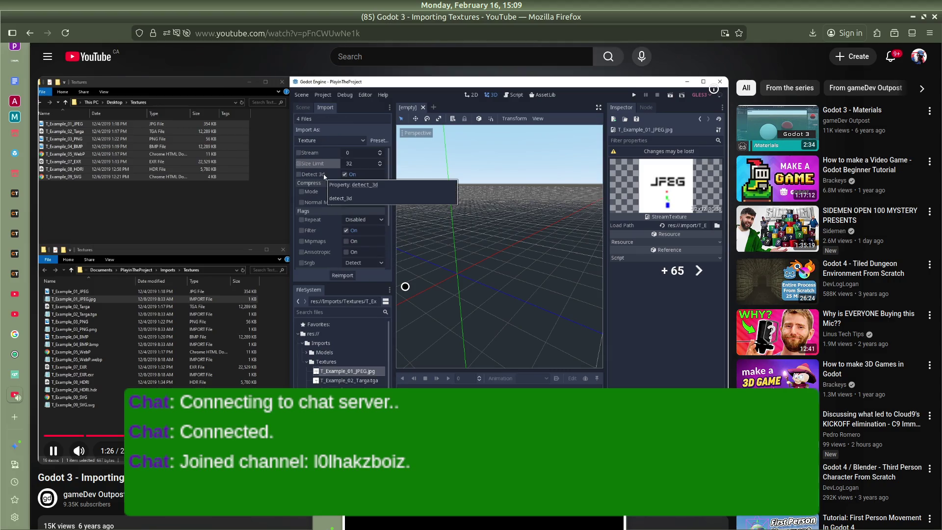
key(Right)
key(Right)
key(Right)
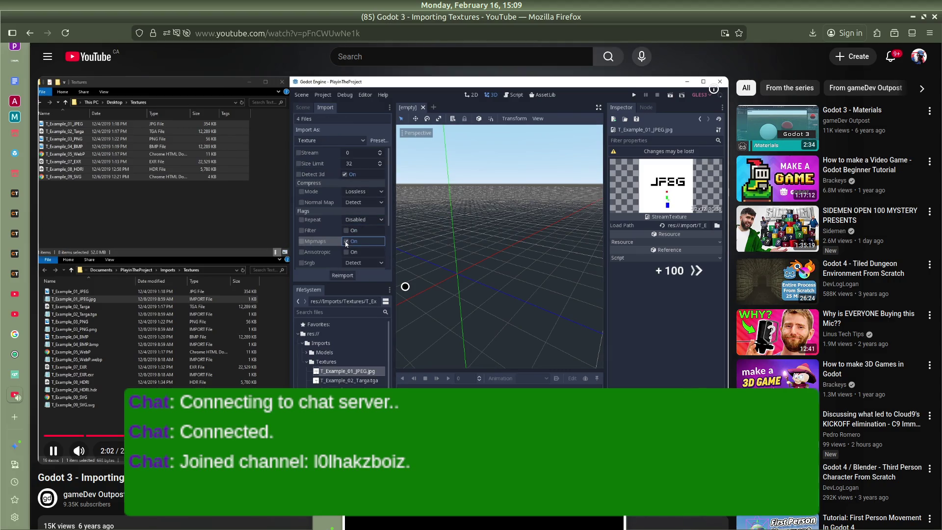
key(Right)
key(Right)
key(Right)
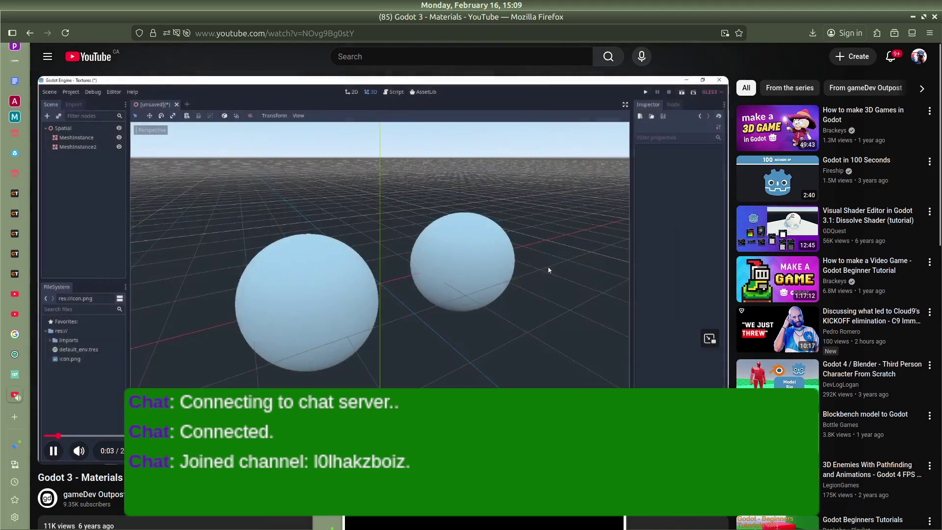
Skip the Godot 3 - Materials video to about 1:06, where the material is created, and pause it.
key(Right)
key(Right)
key(Right)
key(Right)
key(Right)
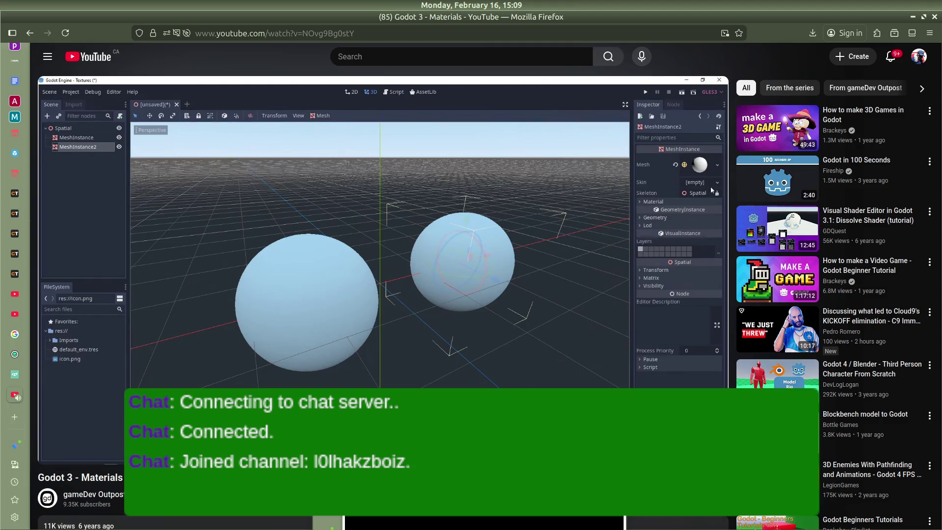
key(Right)
key(Right)
key(Right)
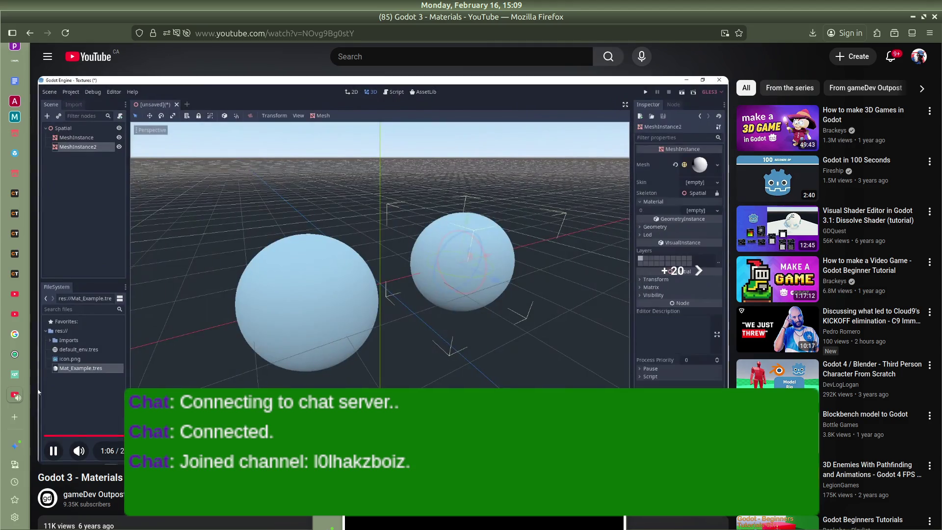
click(147, 189)
click(385, 55)
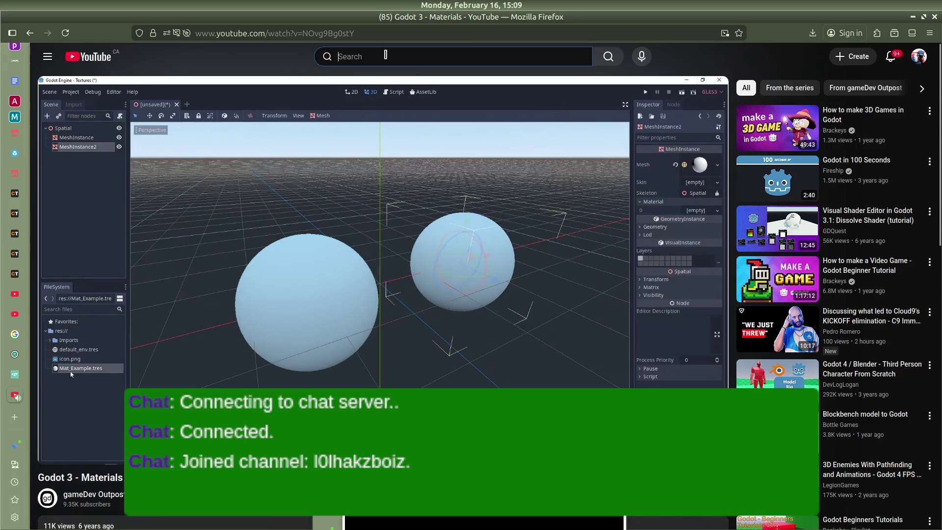
Search YouTube for 'adding texture to object godot 4' and scroll through the results.
text(add)
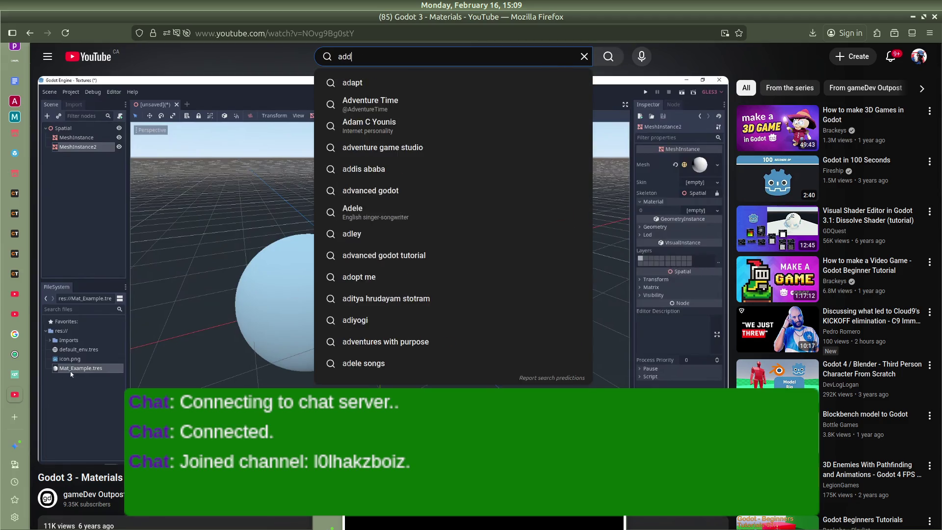
text(ing texture to)
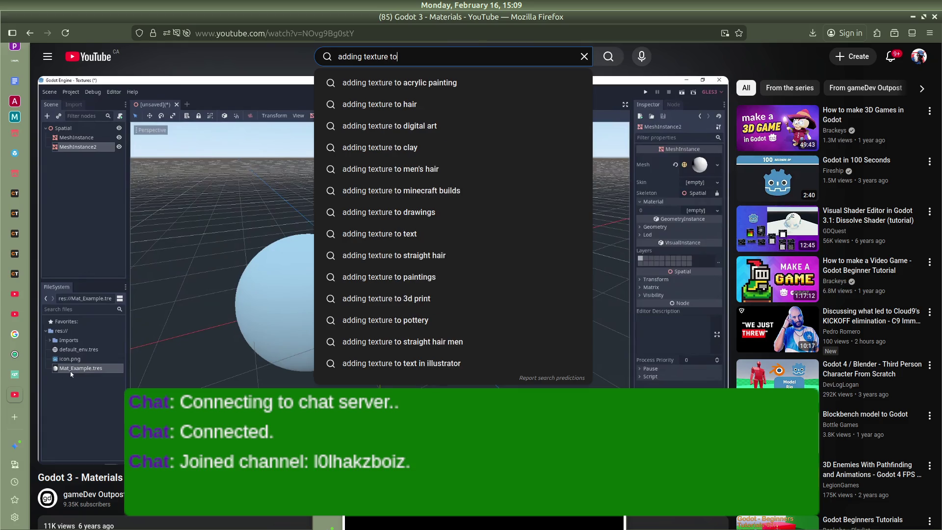
text( obhject )
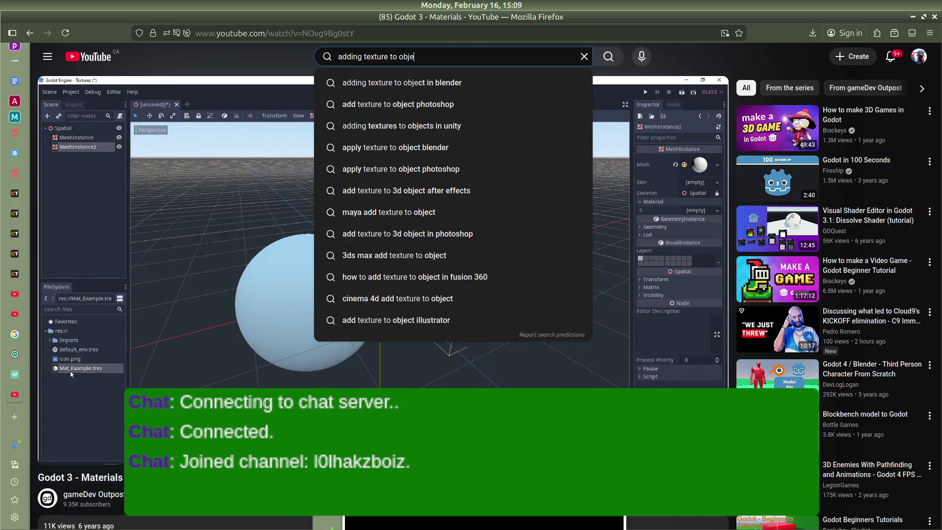
text(odot 4)
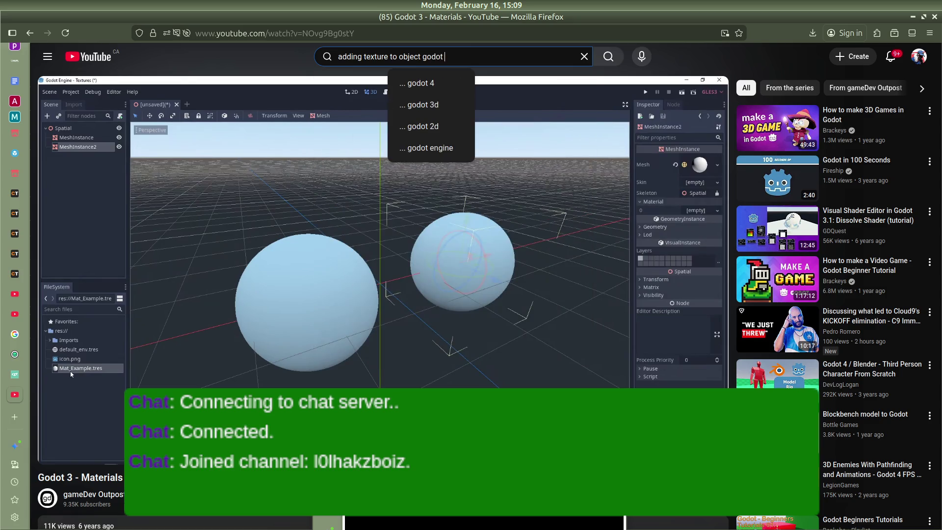
key(Return)
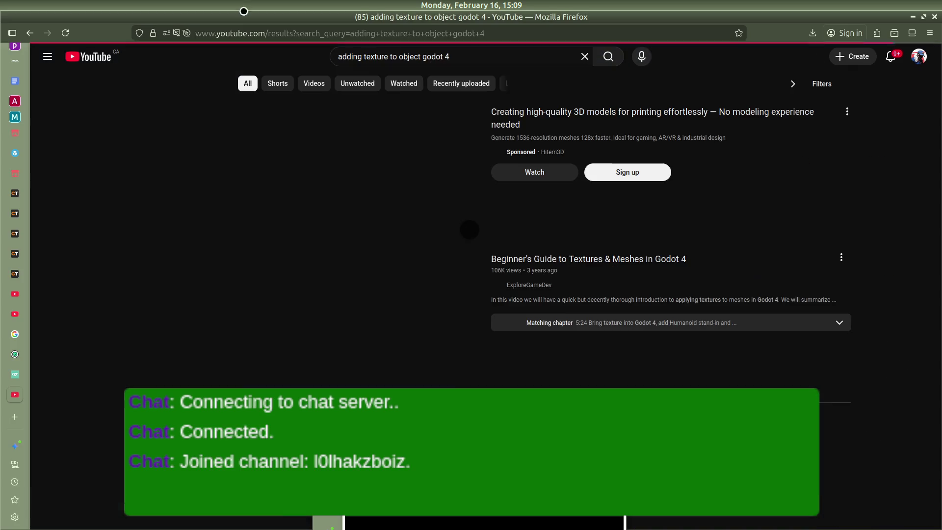
scroll(360, 226, down, 5)
scroll(360, 226, up, 3)
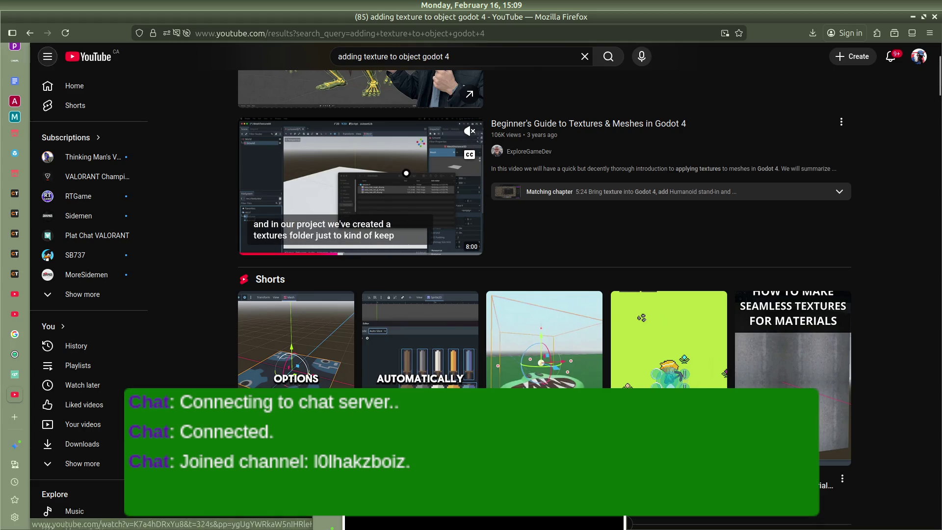
Play the Beginner's Guide to Textures & Meshes in Godot 4, skipping ahead to the material step.
click(409, 174)
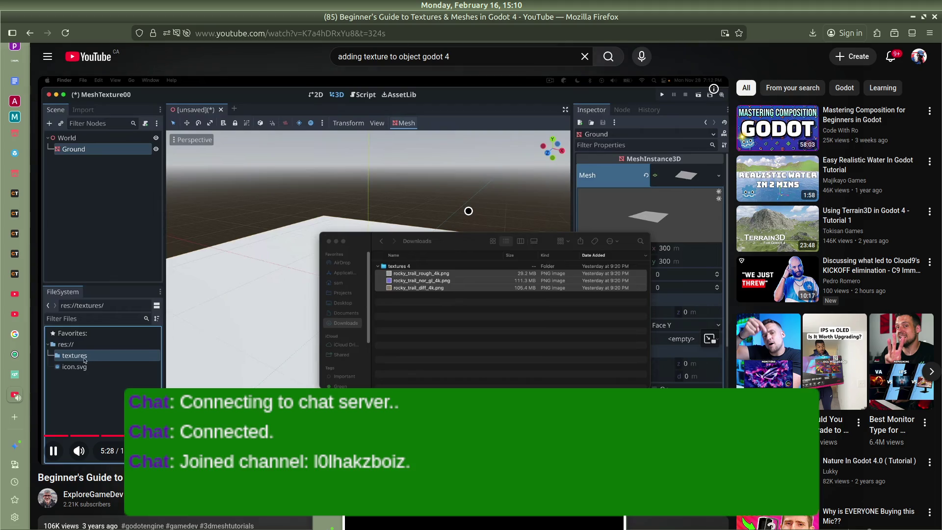
key(alt+Tab)
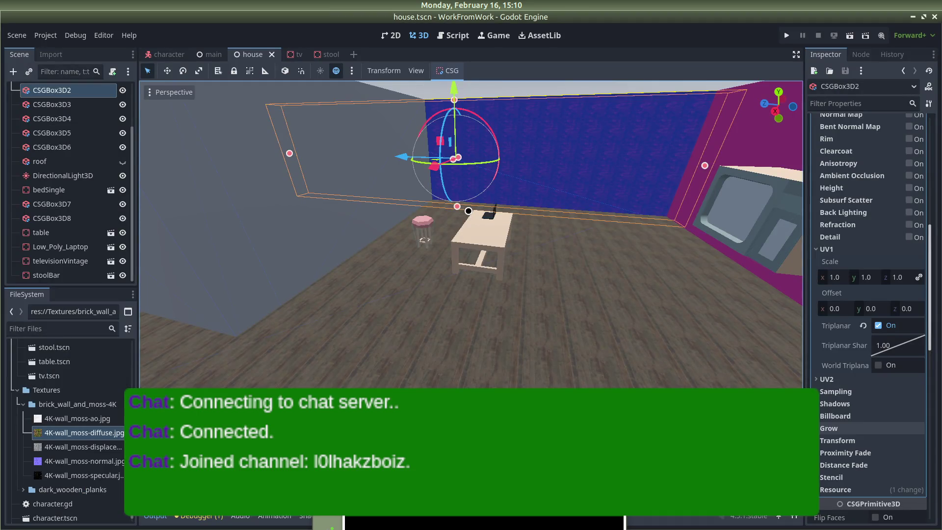
key(alt+Tab)
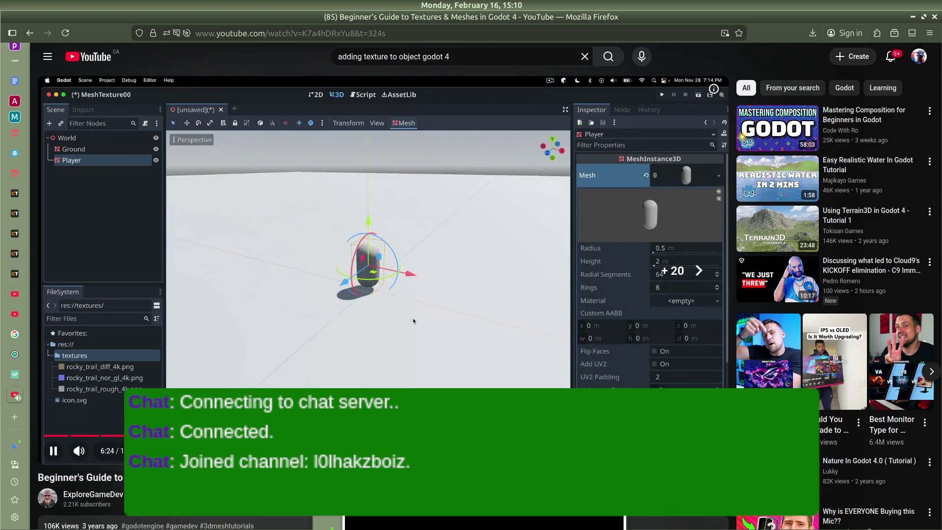
key(Right)
key(Right)
key(Right)
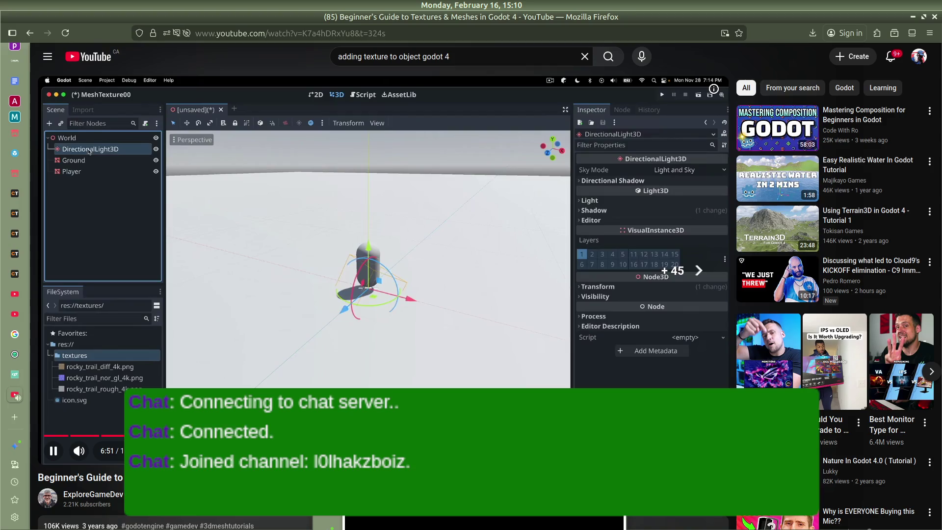
key(Right)
key(Right)
key(Right)
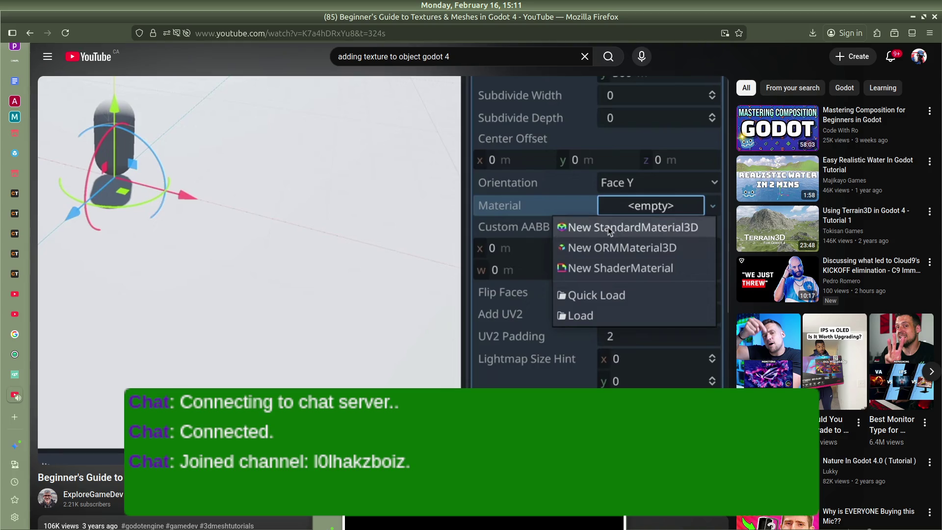
key(Right)
key(Right)
key(Right)
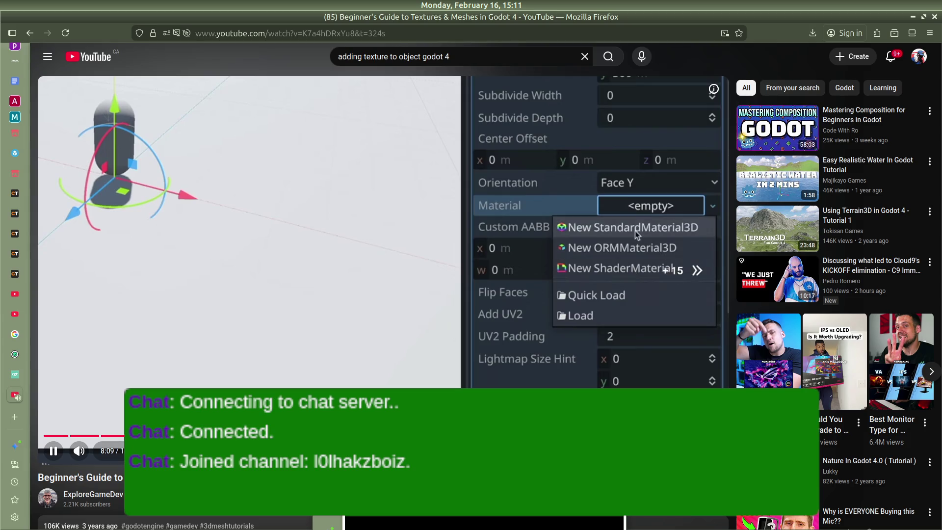
Pause the tutorial and switch back to the Godot house scene.
key(space)
key(alt+Tab)
key(alt+Tab)
key(alt+Tab)
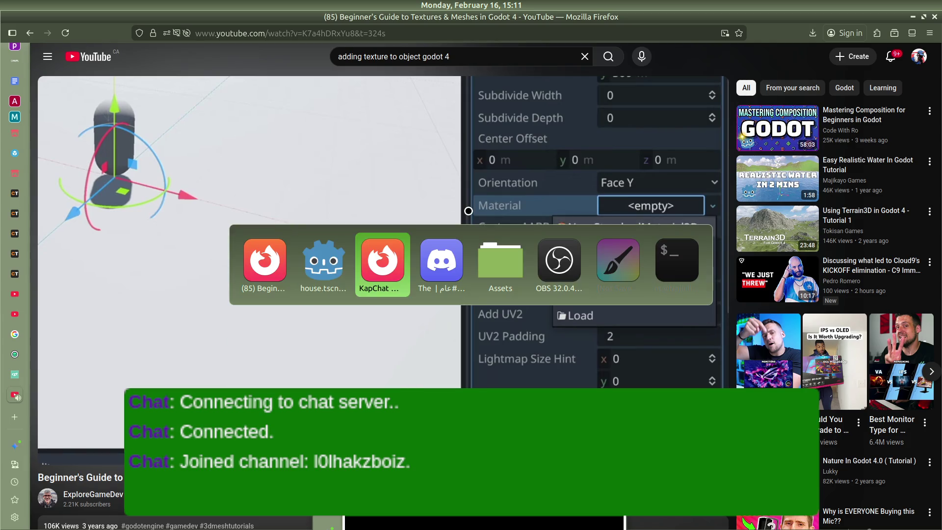
key(alt+Tab)
key(alt+Tab)
key(alt+Tab)
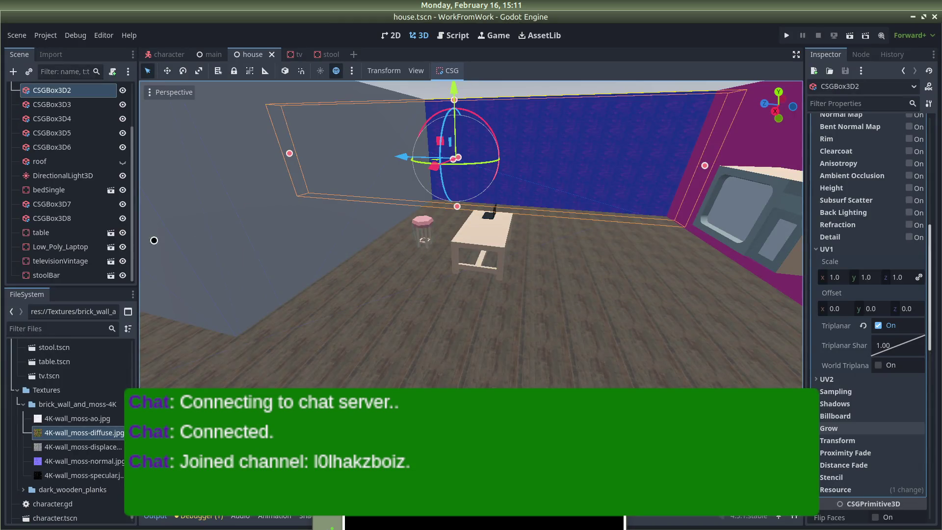
Collapse UV1, reset the wall's albedo colour to white, and clear its albedo texture.
scroll(878, 360, up, 3)
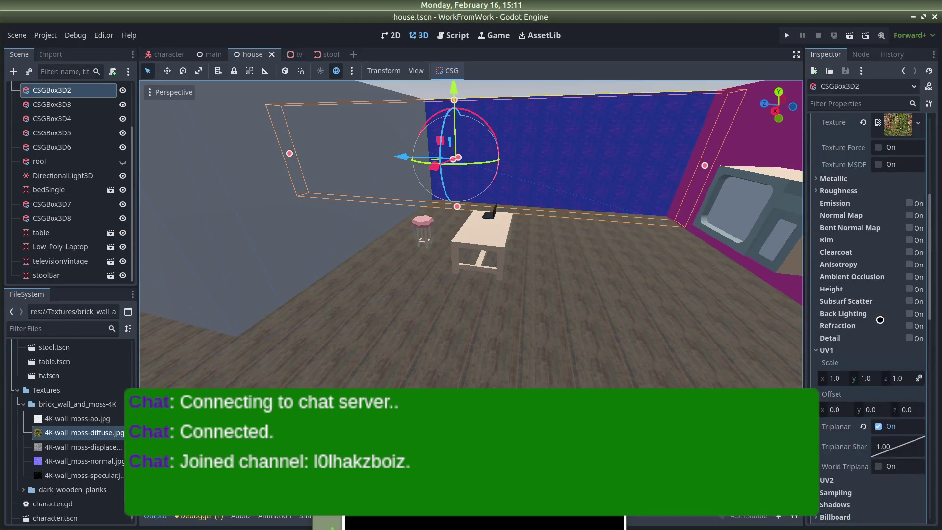
click(820, 350)
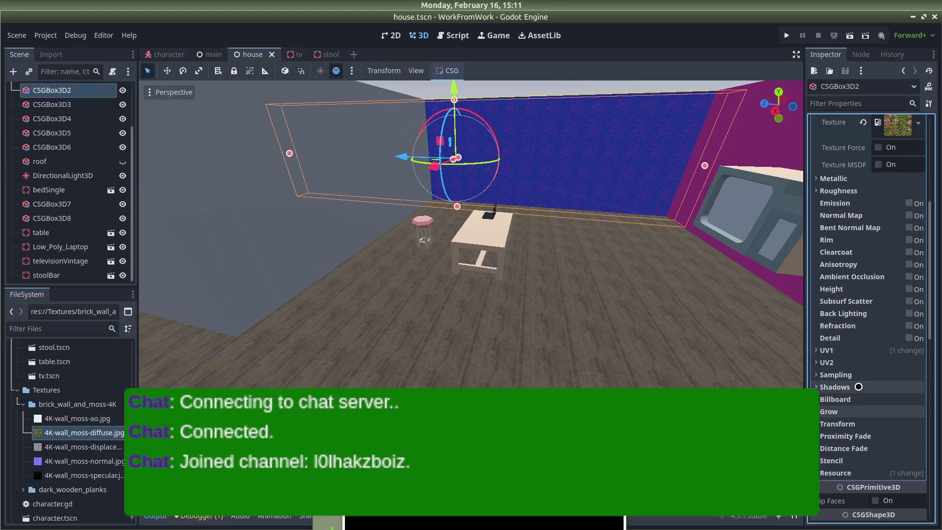
scroll(858, 387, up, 6)
click(862, 301)
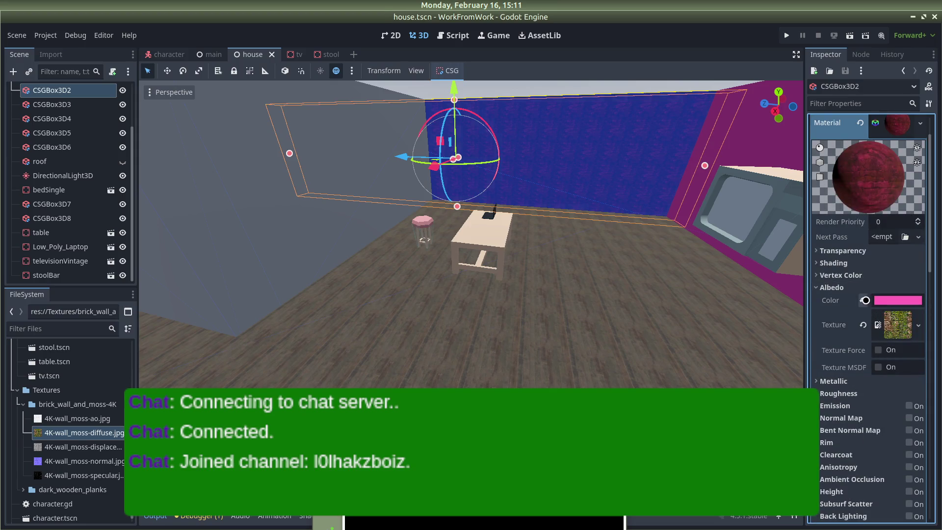
click(862, 325)
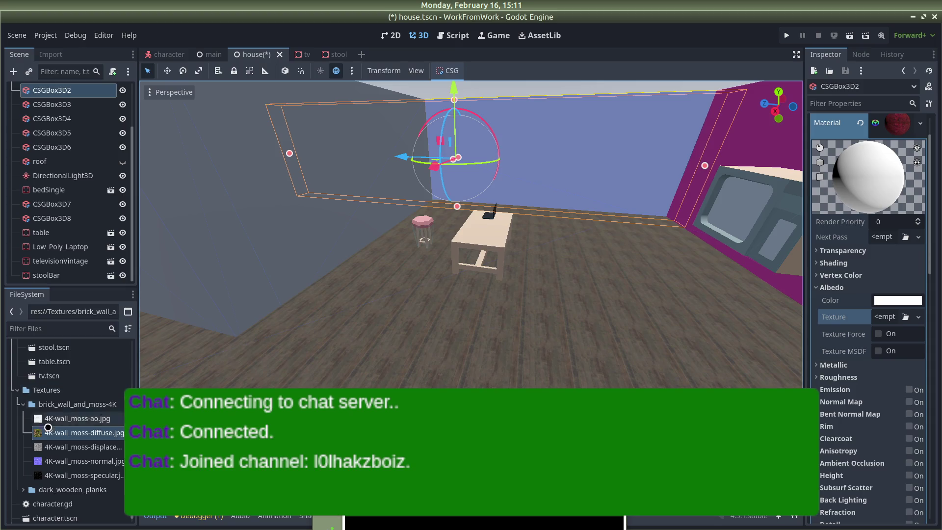
Preview the five wall_moss textures (ao, diffuse, displacement, normal, specular) and save the house scene.
click(79, 420)
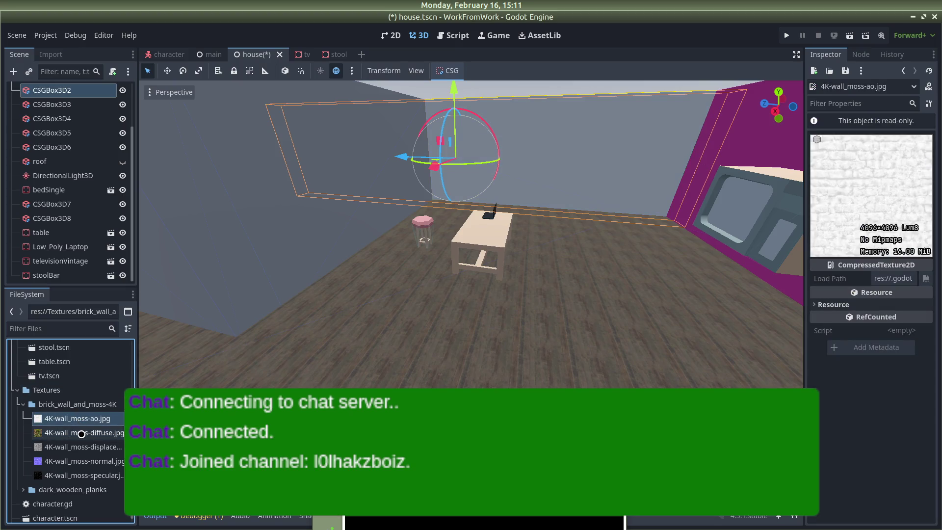
click(82, 434)
click(81, 448)
click(81, 462)
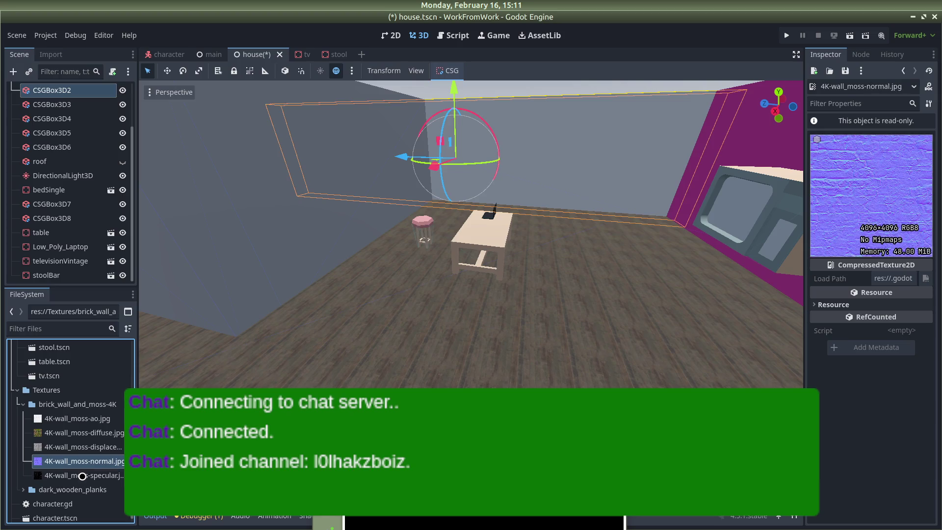
click(82, 476)
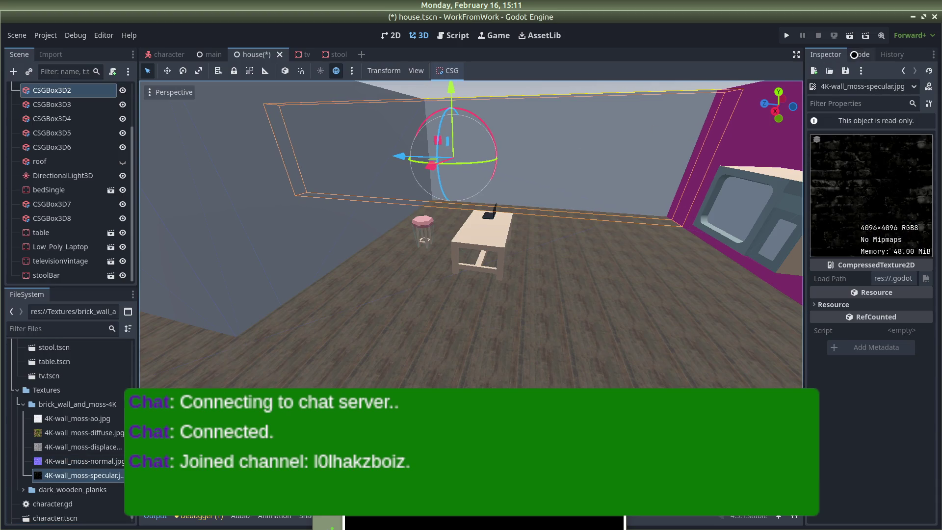
click(855, 54)
click(44, 390)
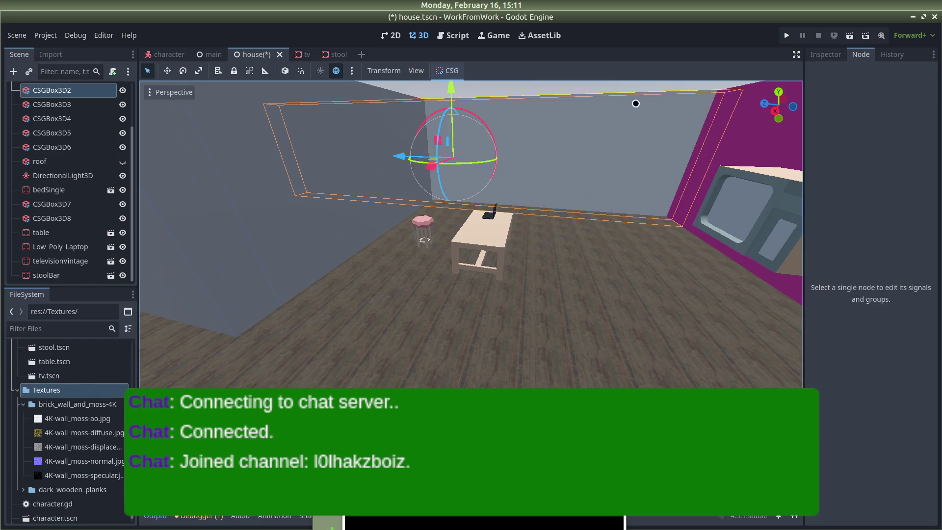
key(ctrl+s)
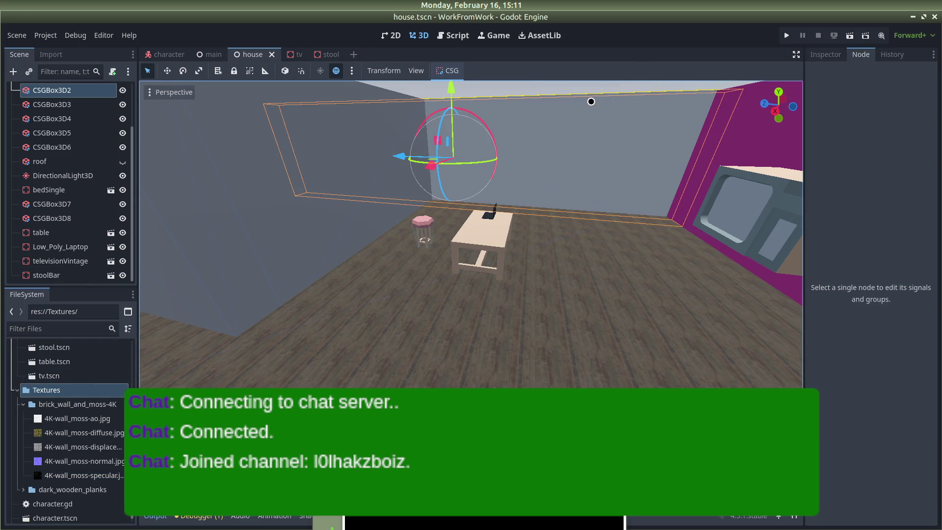
Reselect the CSGBox3D2 wall and enable Normal Map on its material.
scroll(542, 181, down, 3)
click(604, 101)
click(572, 146)
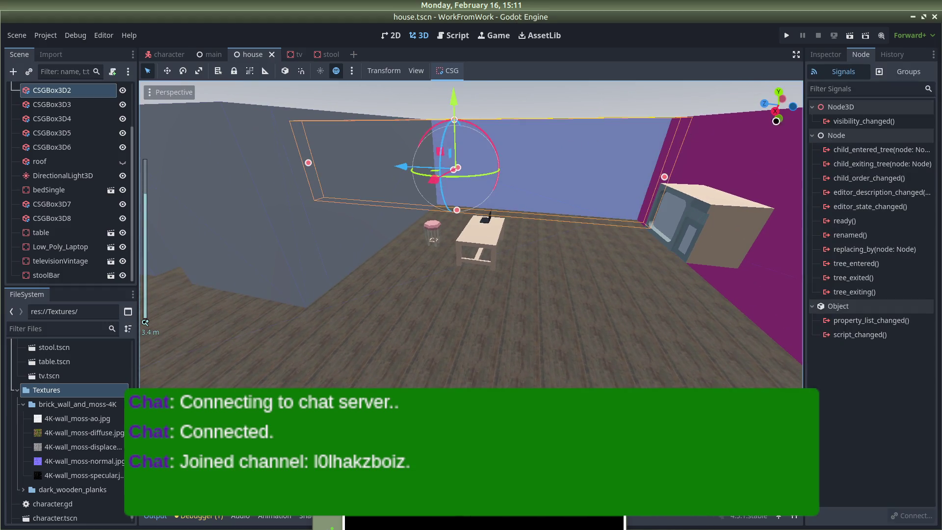
click(836, 54)
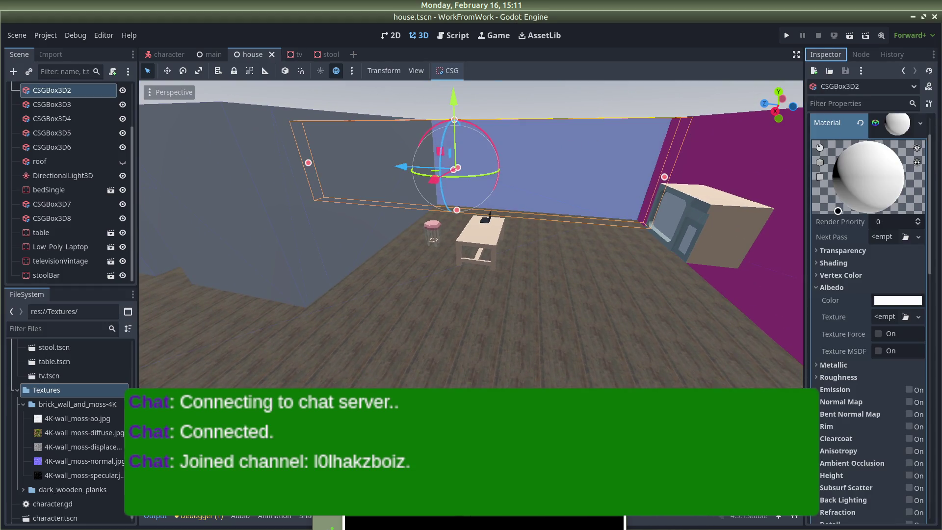
click(823, 287)
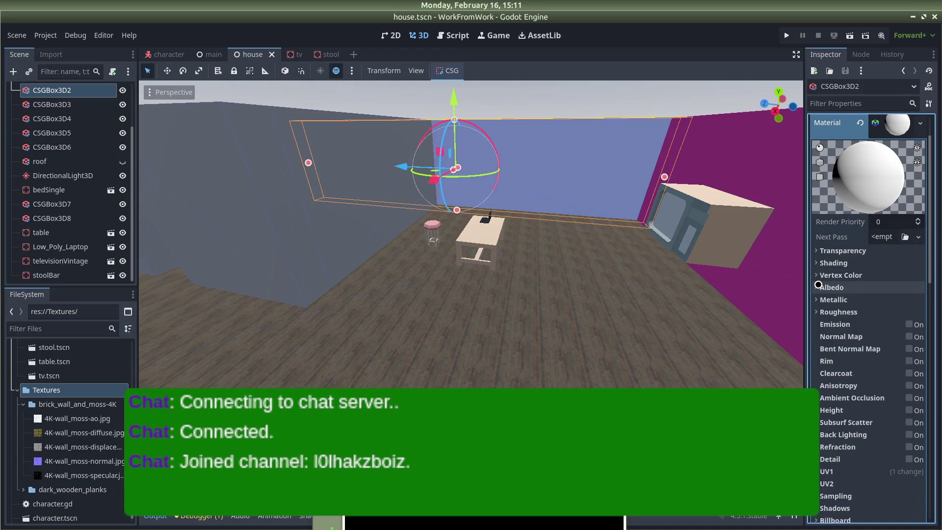
click(909, 336)
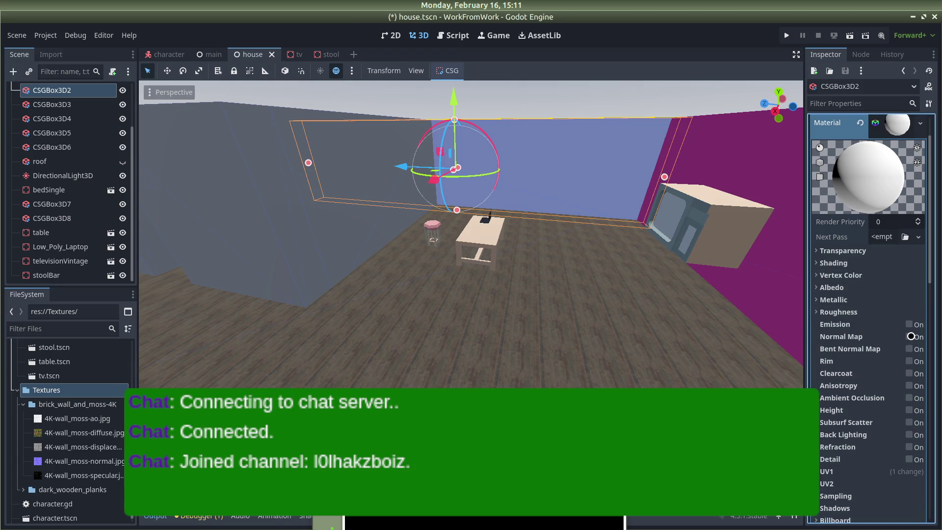
click(917, 367)
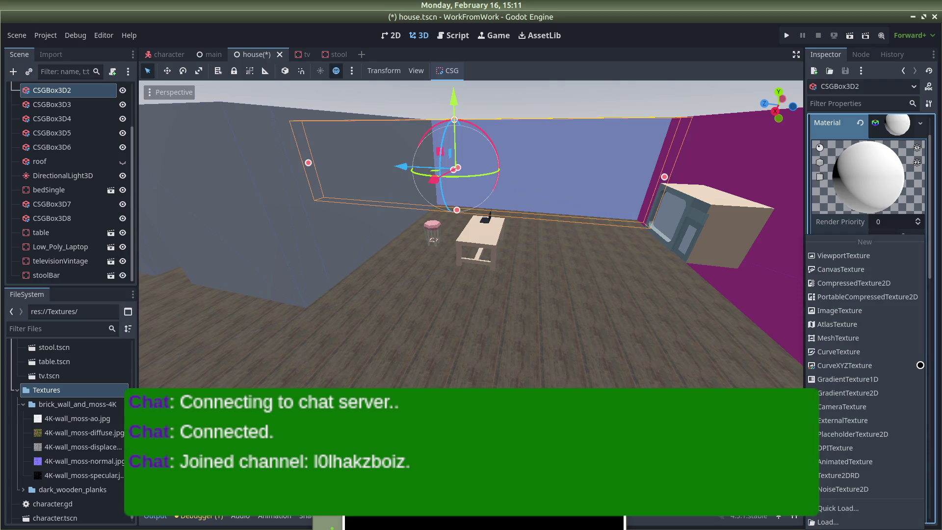
Load 4K-wall_moss-normal.jpg from Textures/brick_wall_and_moss-4K as the material's normal map.
click(834, 522)
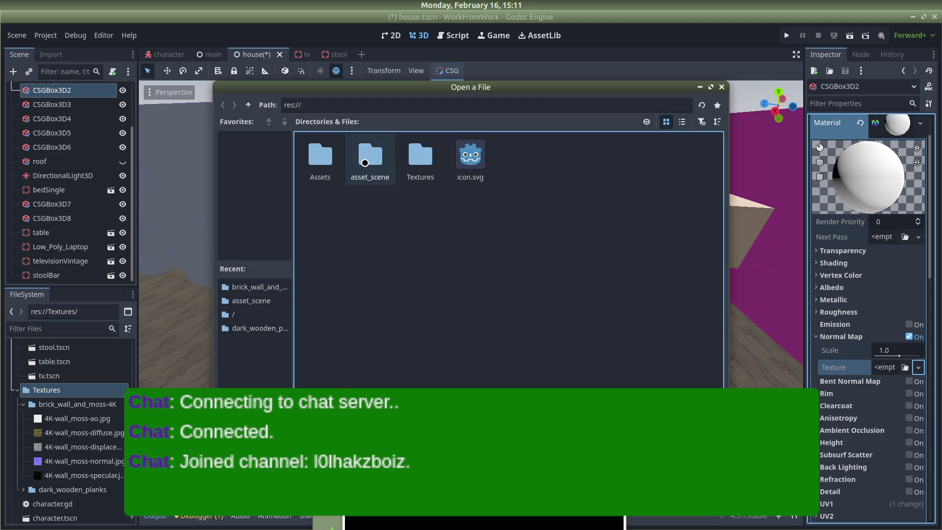
double_click(423, 171)
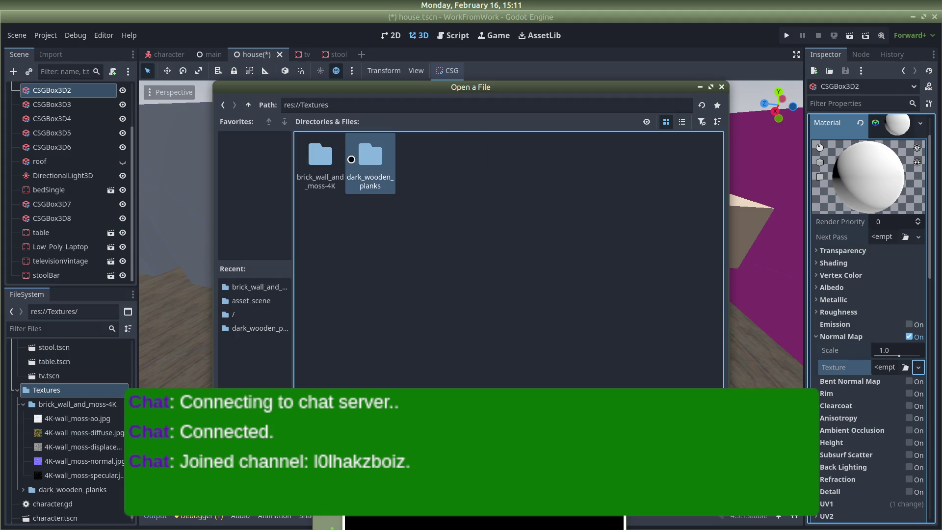
double_click(346, 159)
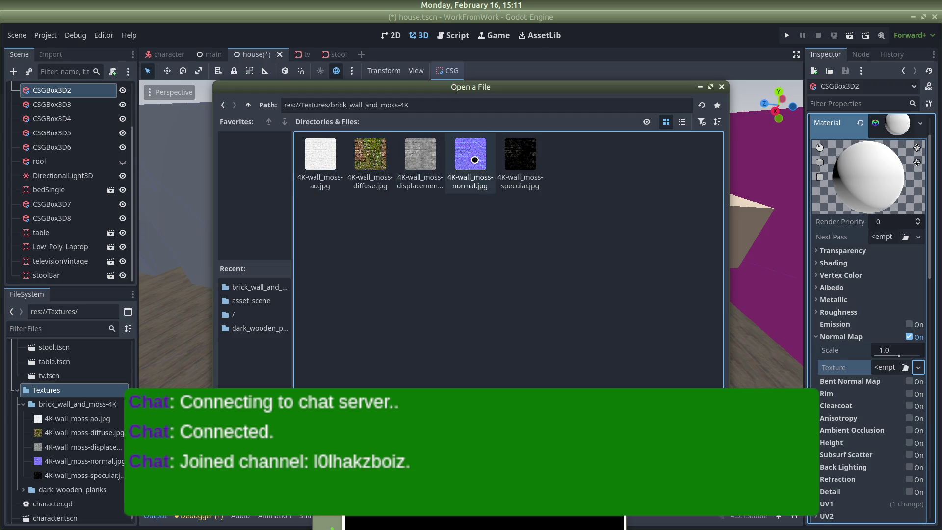
double_click(459, 161)
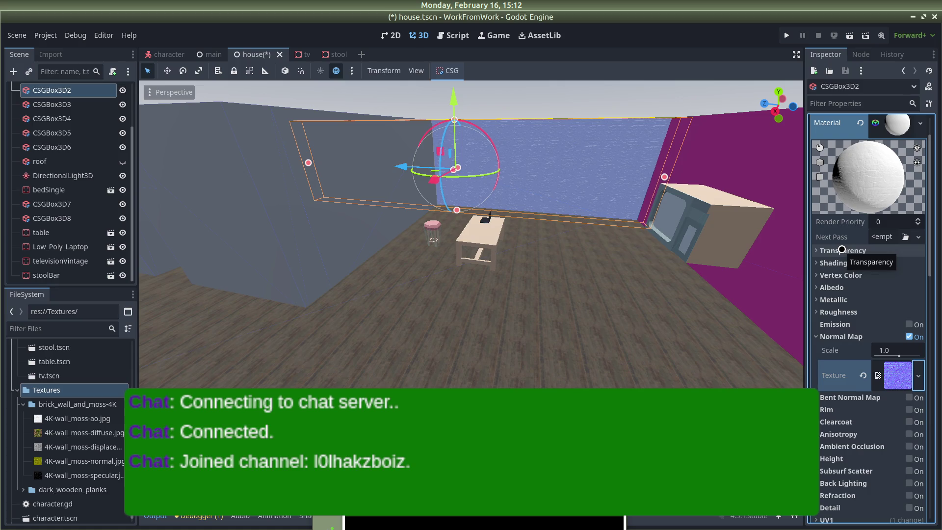
Turn on Ambient Occlusion for the wall material.
scroll(841, 249, down, 1)
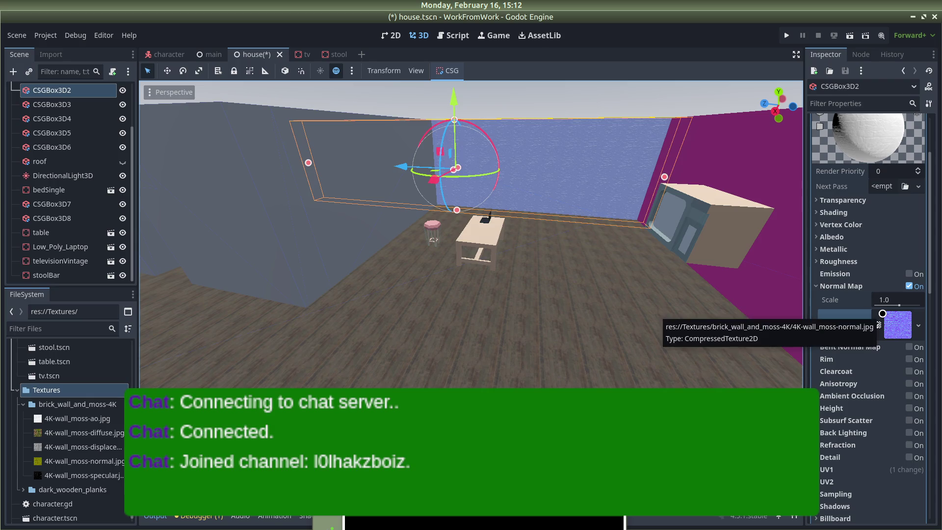
click(836, 237)
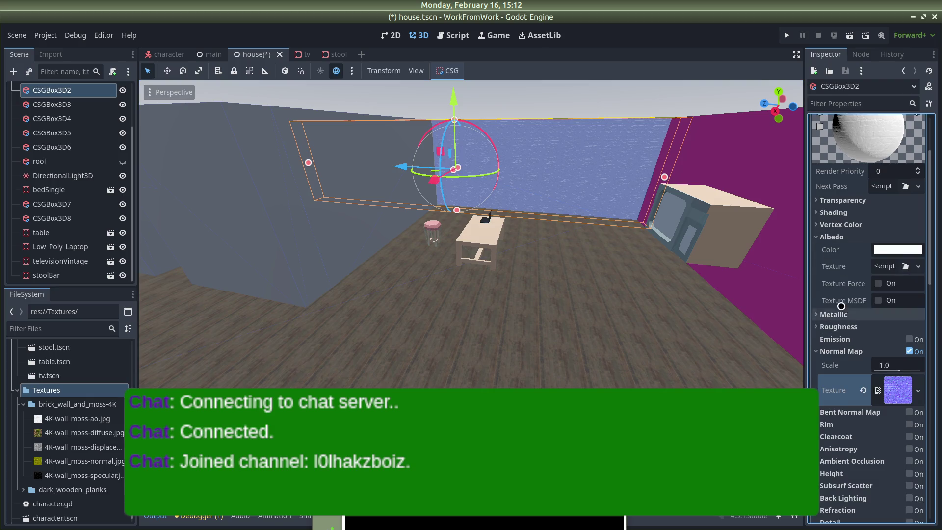
click(816, 237)
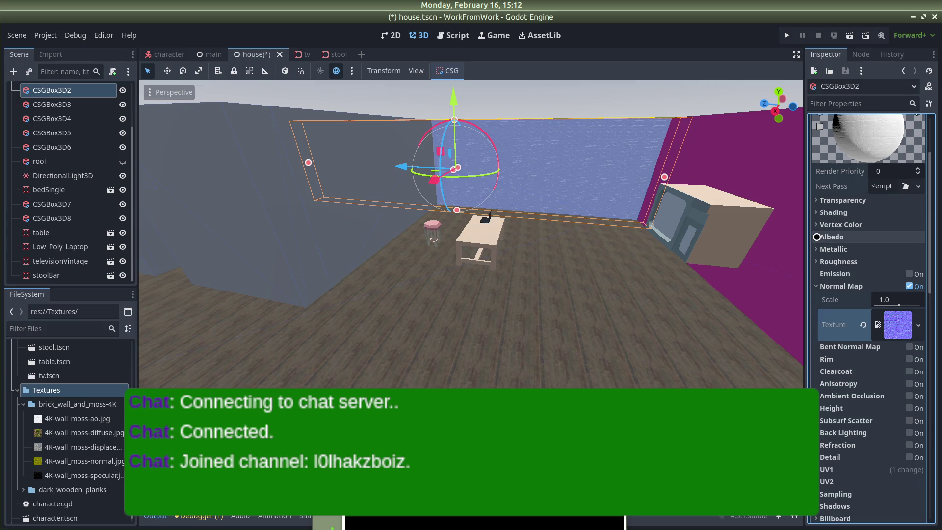
scroll(816, 237, down, 5)
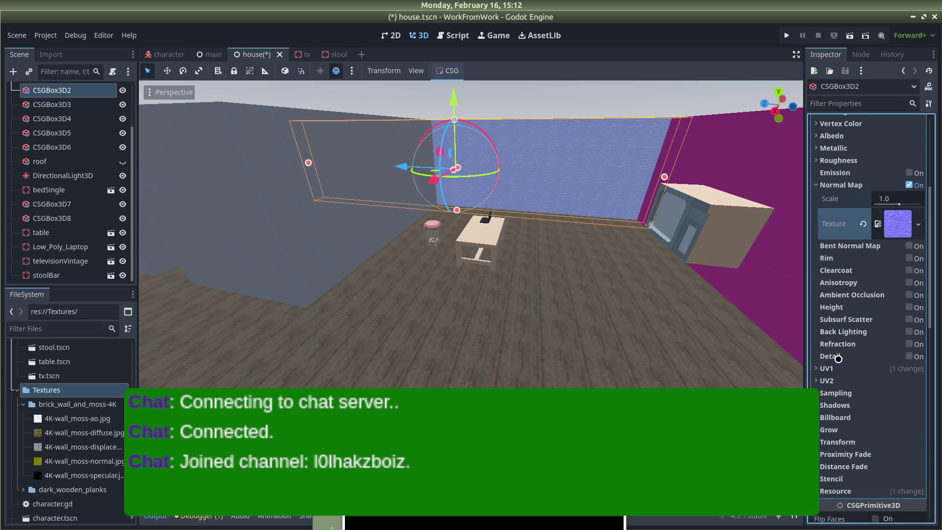
click(913, 294)
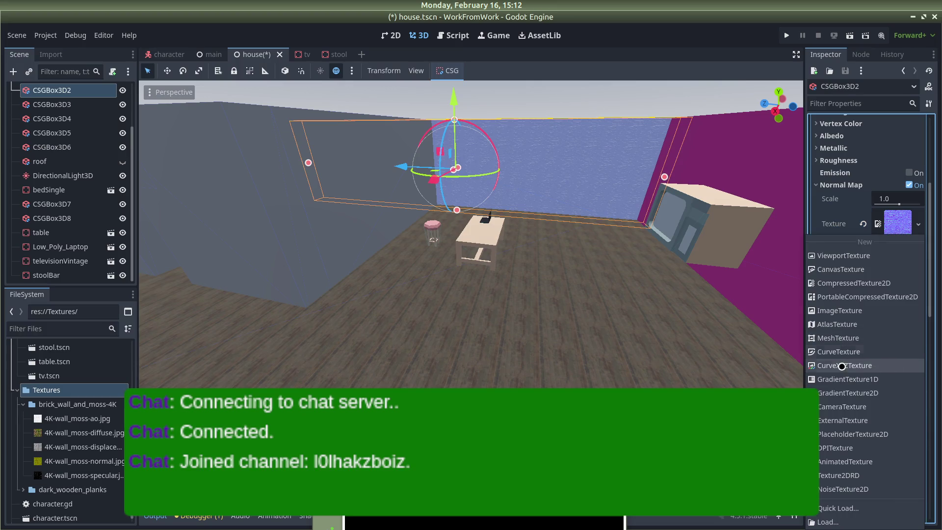
Assign 4K-wall_moss-ao.jpg as the ambient occlusion texture, then review the material and expand Albedo.
click(843, 527)
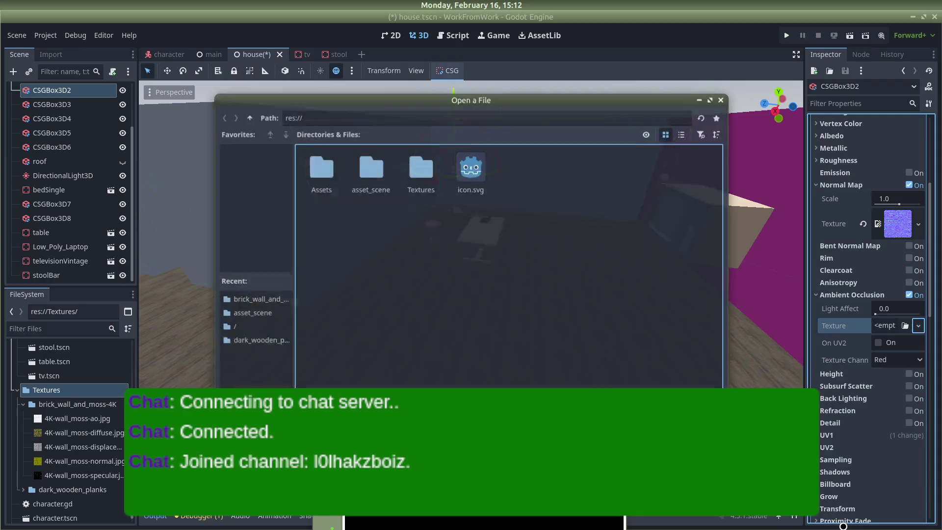
double_click(427, 163)
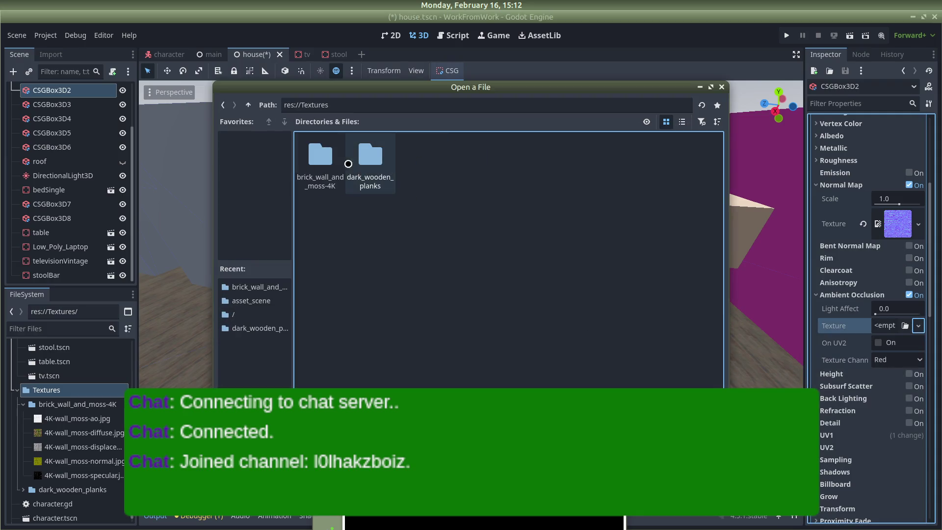
double_click(325, 156)
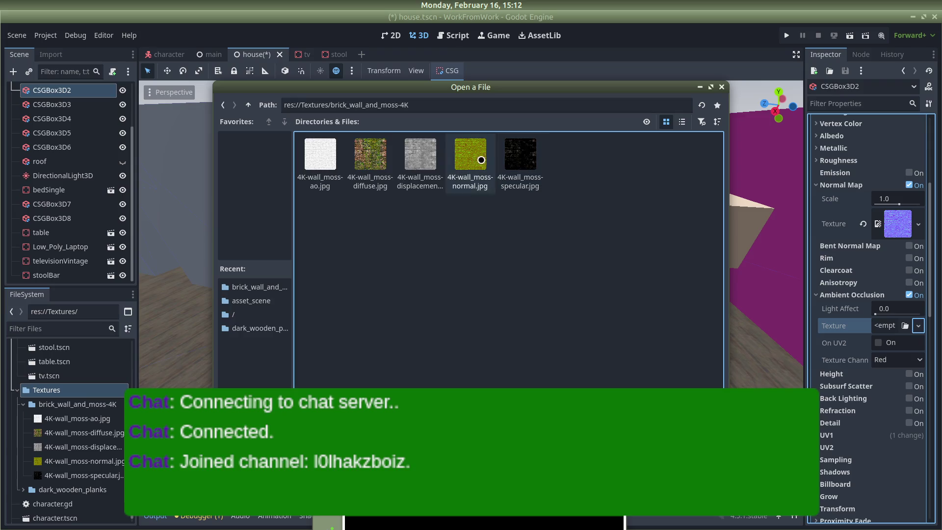
double_click(320, 159)
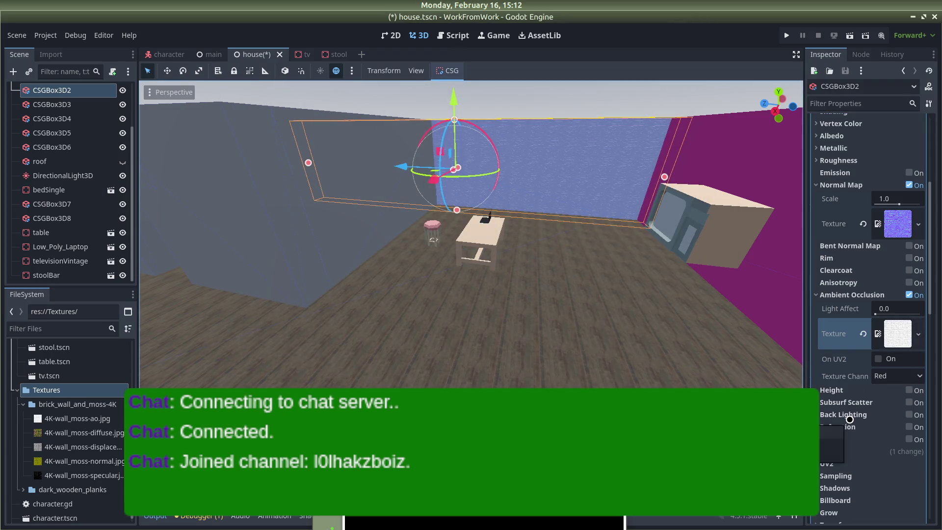
scroll(830, 236, down, 2)
scroll(830, 250, up, 4)
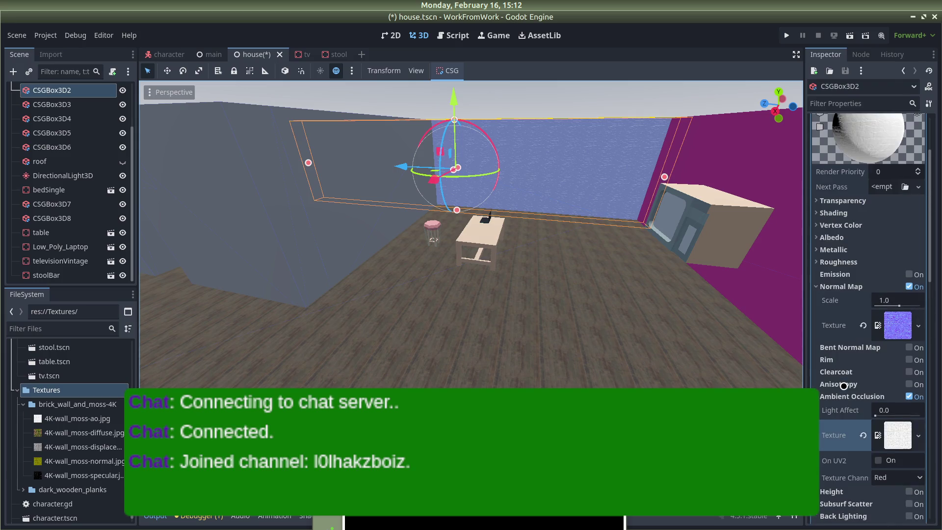
scroll(829, 215, down, 3)
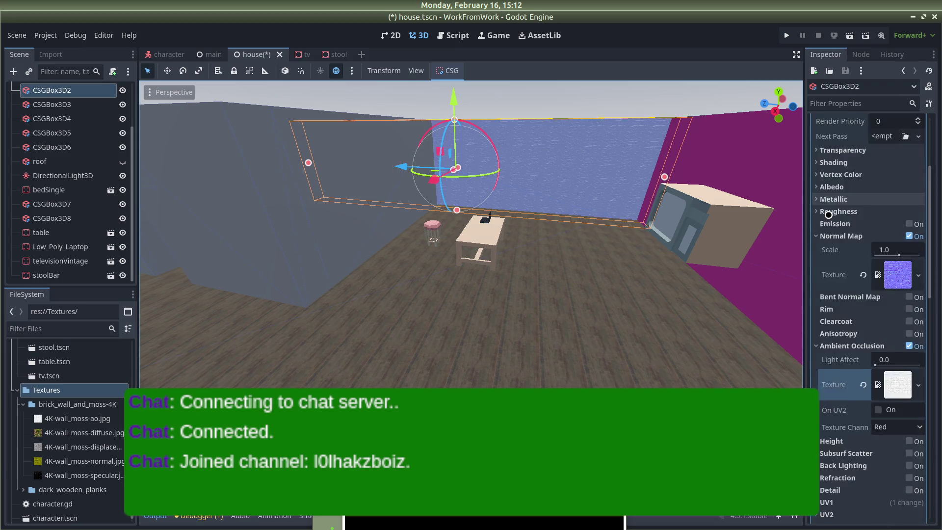
scroll(843, 379, down, 2)
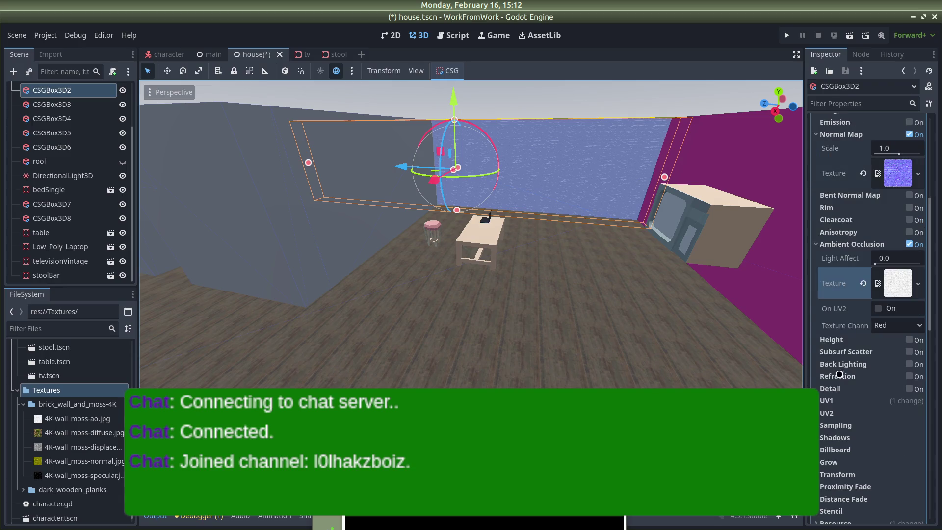
scroll(827, 414, down, 2)
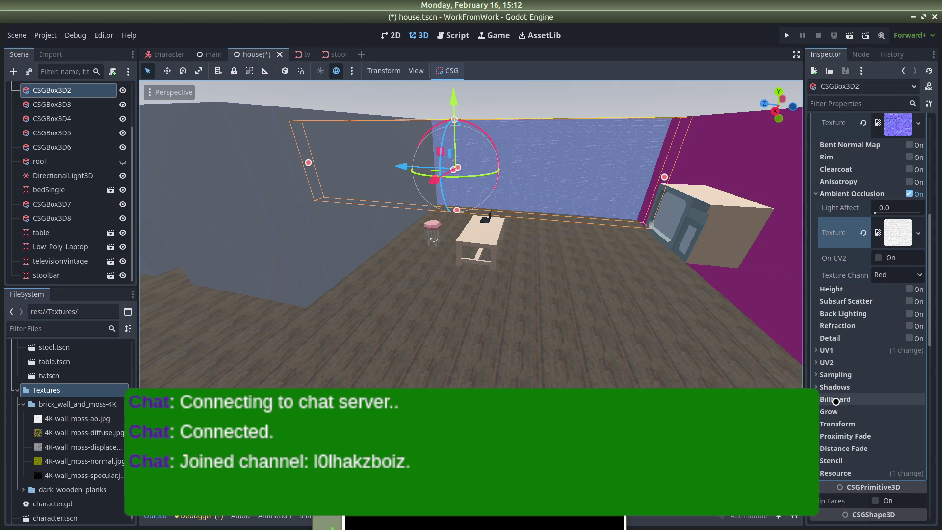
scroll(840, 392, up, 8)
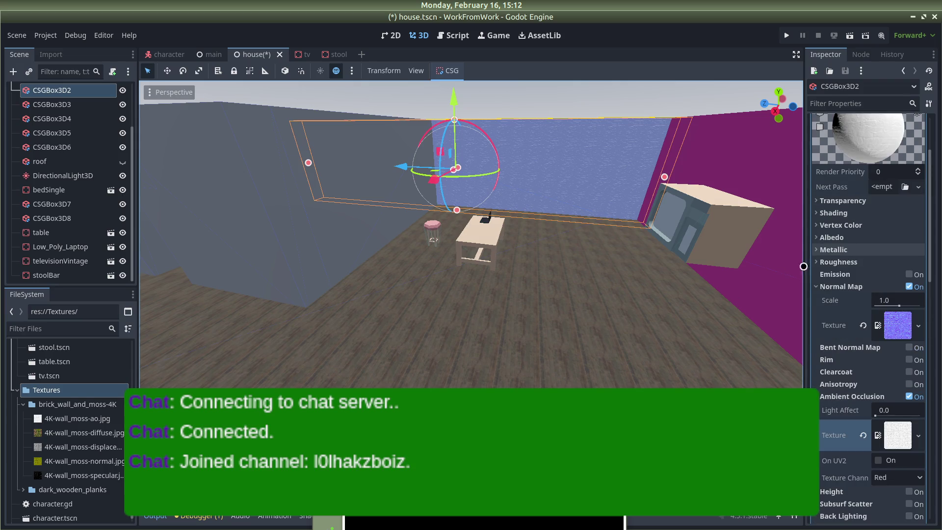
click(814, 239)
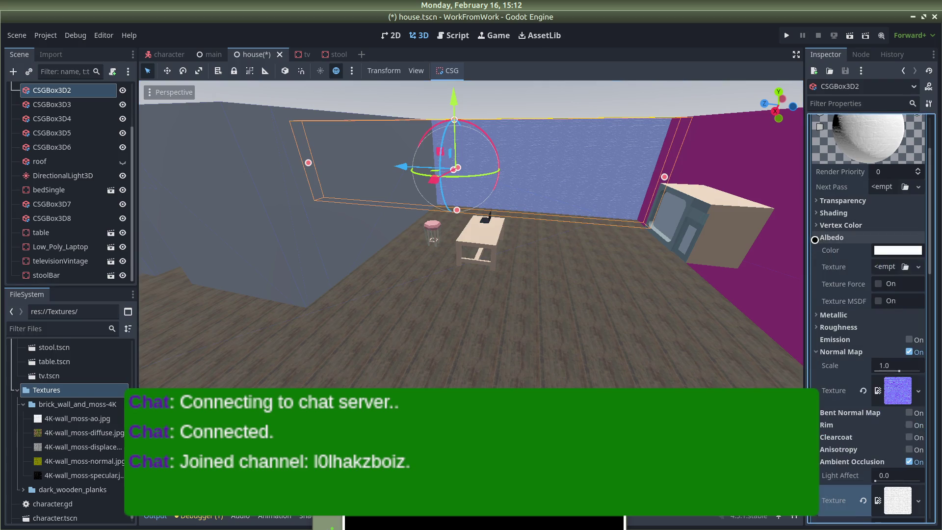
Load Textures/brick_wall_and_moss-4K/4K-wall_moss-diffuse.jpg as the wall's albedo texture and save house.tscn.
click(920, 266)
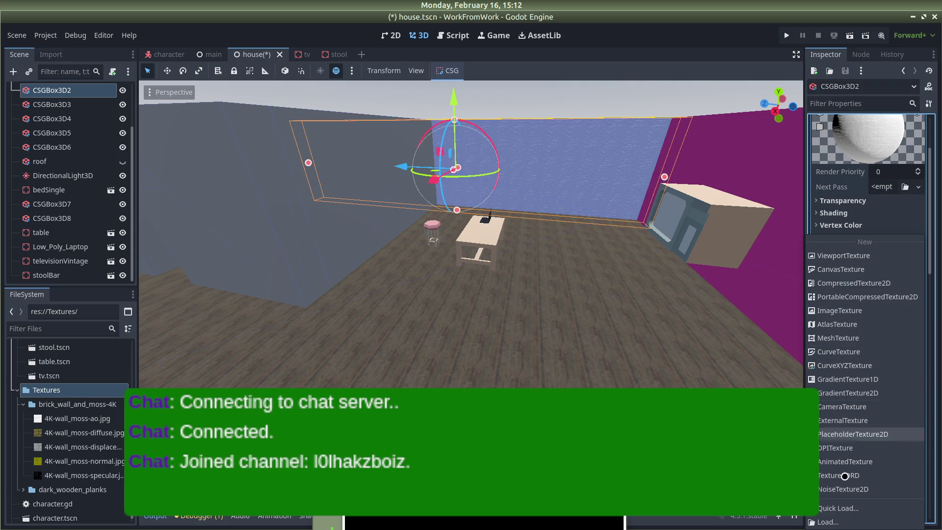
click(839, 521)
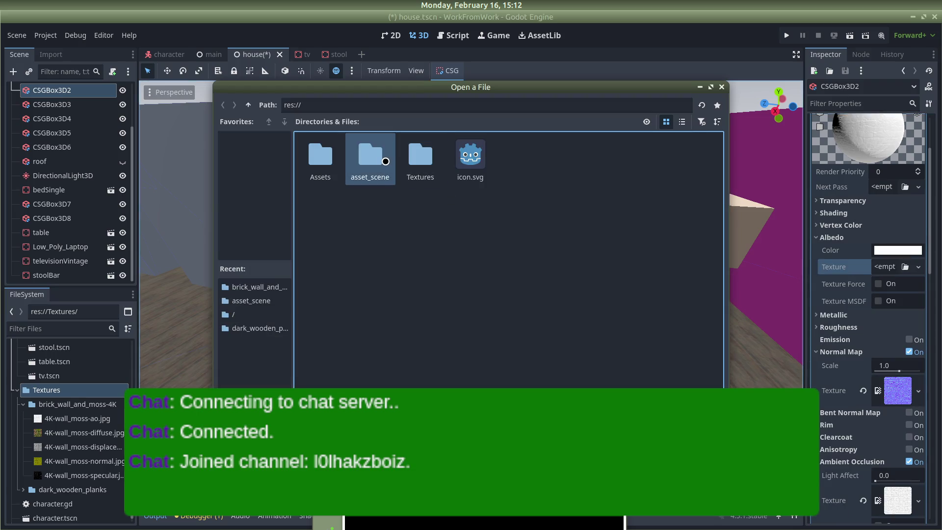
double_click(422, 162)
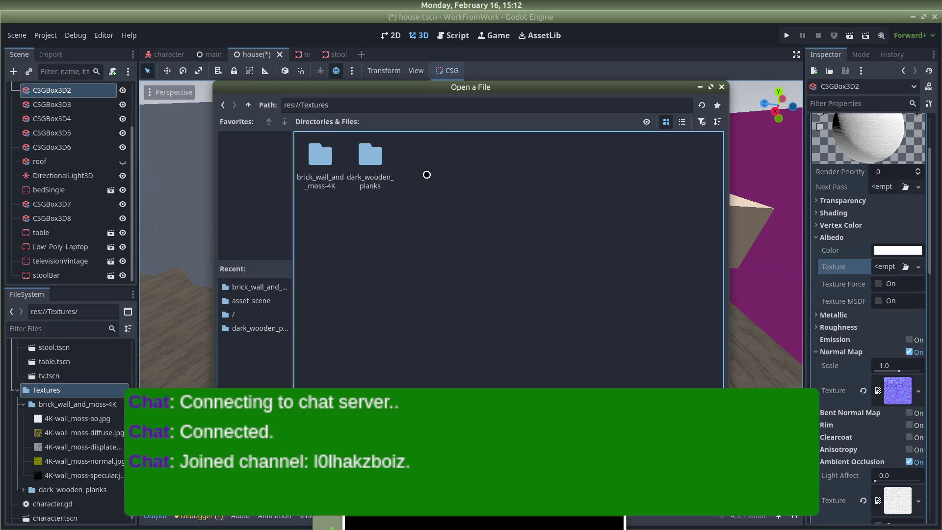
double_click(332, 158)
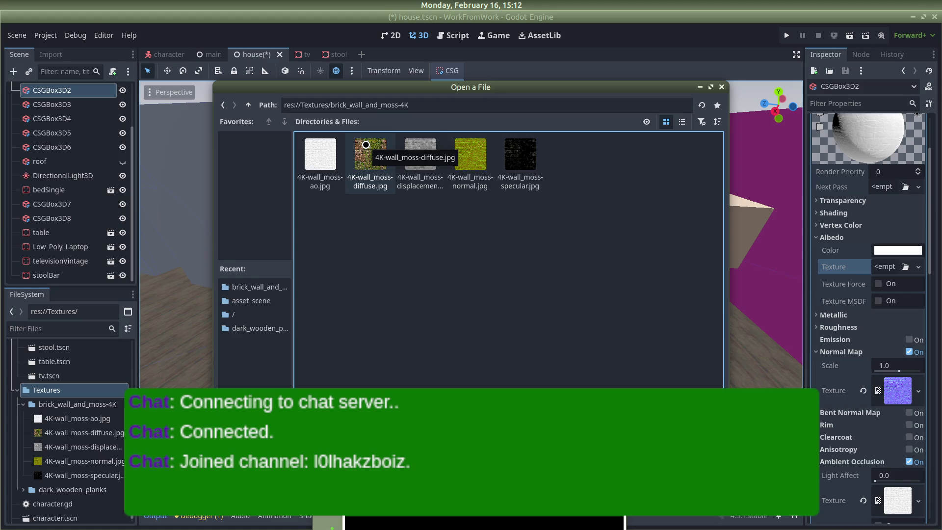
double_click(365, 144)
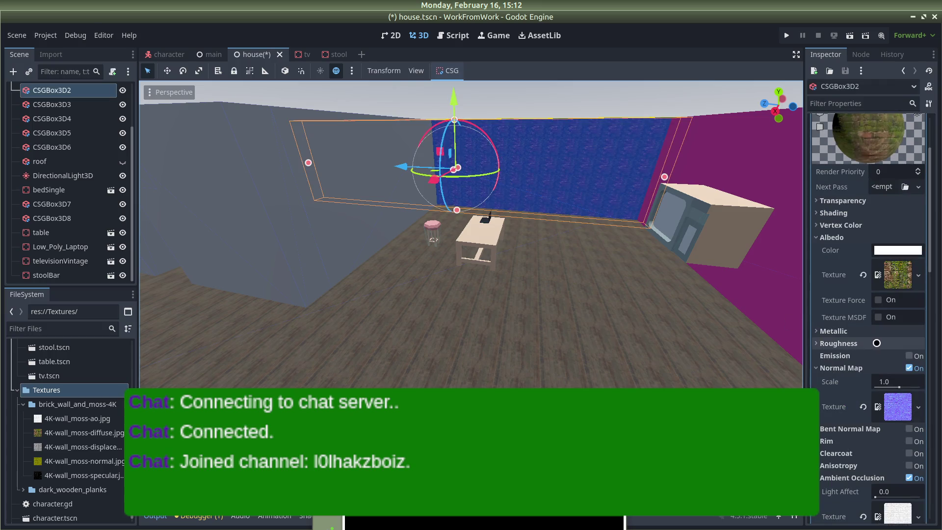
scroll(865, 291, down, 5)
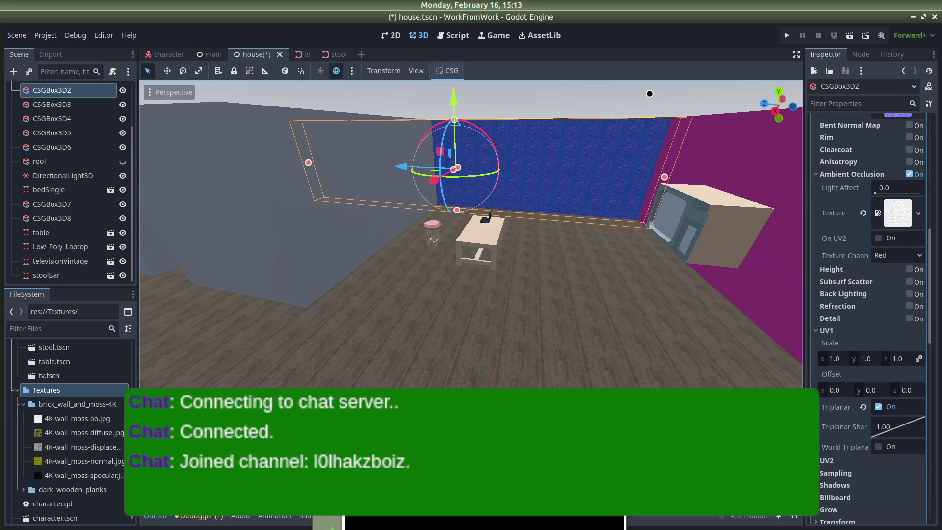
click(650, 94)
key(ctrl+s)
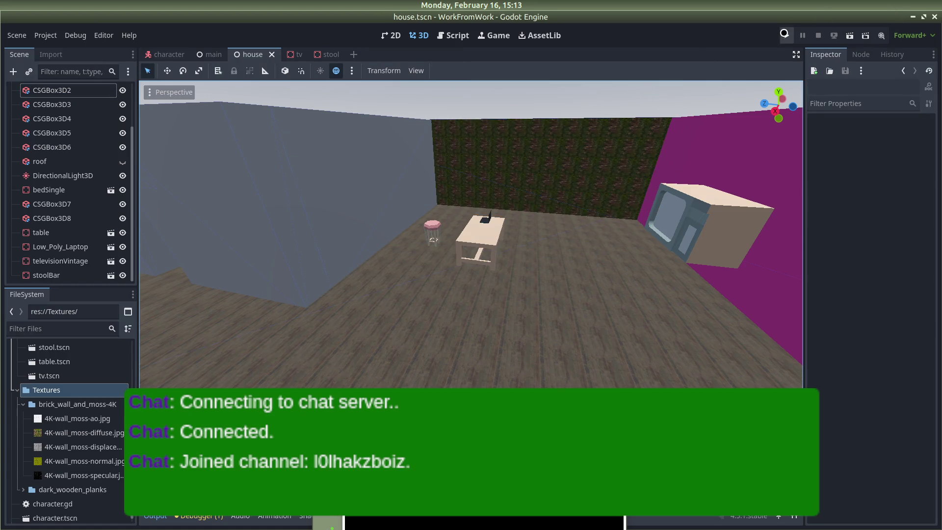
Playtest the room, then return to the editor and select the purple wall CSGBox3D4.
click(785, 34)
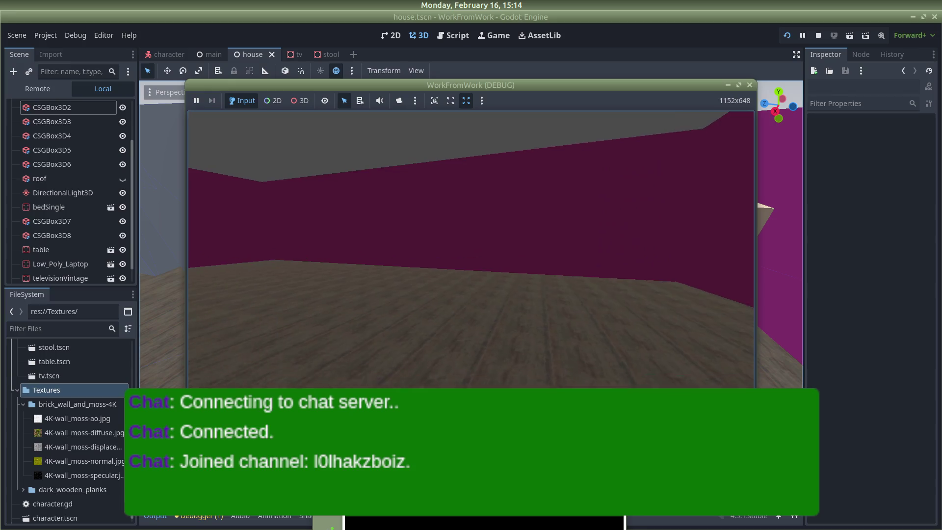
key(alt+Tab)
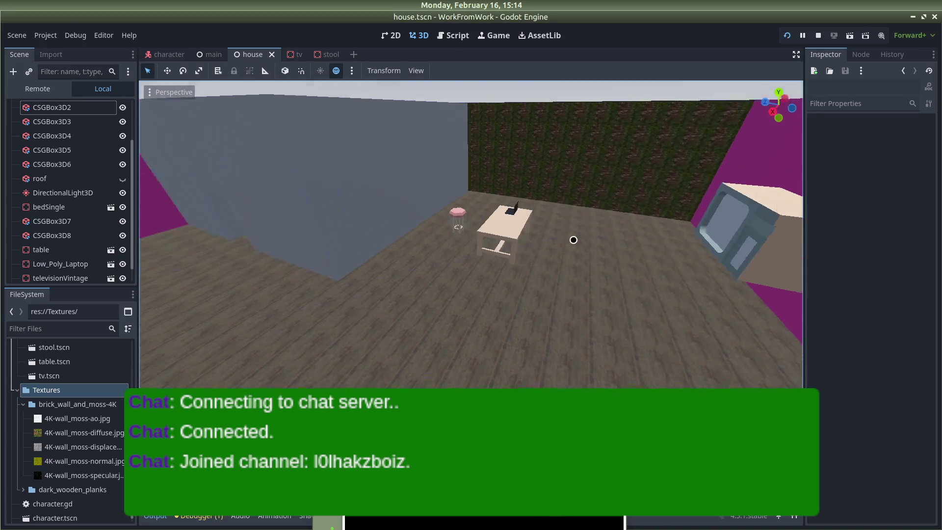
click(714, 185)
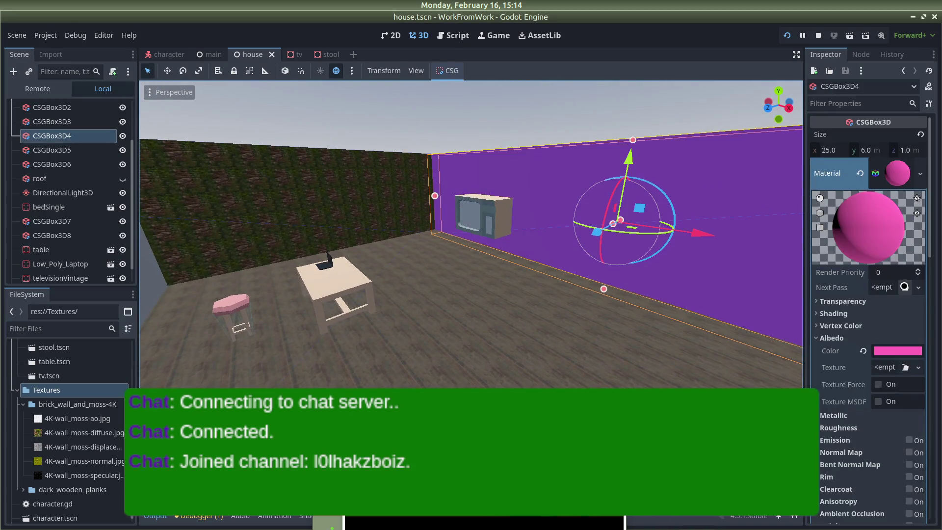
Reset the purple wall's albedo colour to white and load 4K-wall_moss-diffuse.jpg as its albedo texture.
click(510, 115)
click(540, 171)
click(863, 350)
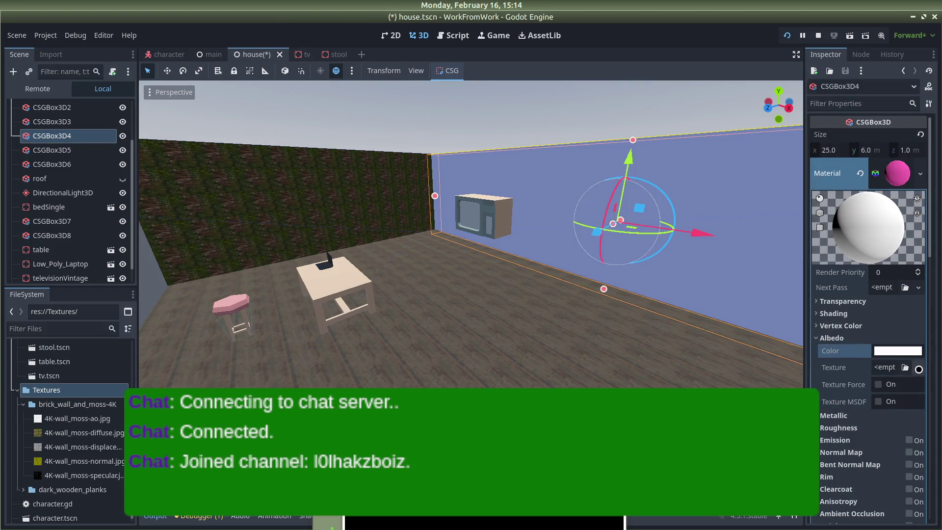
click(918, 368)
click(825, 514)
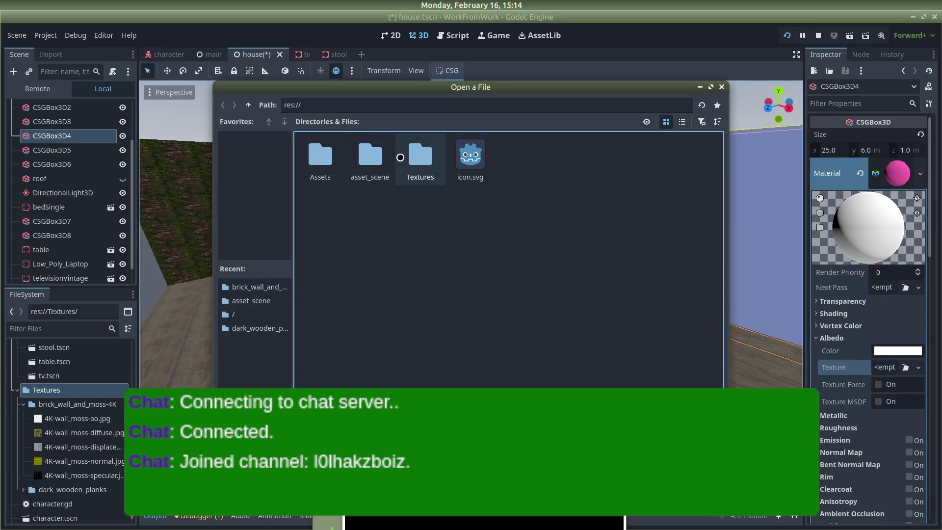
double_click(417, 153)
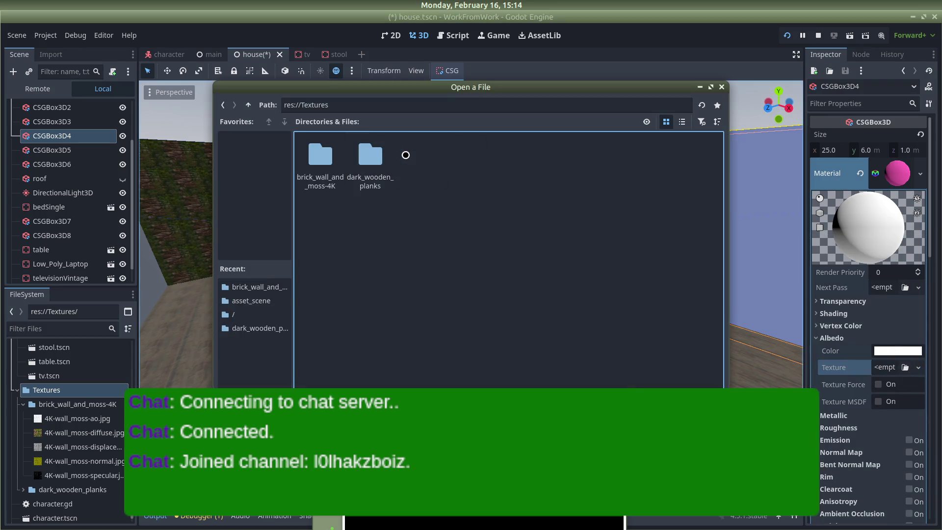
double_click(320, 156)
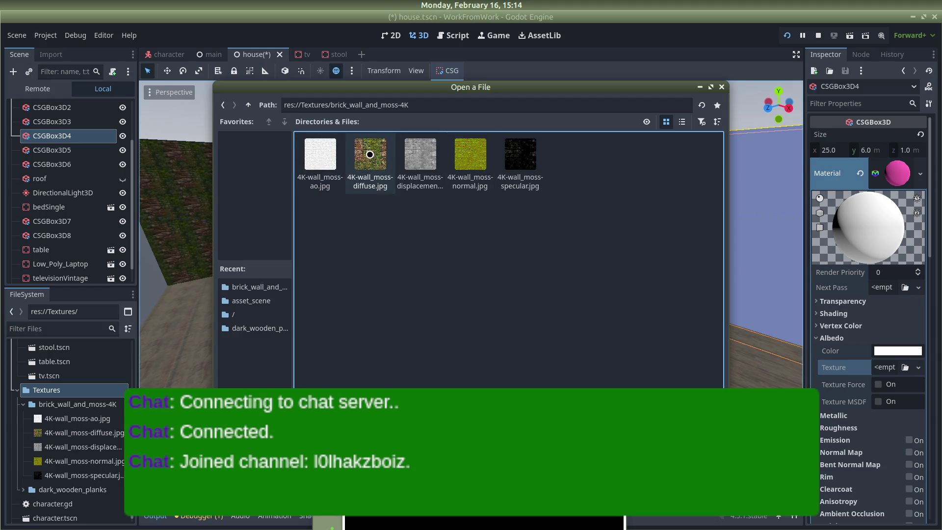
double_click(370, 155)
scroll(844, 325, down, 3)
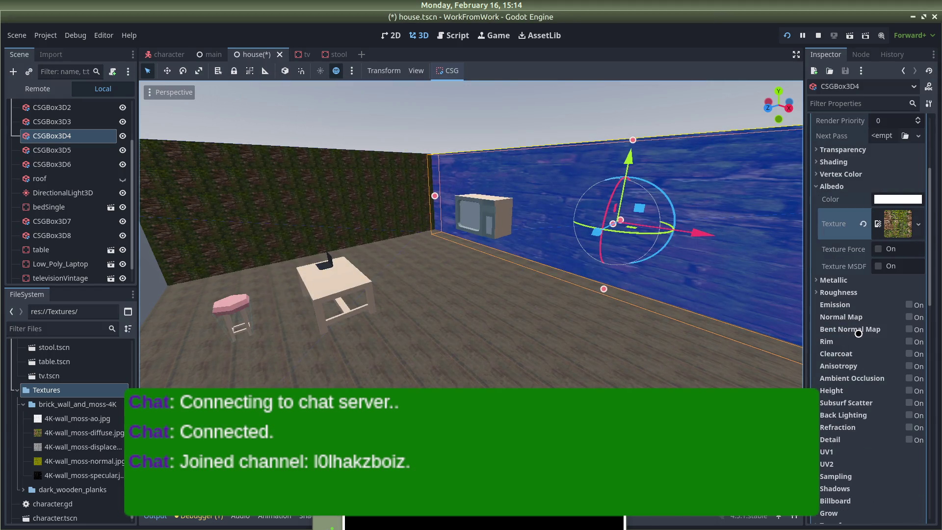
Enable Normal Map and Ambient Occlusion, and load the moss normal.jpg as the normal map.
click(911, 317)
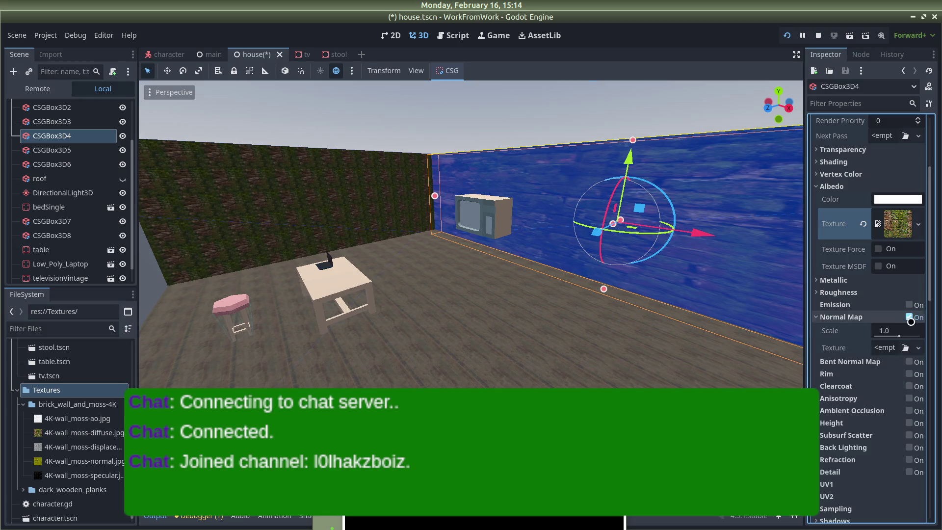
click(910, 411)
click(919, 347)
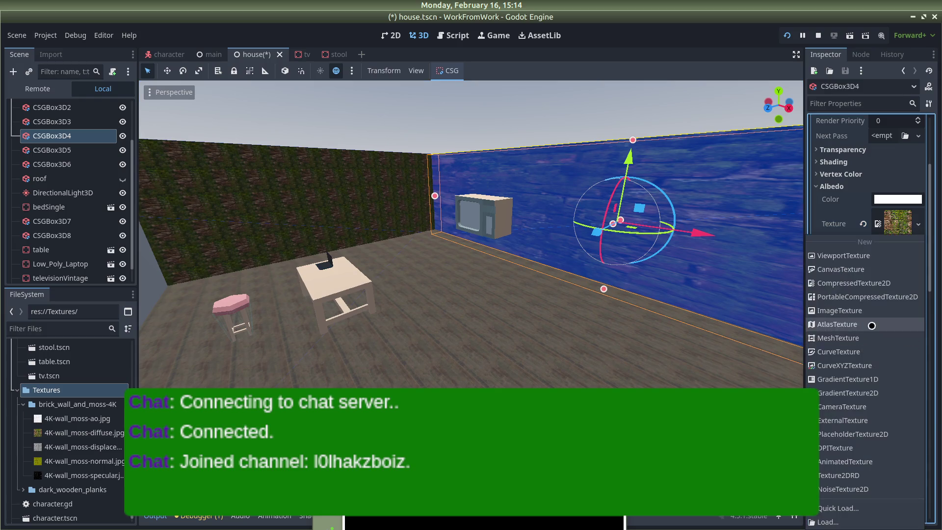
click(613, 298)
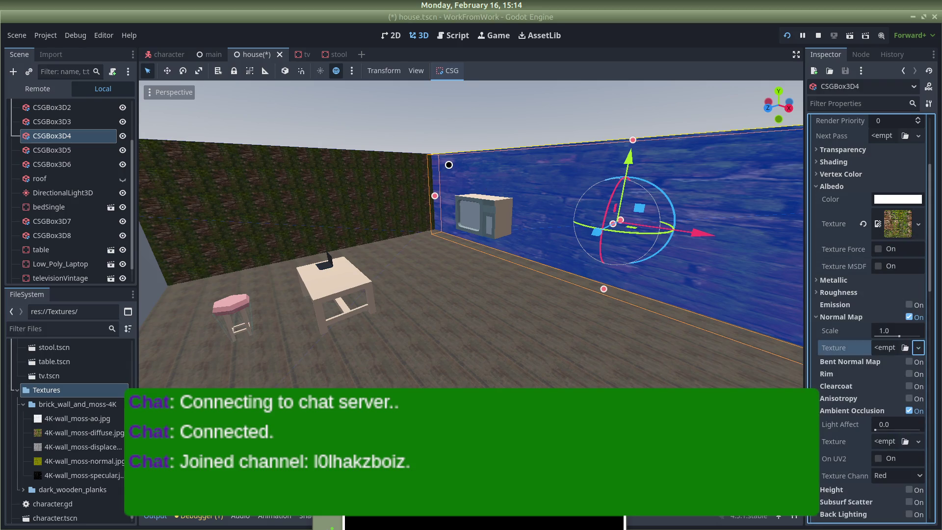
double_click(418, 155)
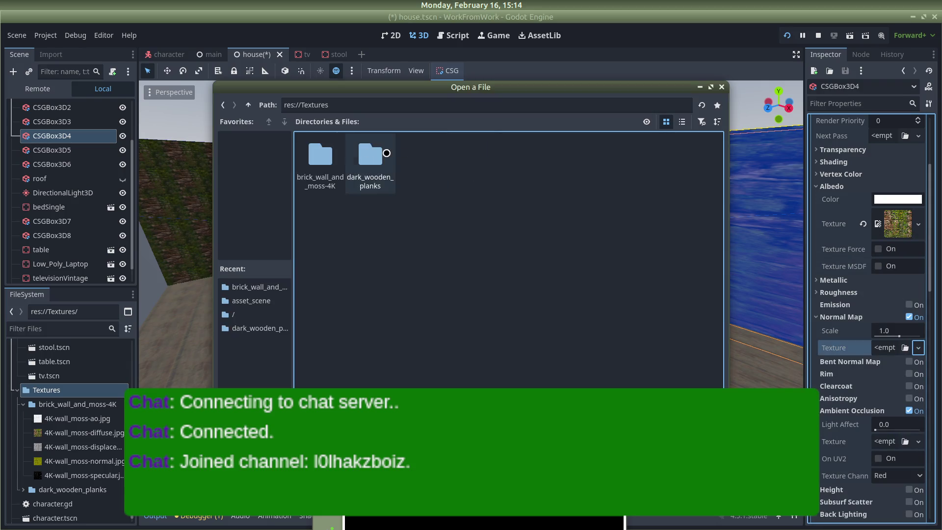
double_click(312, 149)
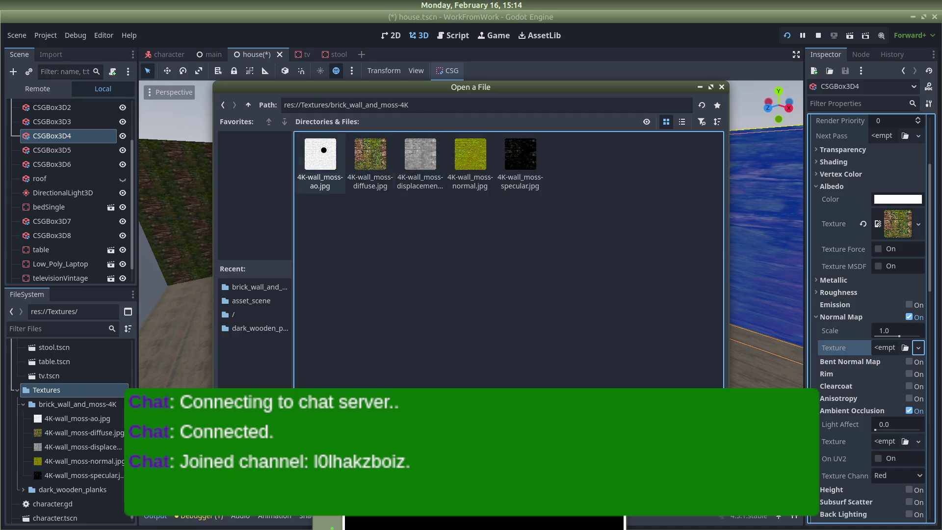
double_click(462, 166)
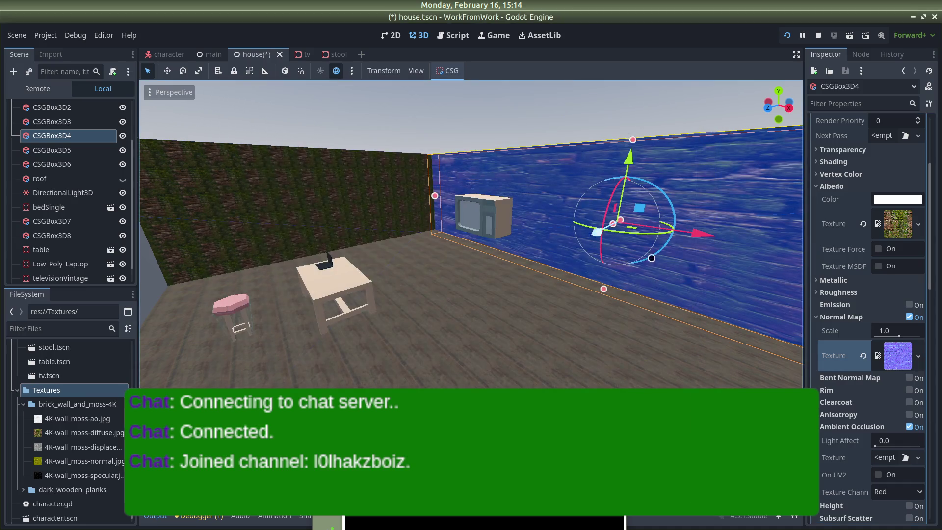
scroll(878, 327, down, 3)
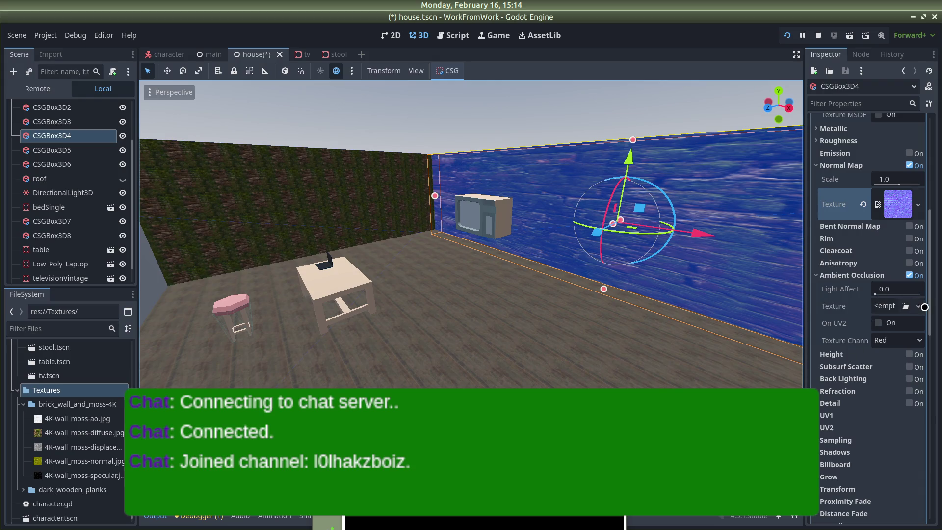
Load the moss ao.jpg from brick_wall_and_moss-4K as the ambient occlusion texture.
click(918, 306)
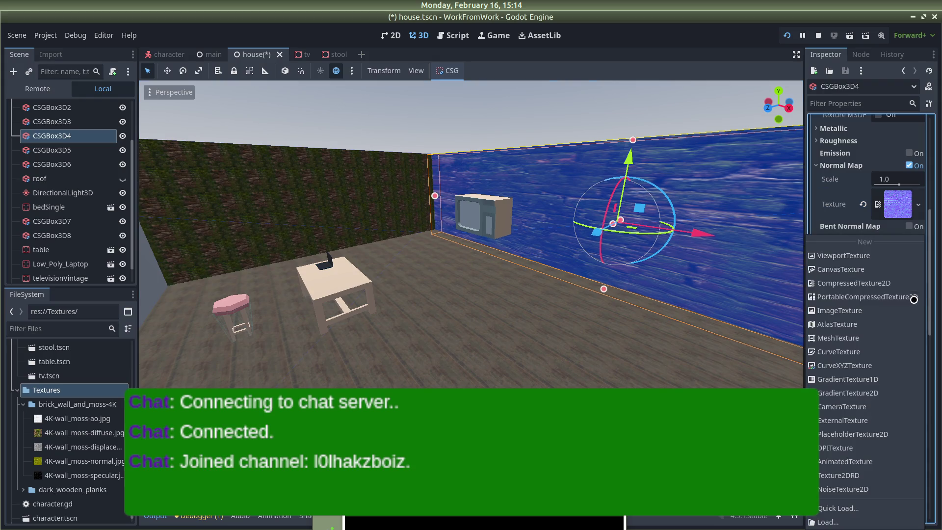
click(840, 521)
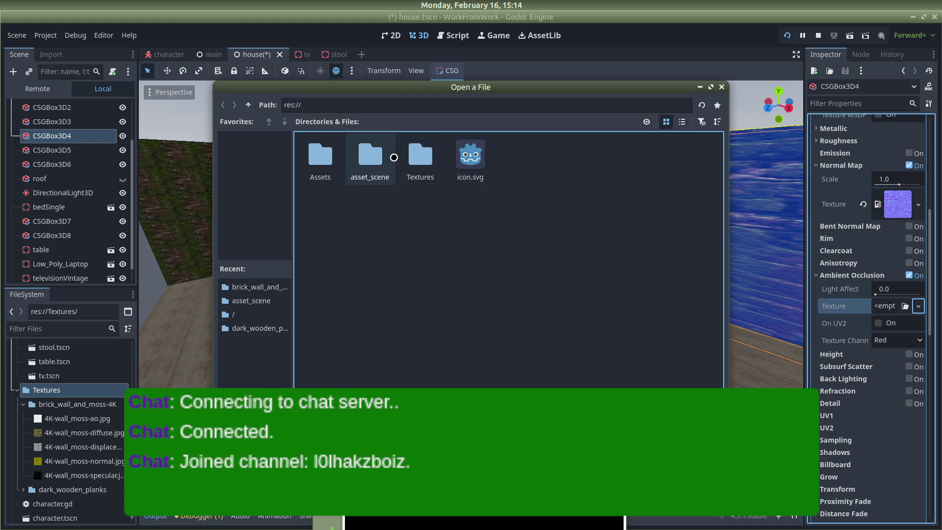
double_click(414, 156)
double_click(321, 158)
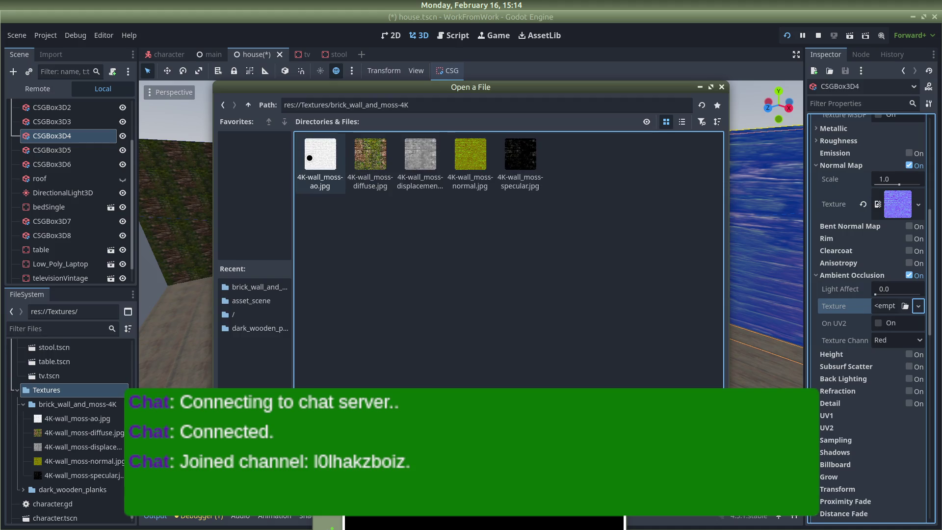
double_click(309, 158)
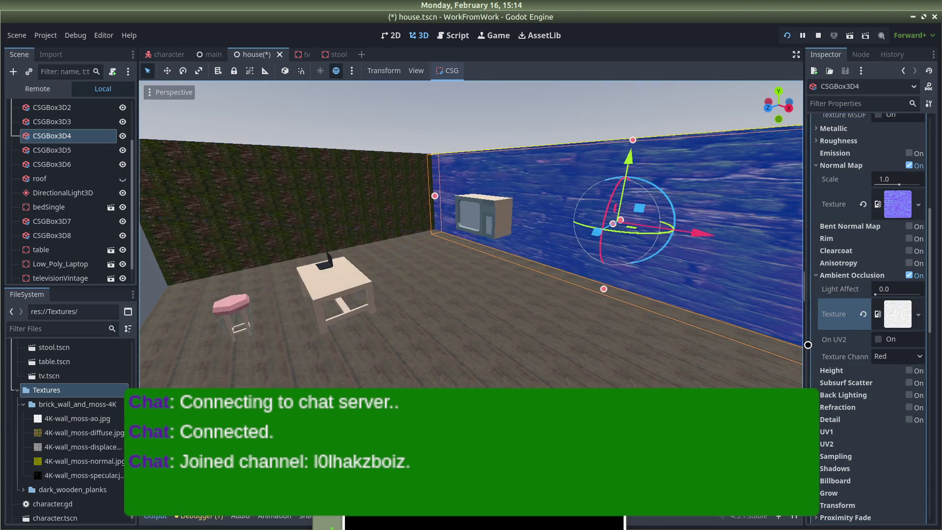
scroll(834, 343, down, 5)
Turn on UV1 Triplanar mapping for the wall material and clear the selection.
click(834, 292)
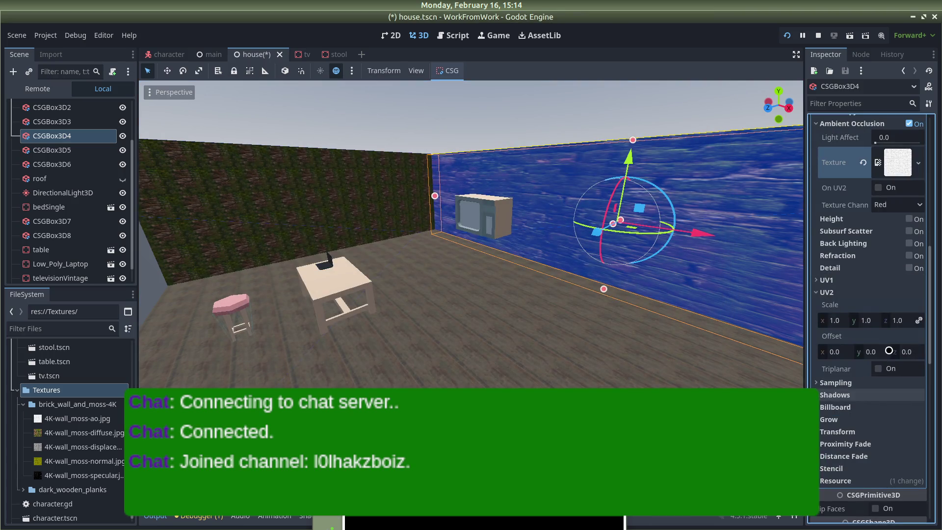
click(811, 290)
click(815, 280)
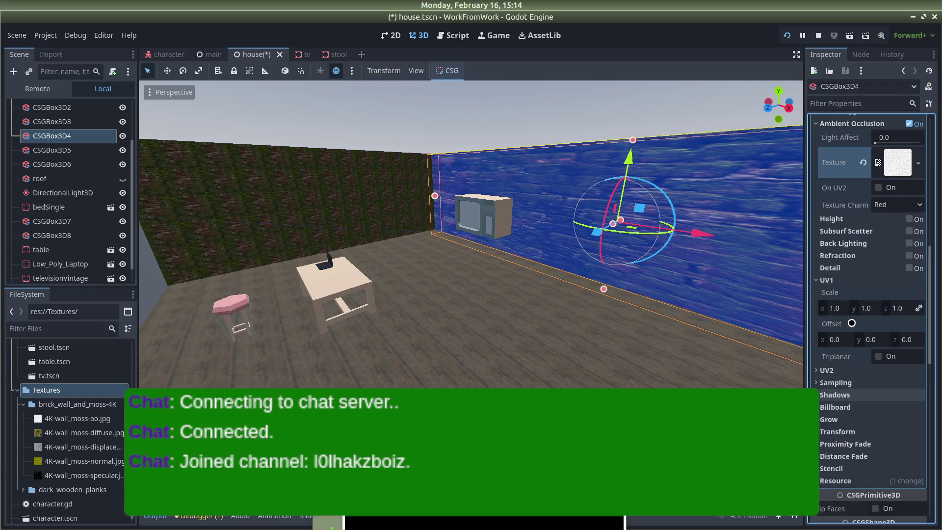
click(878, 356)
click(503, 113)
Save house.tscn and walk through the running game past the mossy brick wall and brown doorway.
key(ctrl+s)
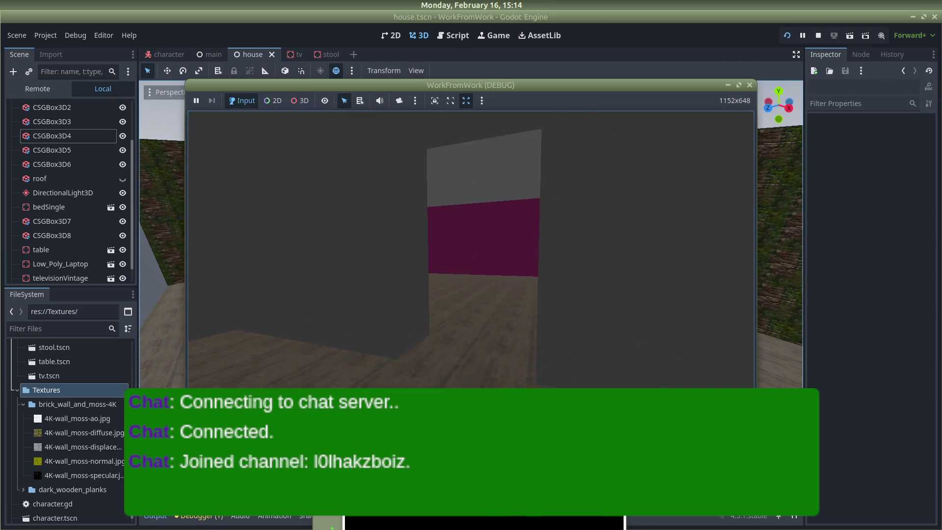
key(w)
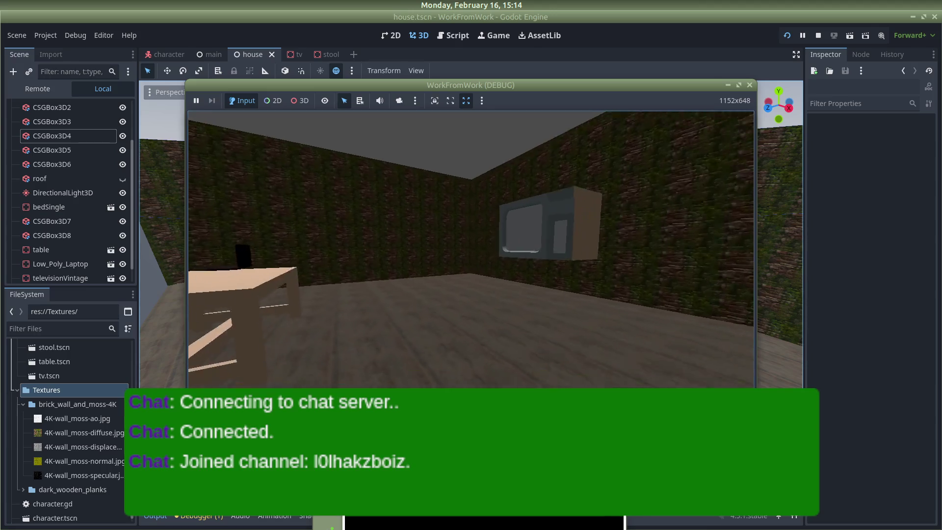
key(w)
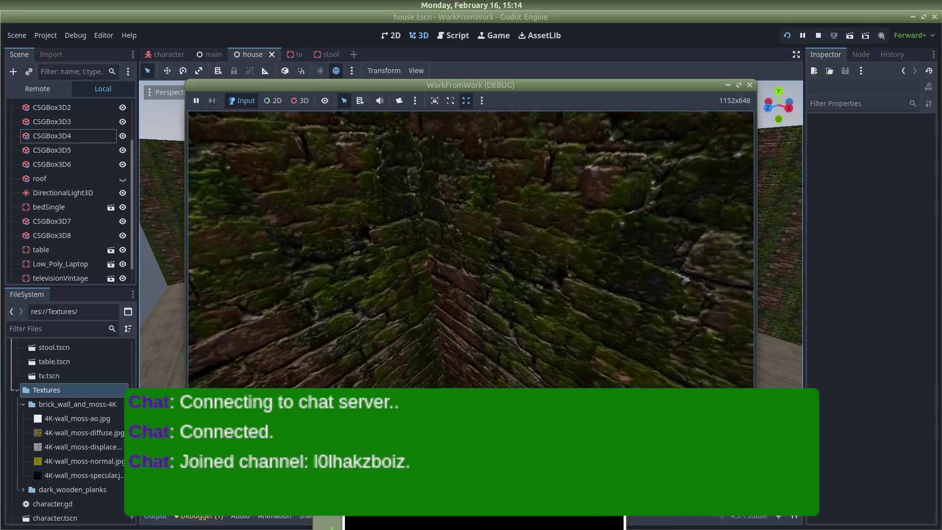
key(w)
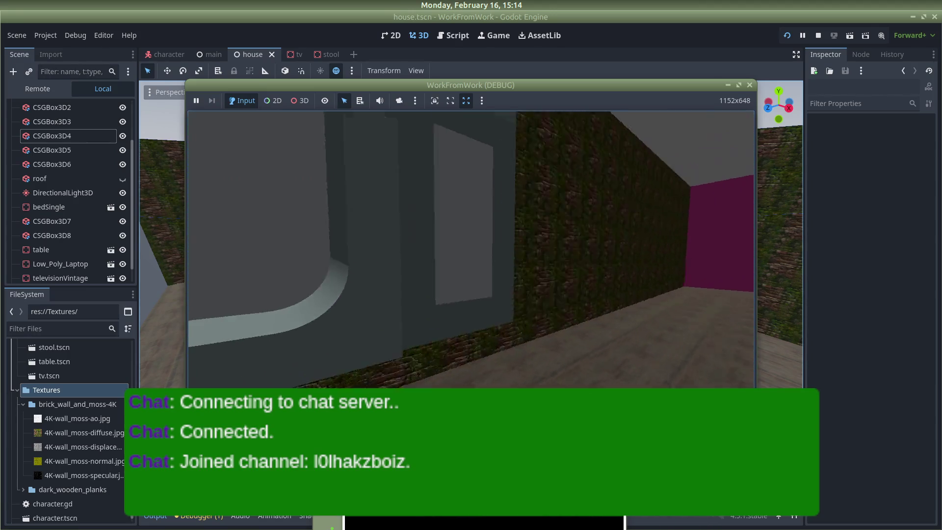
key(w)
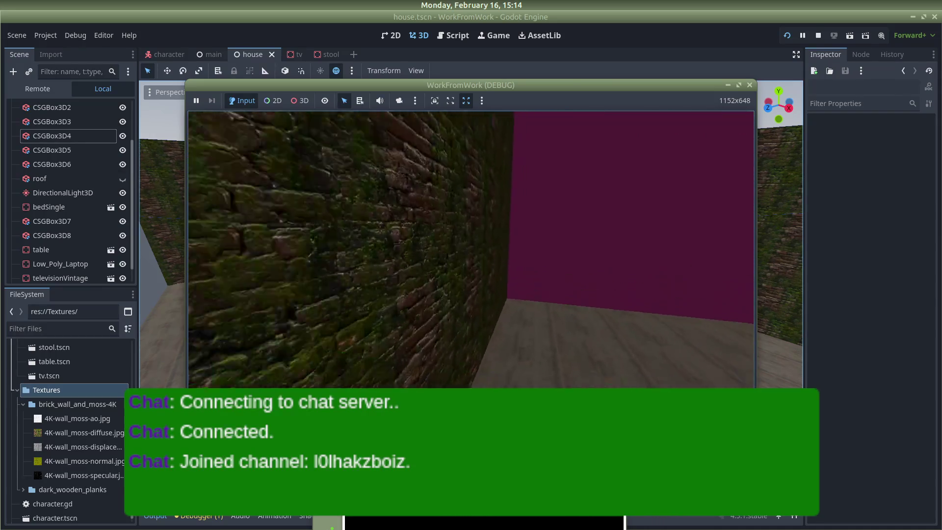
key(w)
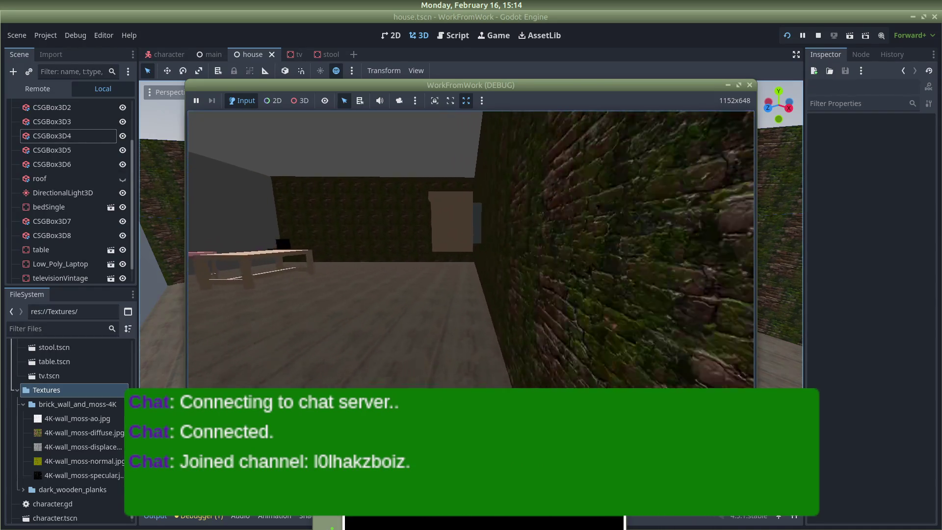
key(w)
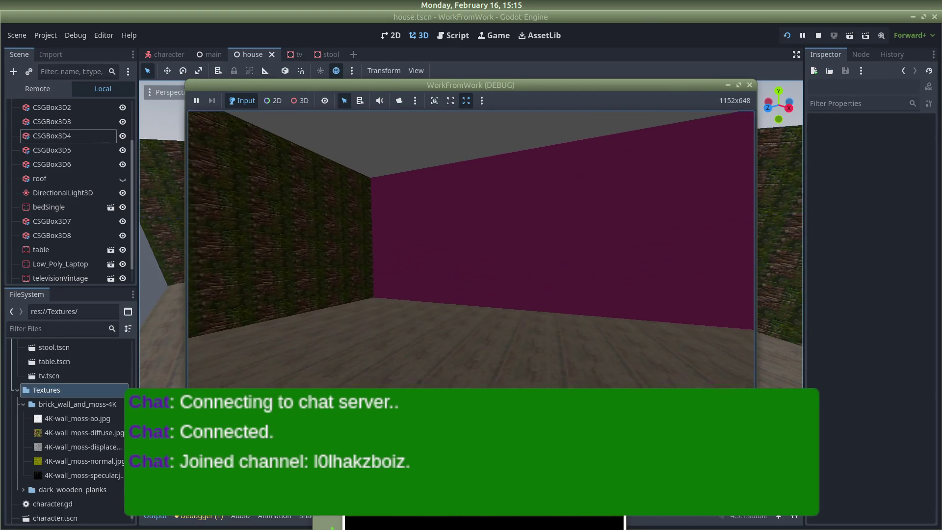
key(alt+Tab)
key(alt+Tab)
key(alt+Tab)
scroll(396, 353, down, 5)
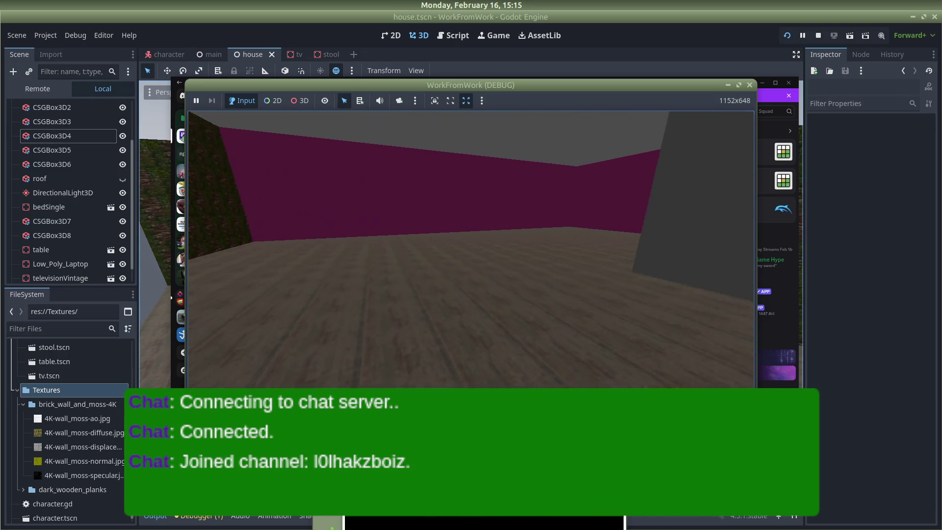
Close the running game, return to the editor, and orbit the view to select the magenta wall.
key(alt+Tab)
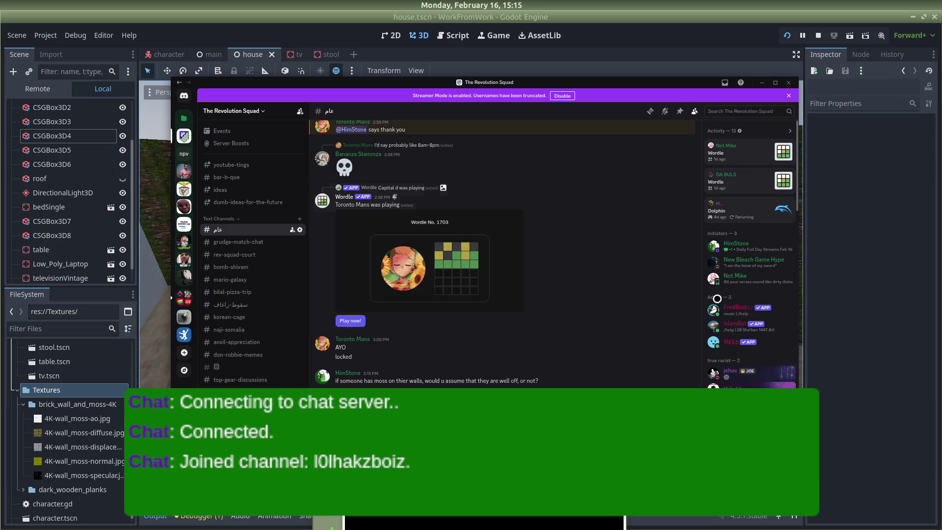
key(alt+Tab)
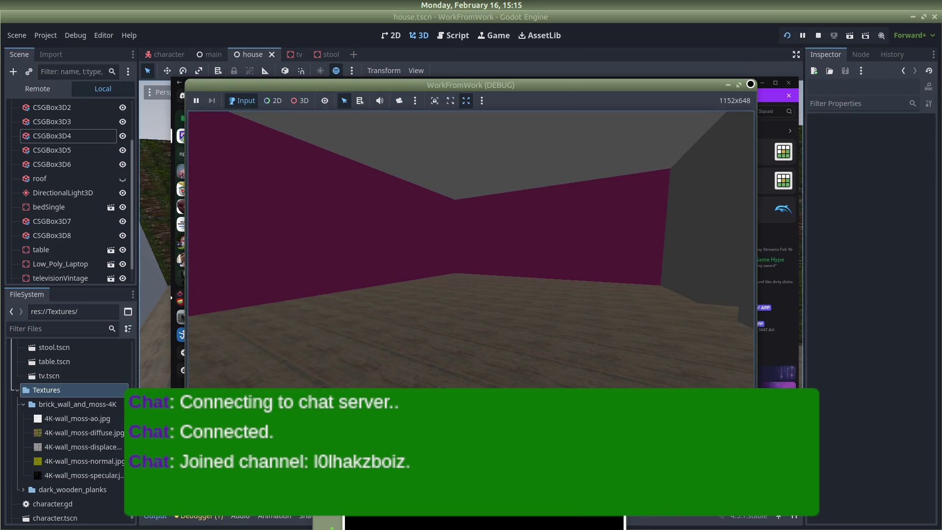
click(749, 84)
key(alt+Tab)
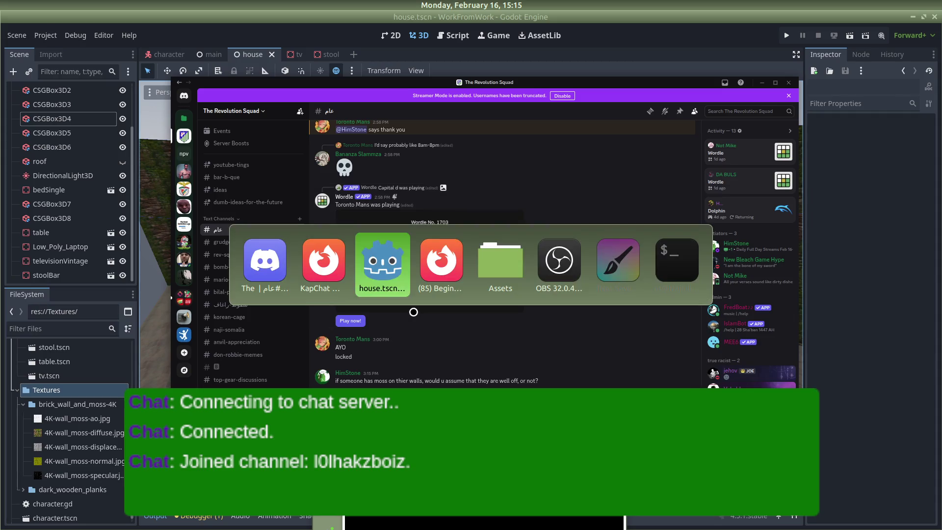
key(alt+Tab)
key(alt+Tab)
key(alt+Tab)
key(alt+Tab)
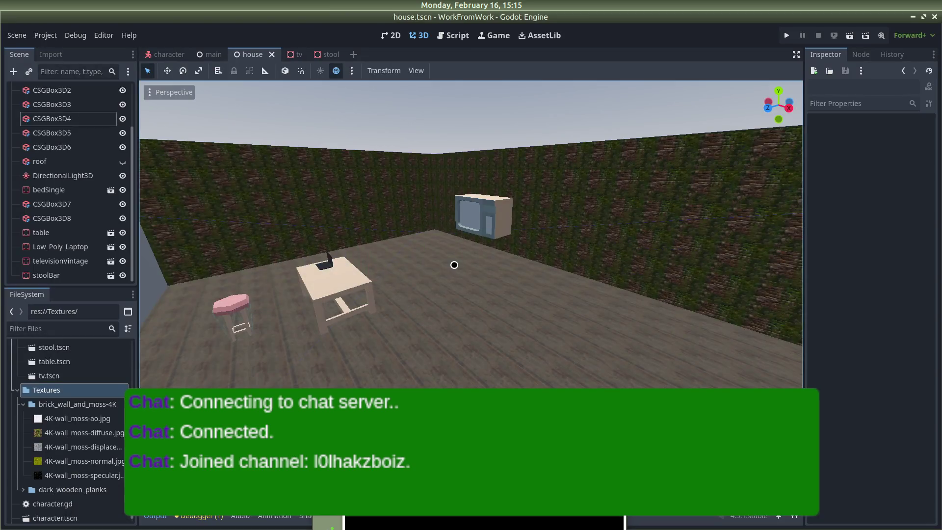
mouse_move(454, 264)
mouse_down()
mouse_move(290, 244)
mouse_move(746, 251)
mouse_move(507, 247)
mouse_up()
click(472, 237)
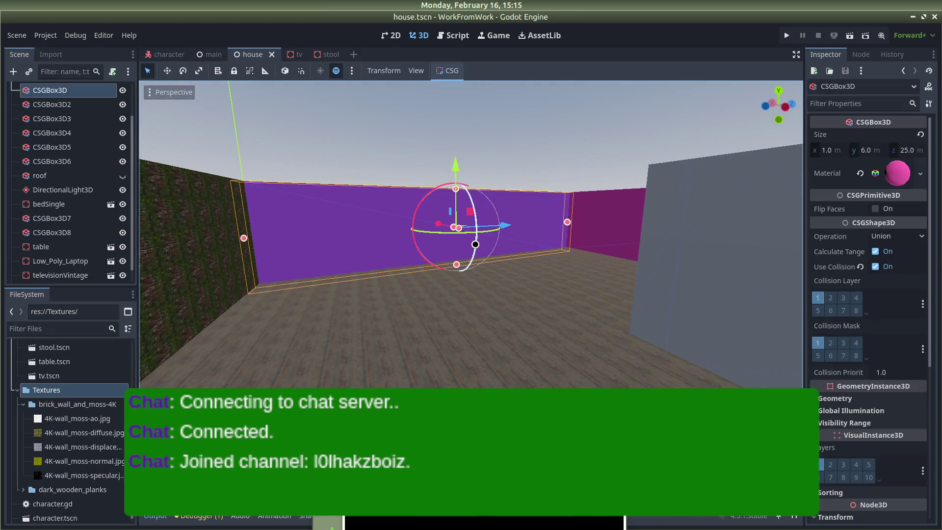
click(342, 160)
Reset the CSGBox3D wall's albedo colour to white and load 4K-wall_moss-diffuse.jpg as albedo texture.
click(321, 211)
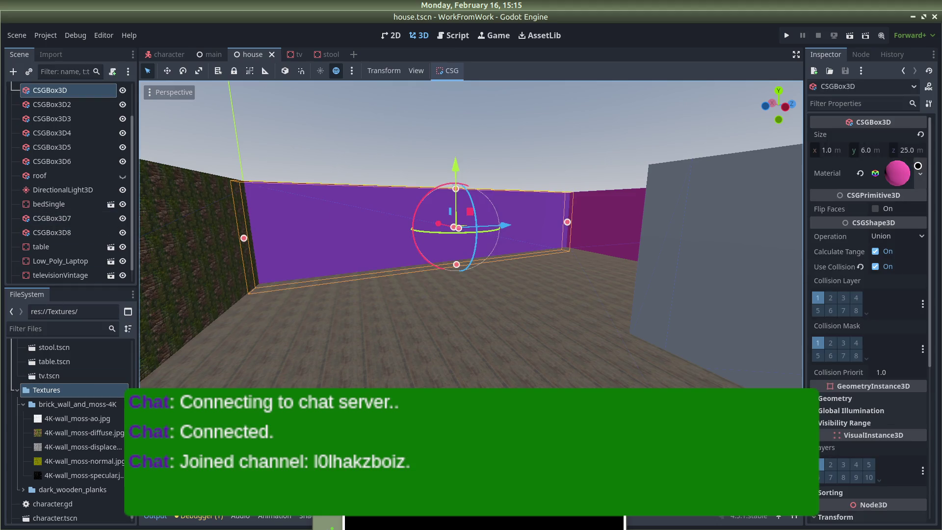
click(897, 171)
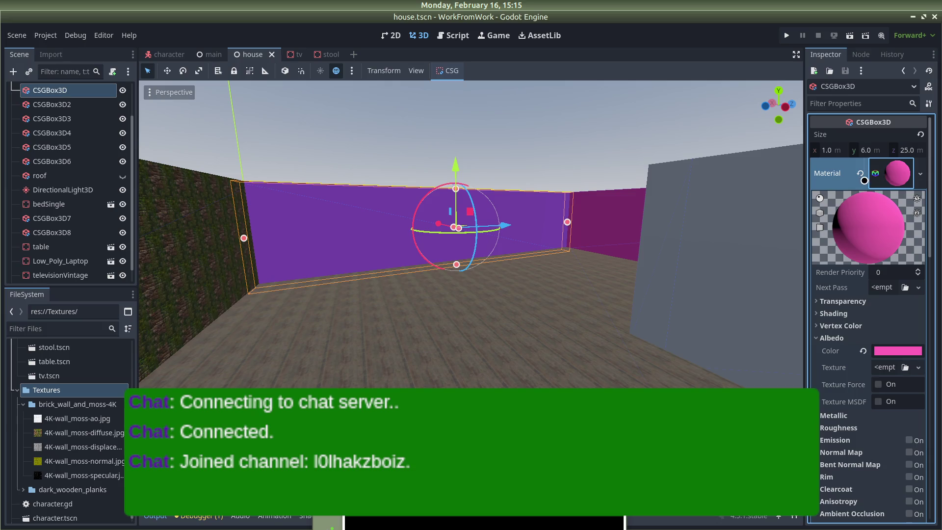
click(863, 350)
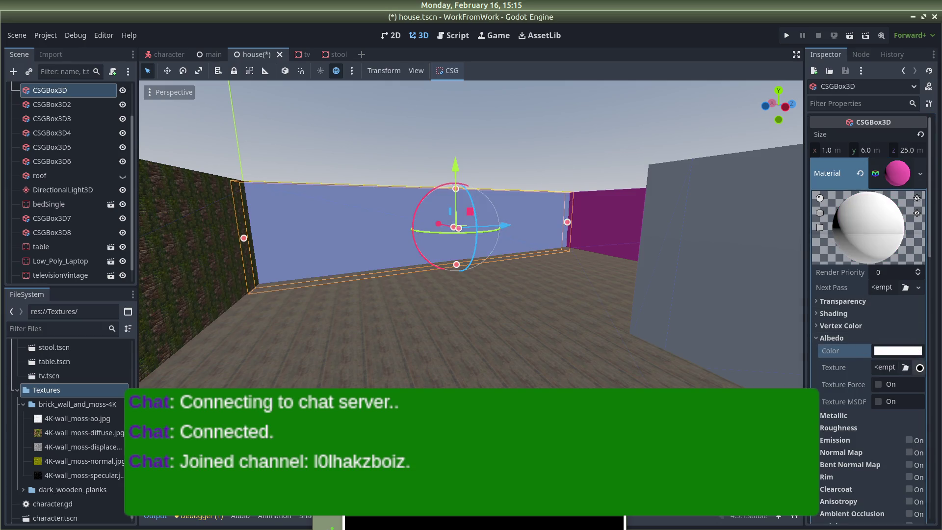
click(918, 368)
click(831, 511)
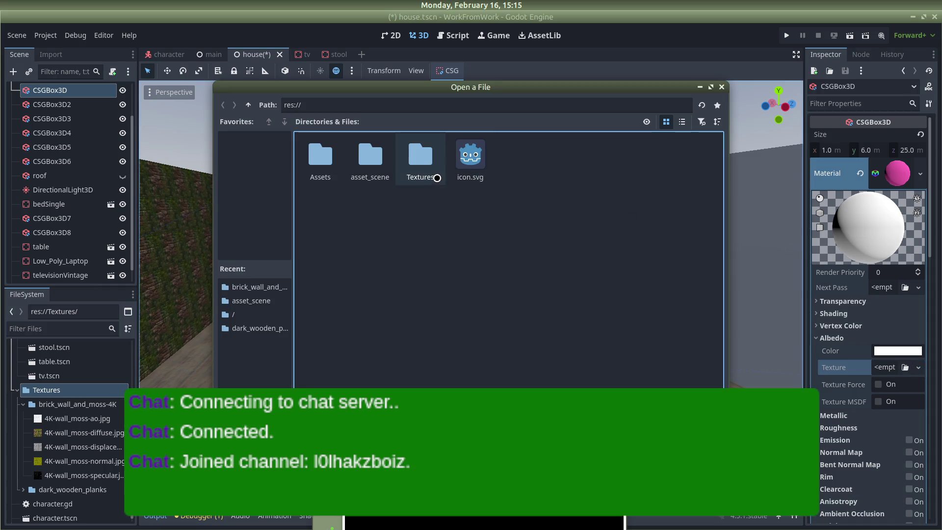
double_click(420, 155)
double_click(307, 158)
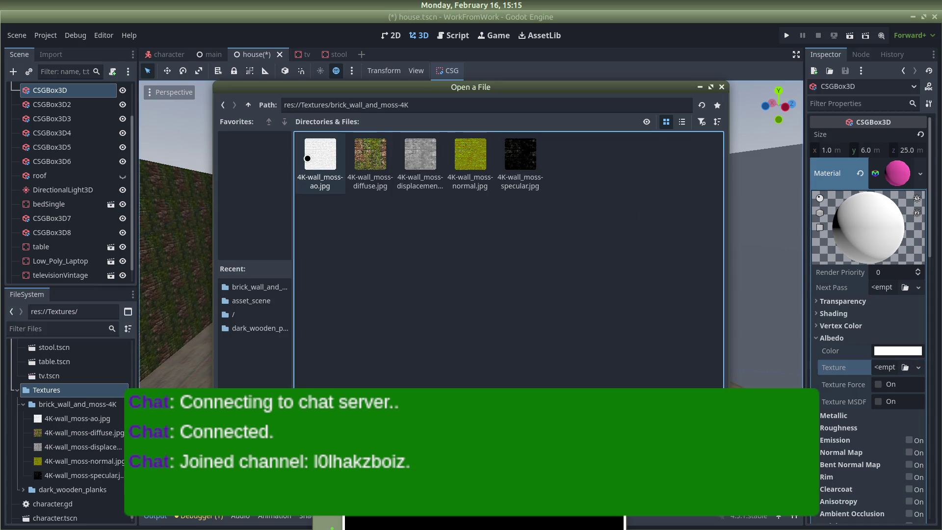
double_click(370, 155)
scroll(846, 372, down, 10)
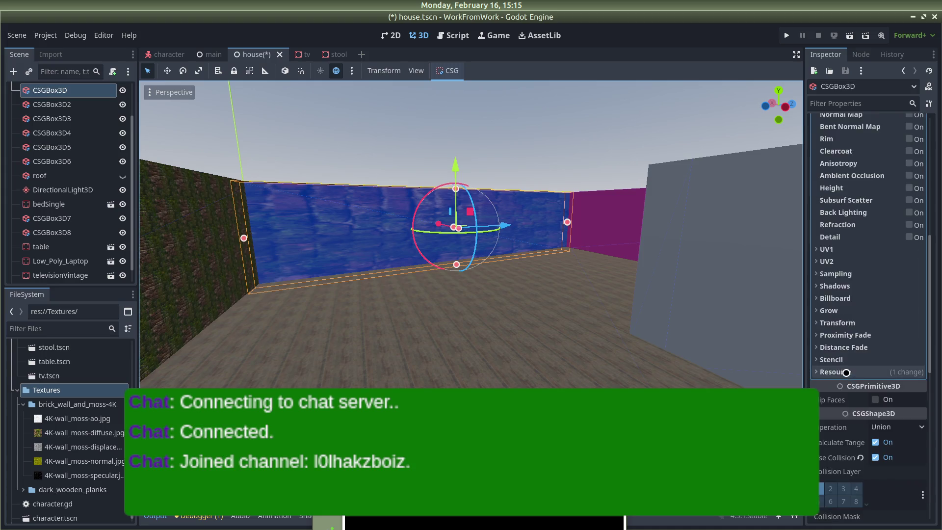
scroll(846, 373, up, 4)
Enable Normal Map and Ambient Occlusion, and load 4K-wall_moss-ao.jpg as the occlusion texture.
click(908, 216)
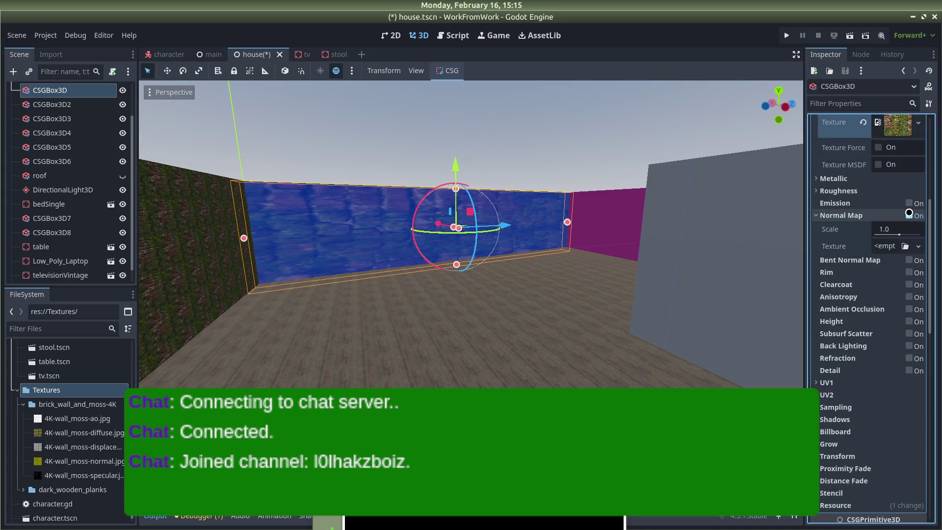
click(908, 309)
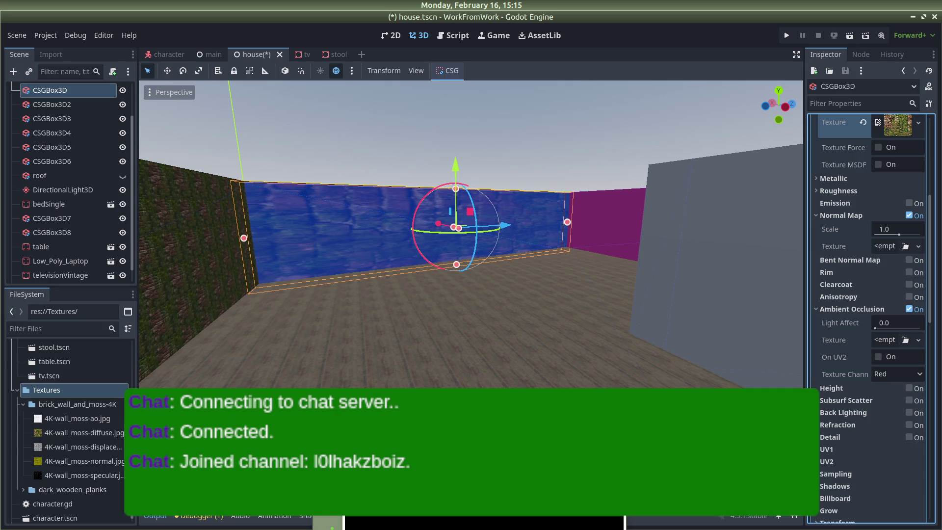
click(826, 449)
scroll(824, 374, down, 5)
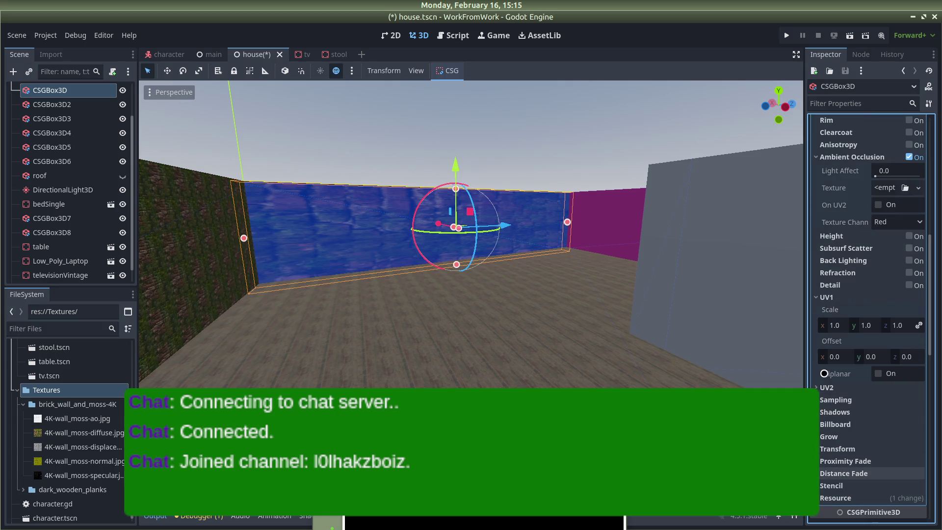
scroll(879, 369, up, 5)
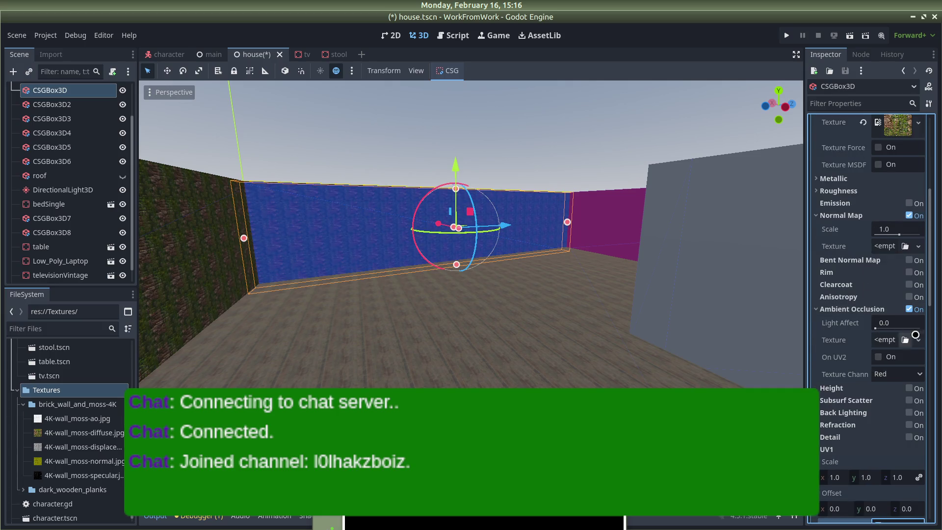
click(919, 342)
click(839, 510)
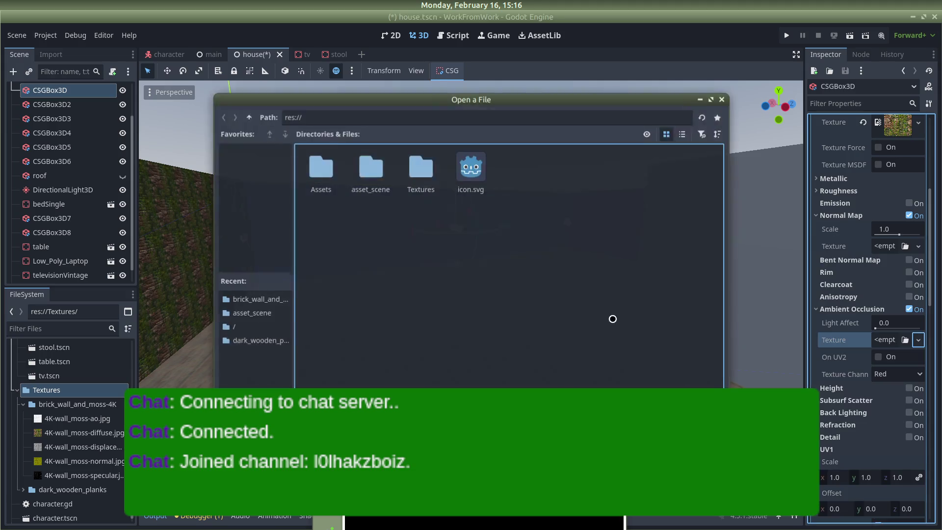
double_click(400, 159)
double_click(324, 158)
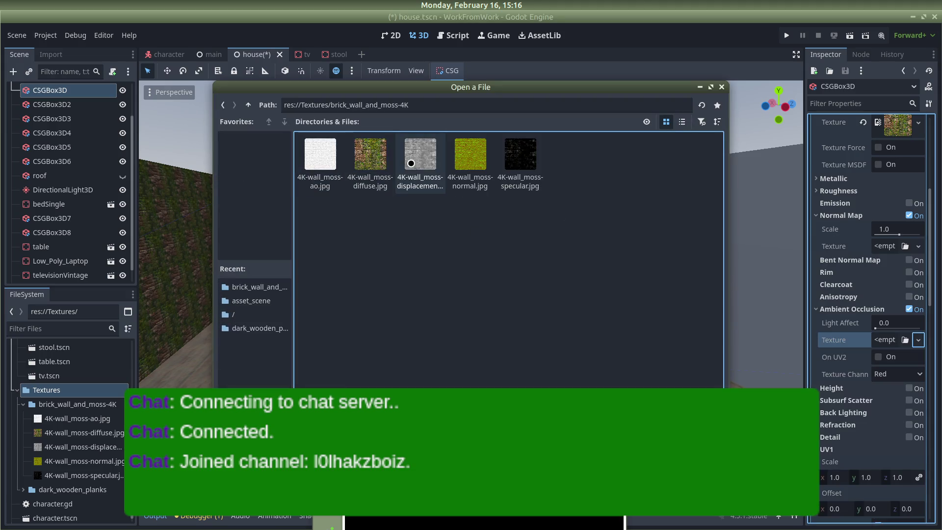
double_click(328, 158)
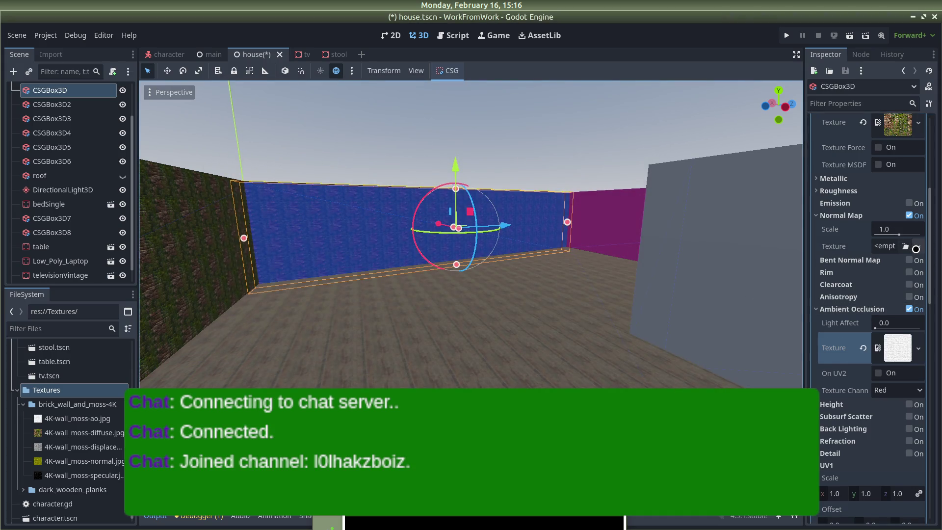
Load 4K-wall_moss-normal.jpg as the wall's normal map texture.
click(918, 247)
click(839, 510)
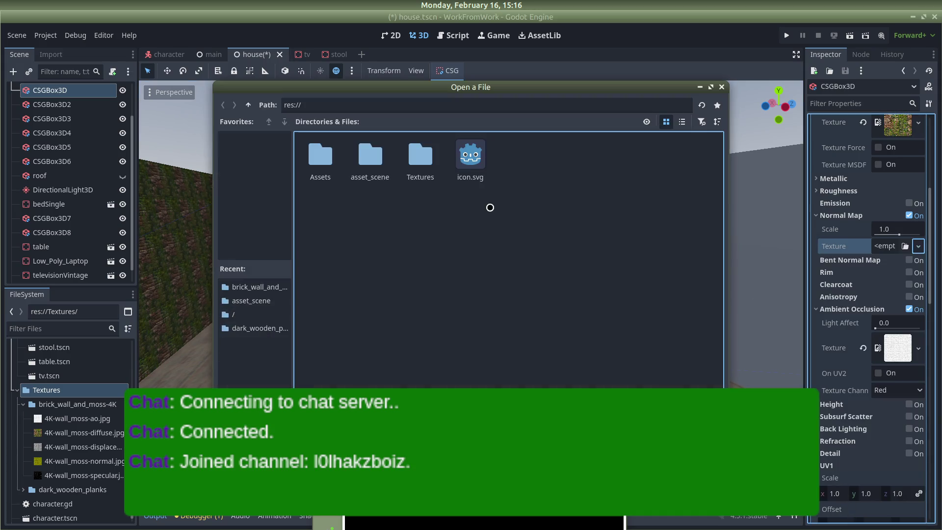
double_click(419, 159)
double_click(319, 156)
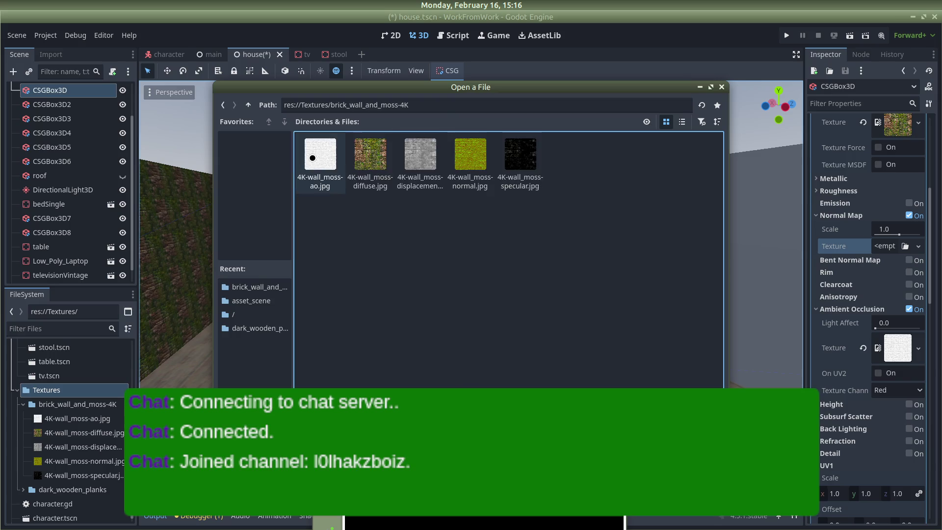
double_click(461, 159)
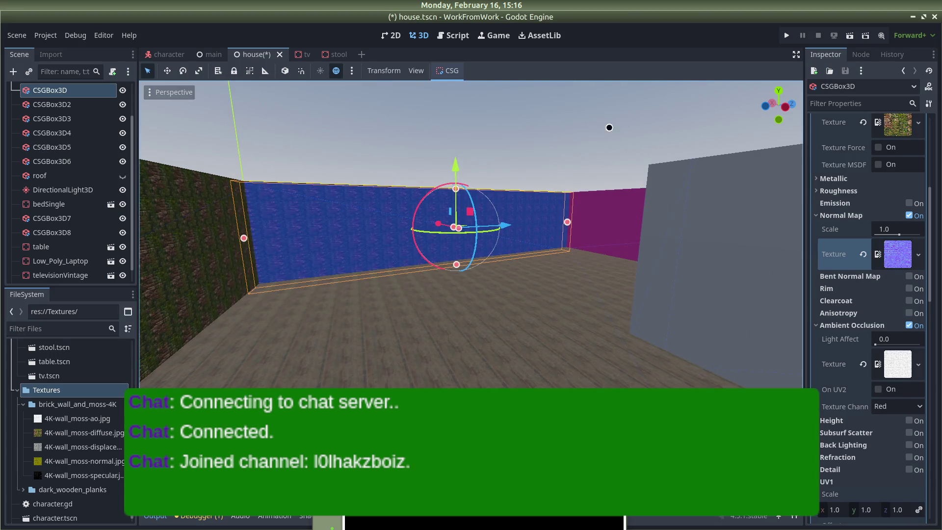
click(531, 162)
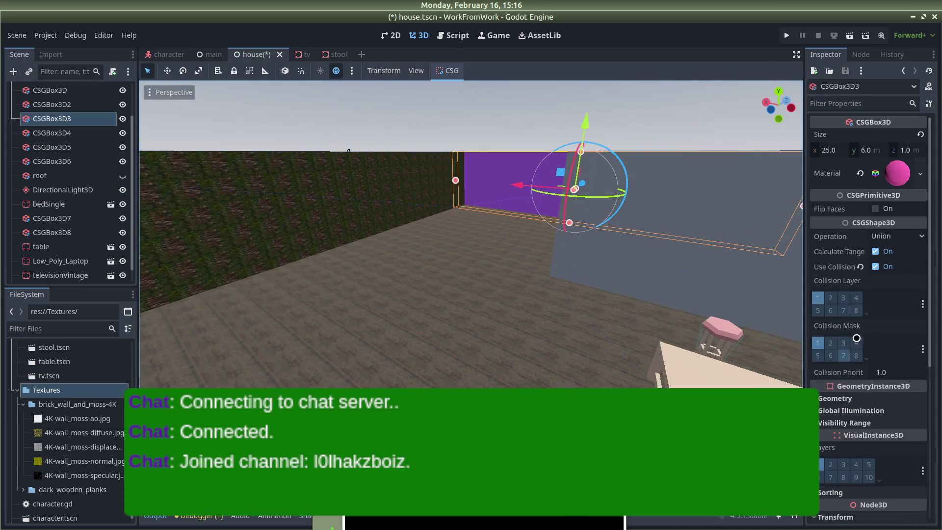
Reset CSGBox3D3's albedo colour to white and load 4K-wall_moss-diffuse.jpg as its albedo texture.
click(910, 168)
click(921, 348)
click(905, 366)
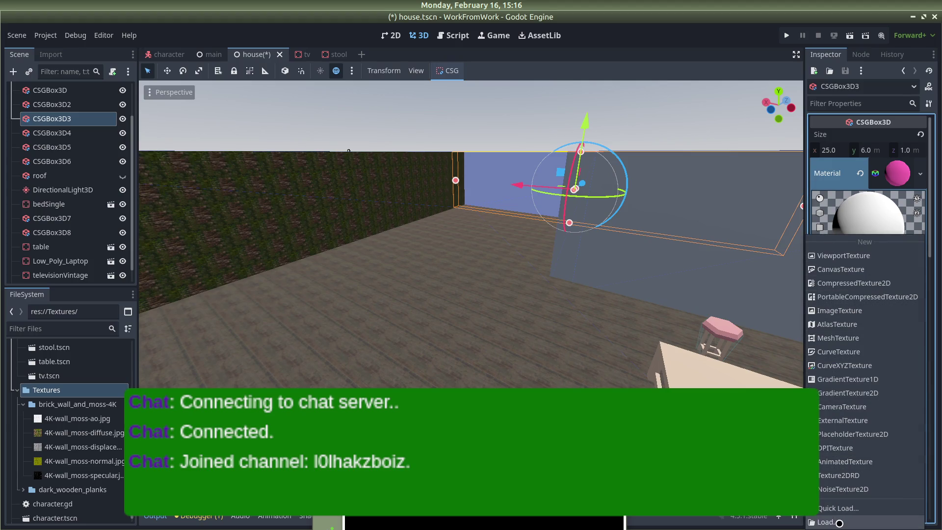
click(839, 522)
double_click(415, 160)
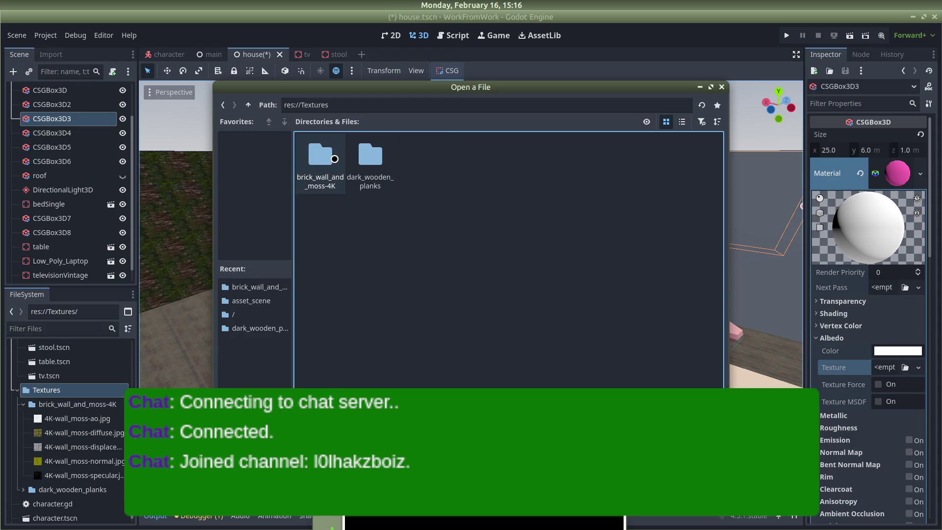
double_click(330, 160)
double_click(379, 149)
scroll(868, 427, down, 5)
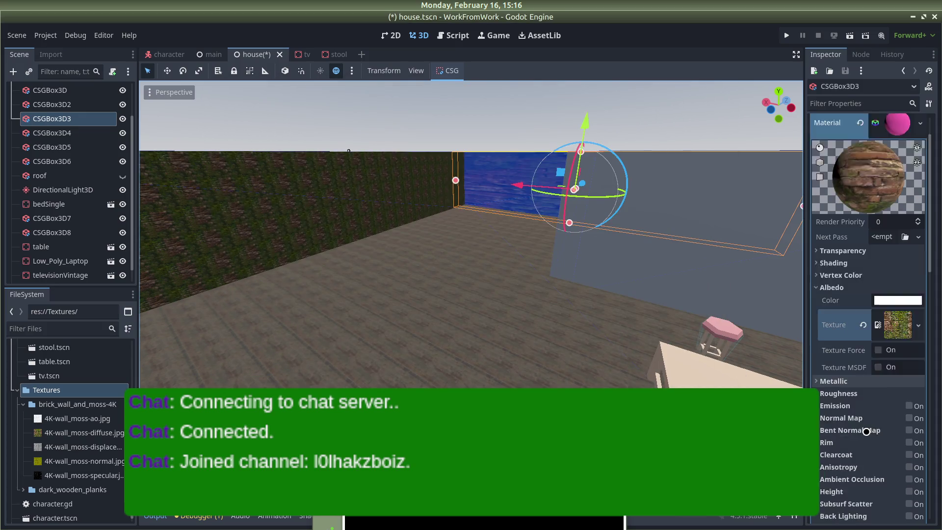
Turn on UV1 Triplanar, enable Ambient Occlusion and Normal Map, and load the moss normal.jpg.
click(830, 400)
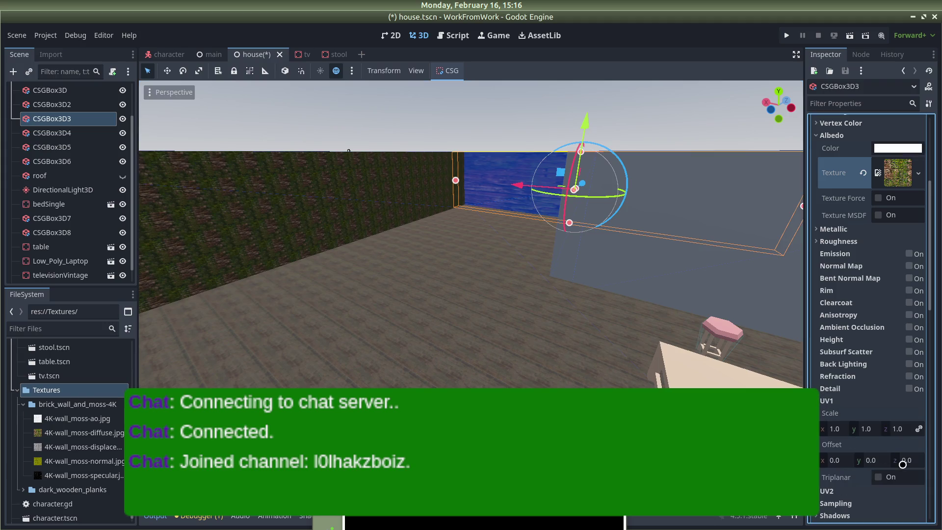
click(878, 476)
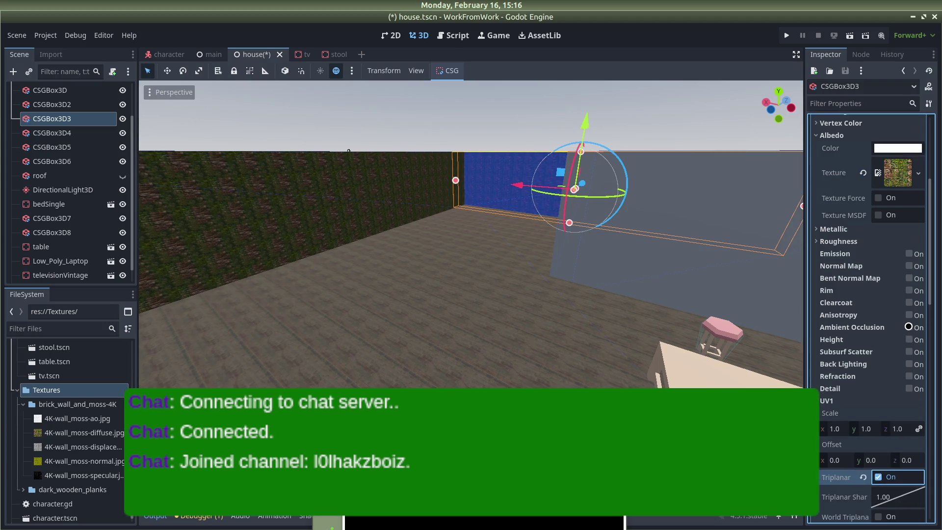
click(908, 327)
click(908, 266)
click(919, 295)
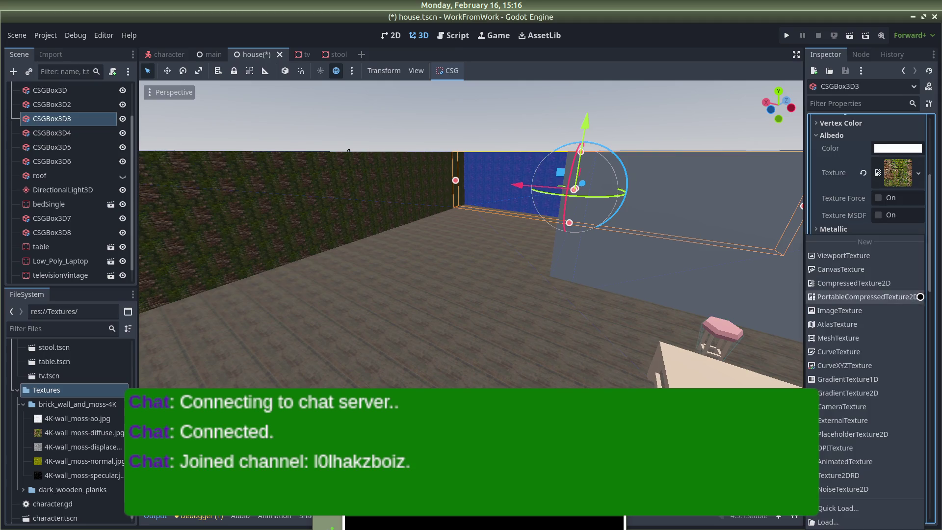
click(843, 521)
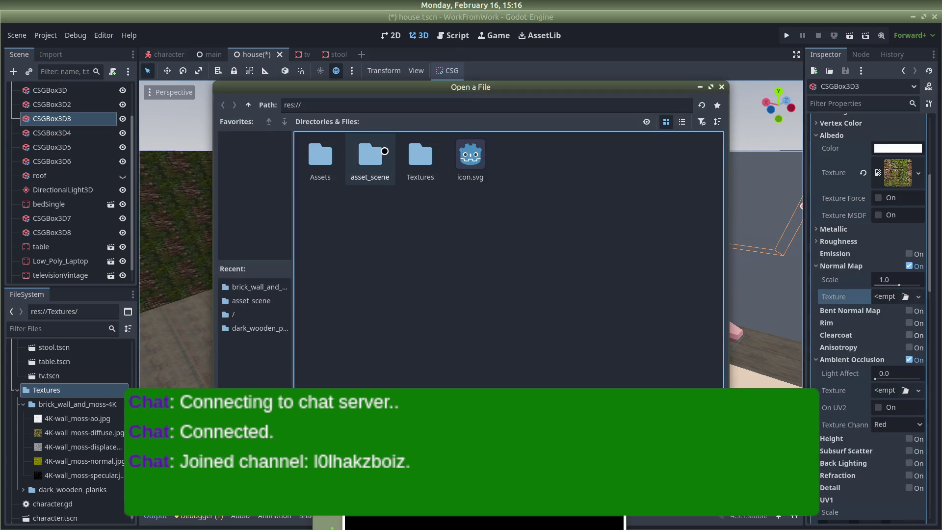
double_click(414, 155)
double_click(324, 160)
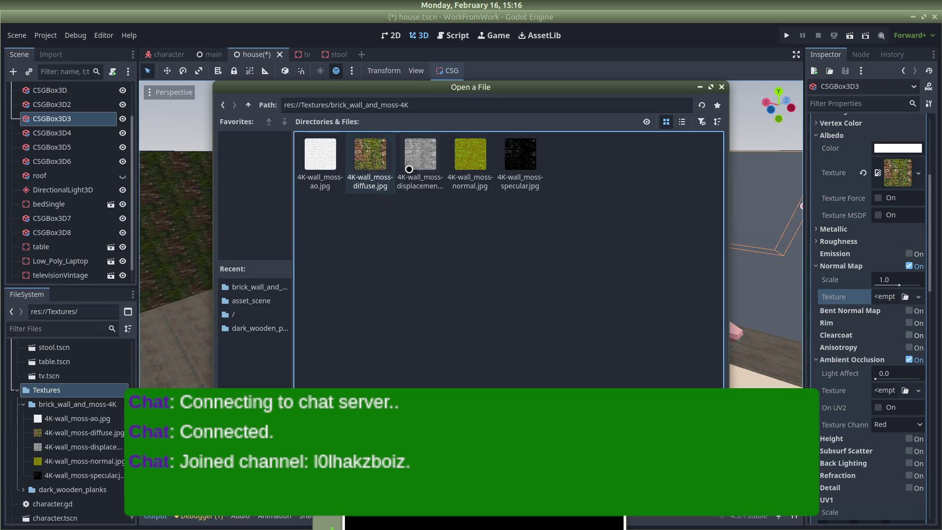
double_click(470, 161)
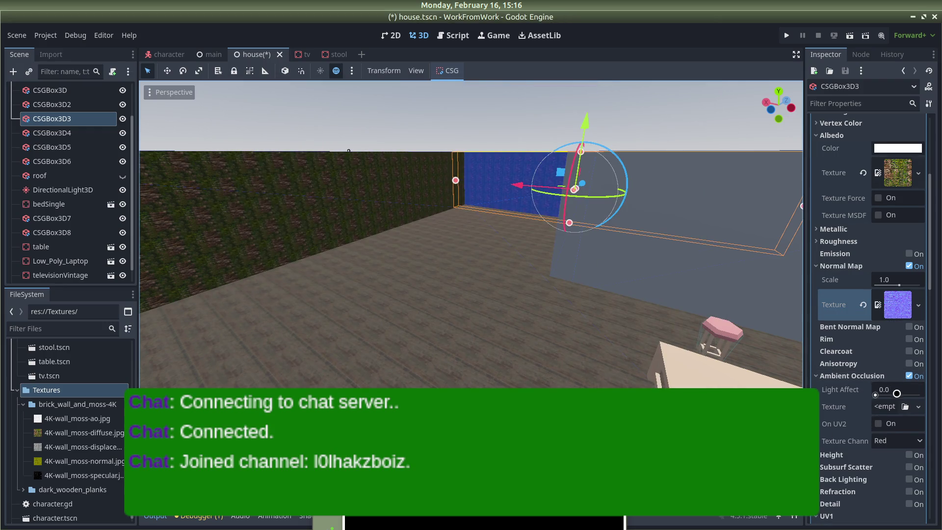
Load the moss ao.jpg as the ambient occlusion texture, then deselect and look down into the room.
click(917, 406)
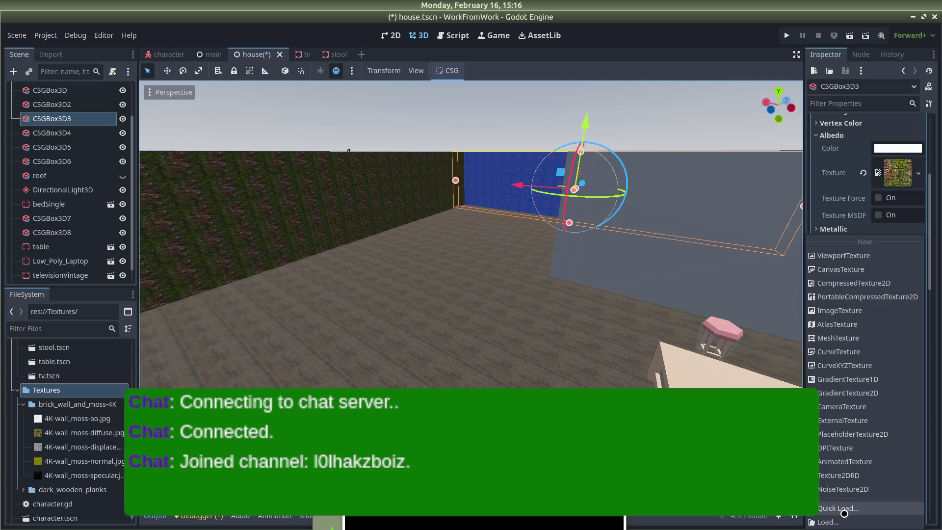
click(843, 521)
double_click(407, 165)
double_click(316, 153)
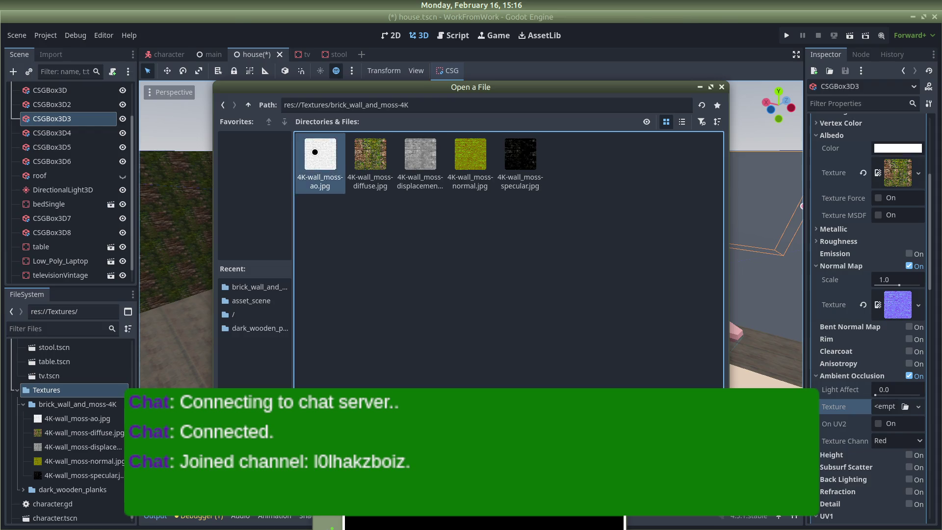
double_click(334, 172)
click(529, 133)
drag(568, 118, 552, 141)
Save house.tscn, walk toward the brick wall in the running game, then close the game window.
key(ctrl+s)
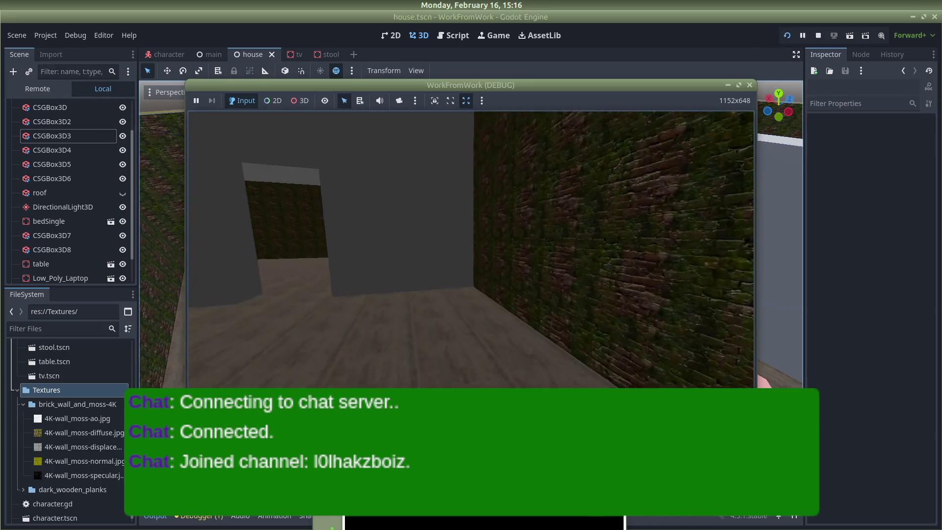
key(w)
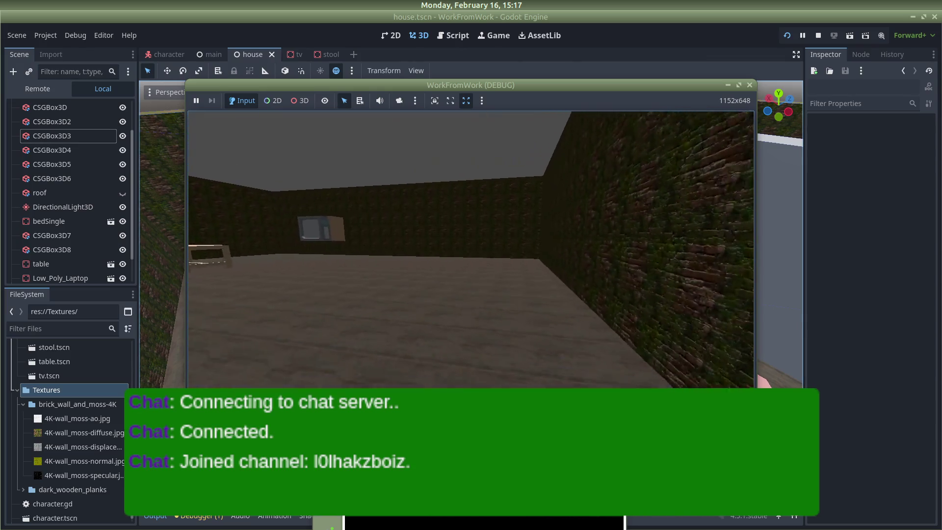
key(alt+Tab)
key(alt+Tab)
key(alt+Tab)
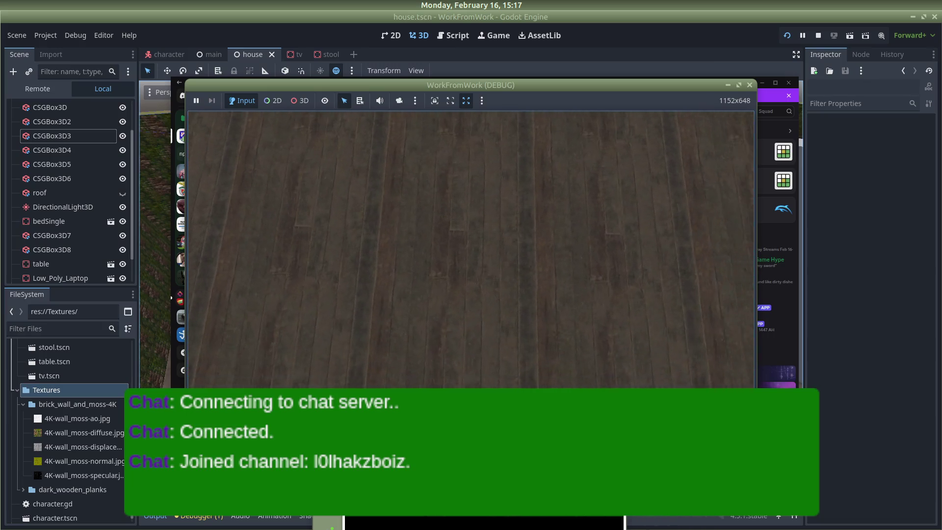
click(751, 82)
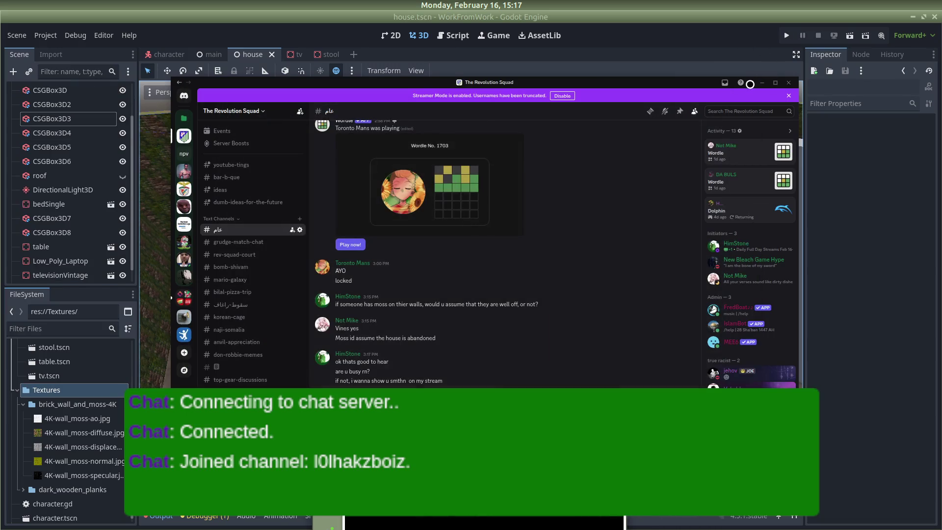
Switch to Firefox's Brick Wall and Moss tab and go back to the CC0 Textures Wall category.
click(761, 82)
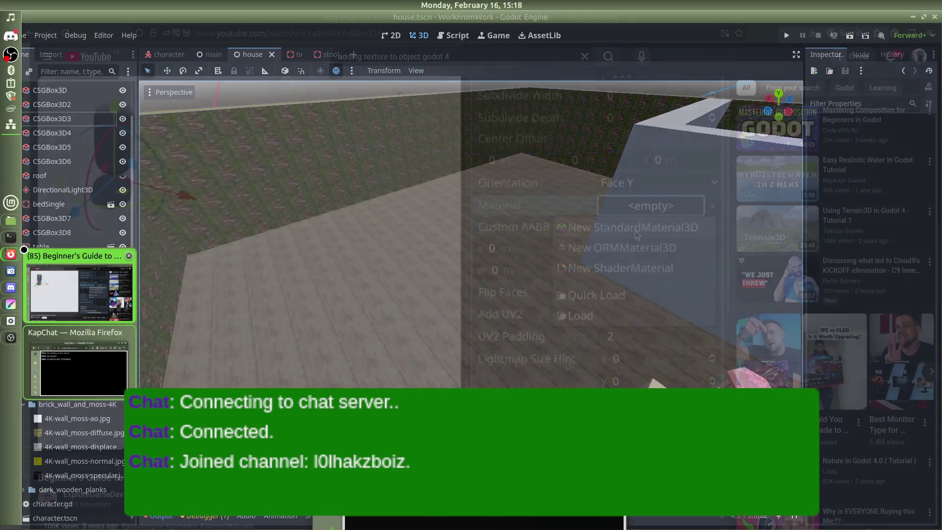
click(11, 254)
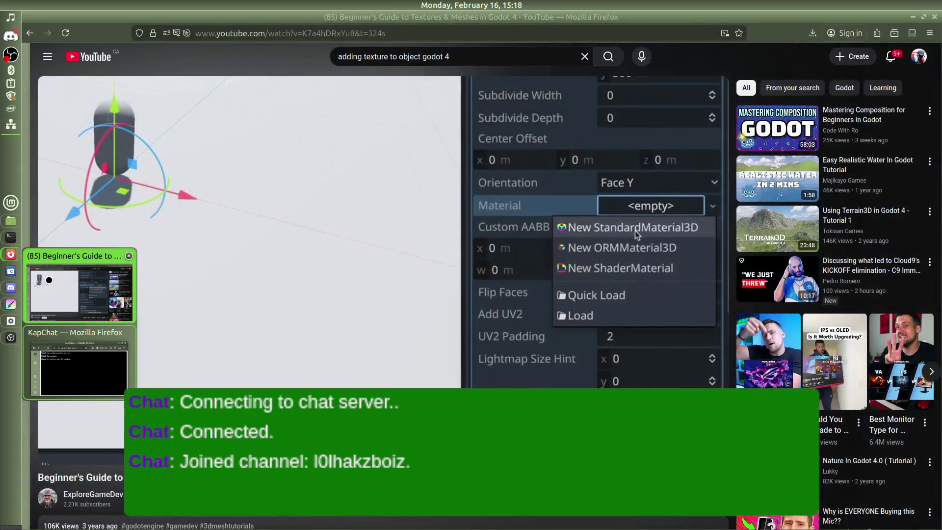
mouse_move(18, 241)
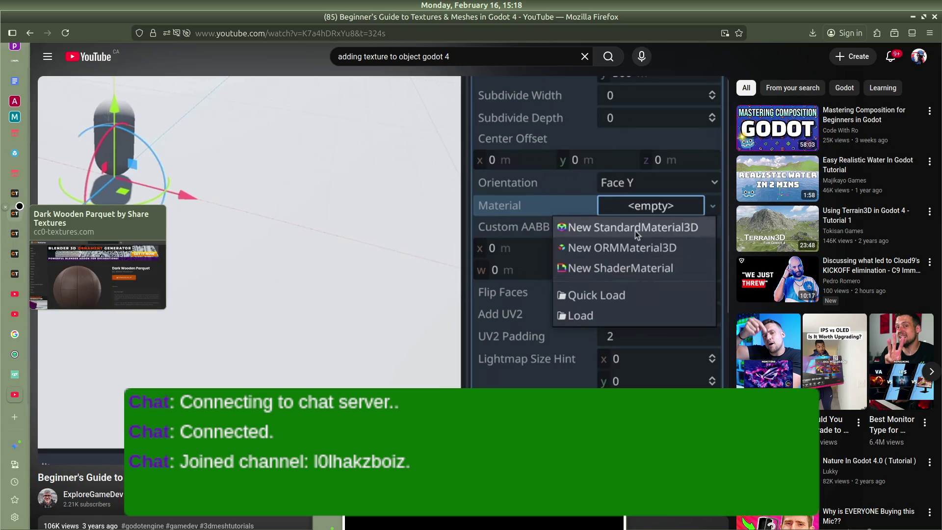
mouse_move(15, 269)
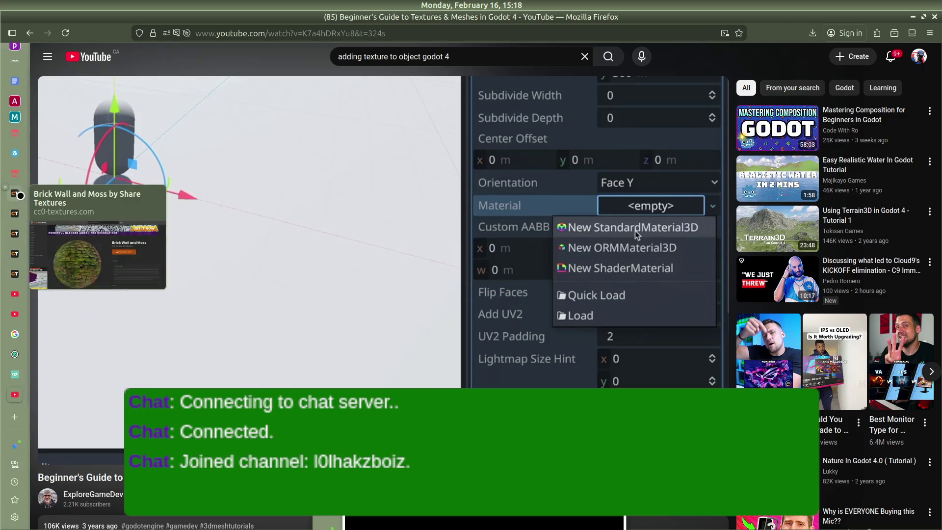
click(15, 193)
key(alt+Left)
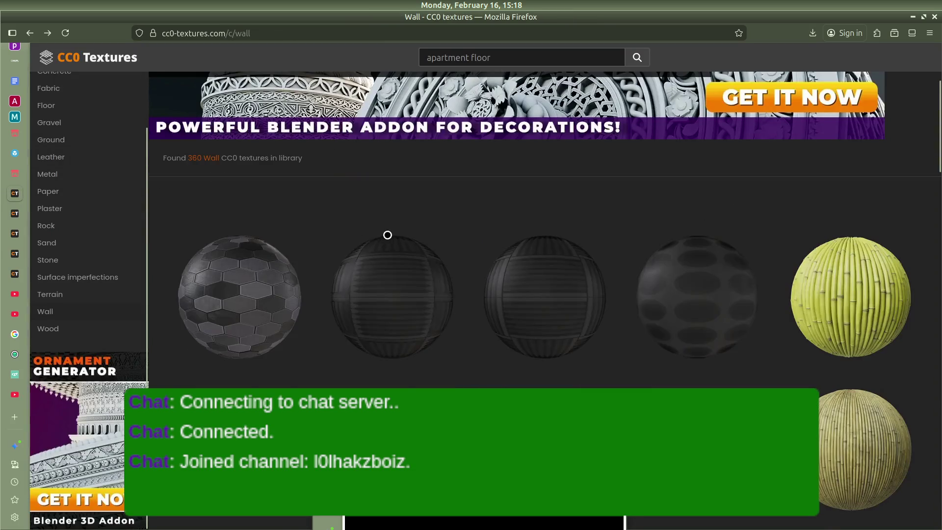
Scroll through the Wall texture listing on CC0 Textures.
scroll(231, 187, down, 10)
scroll(690, 360, down, 10)
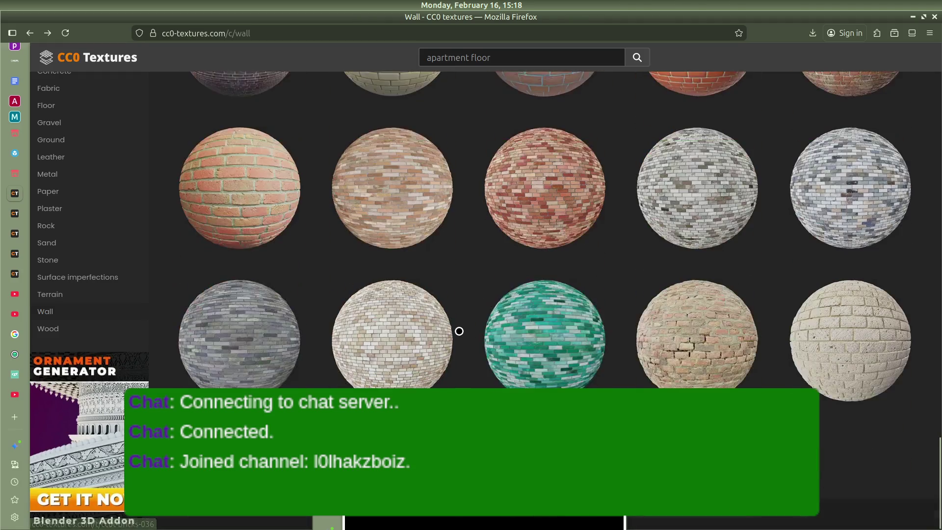
scroll(536, 329, down, 5)
scroll(535, 329, down, 2)
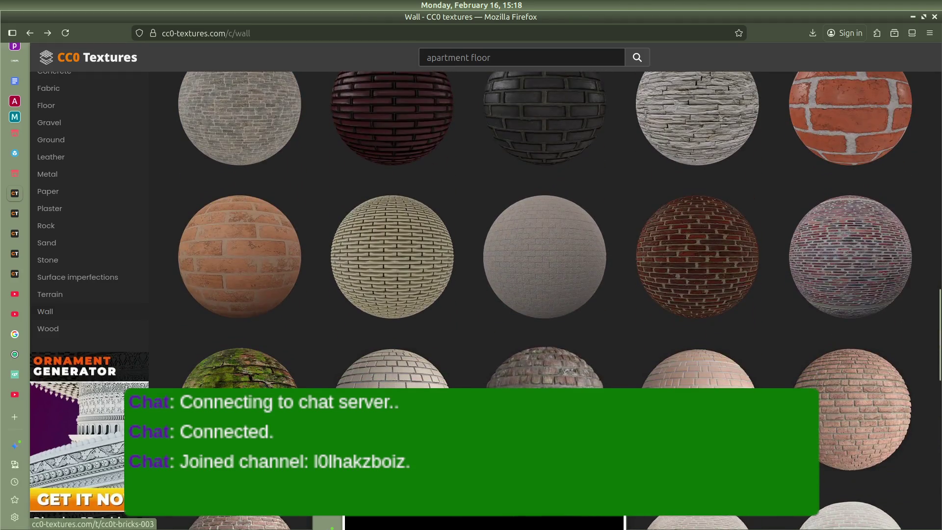
scroll(542, 375, down, 6)
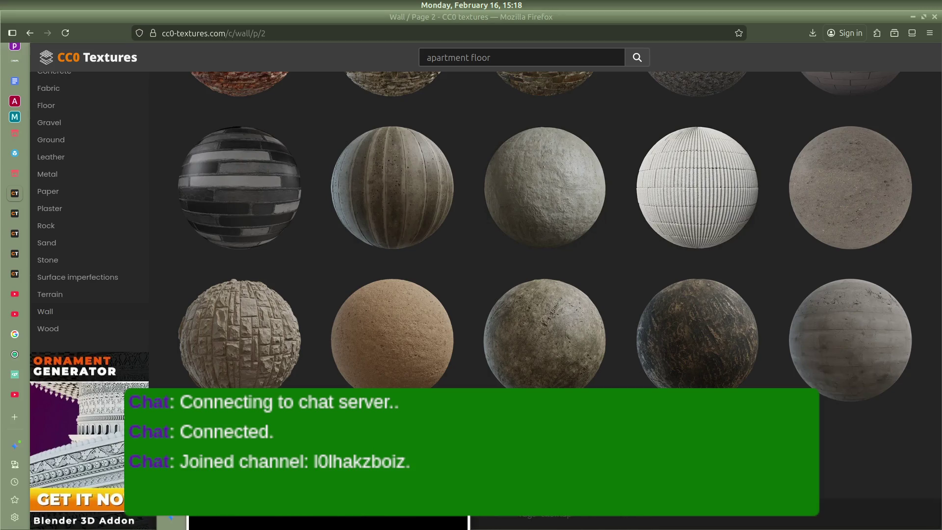
mouse_move(9, 346)
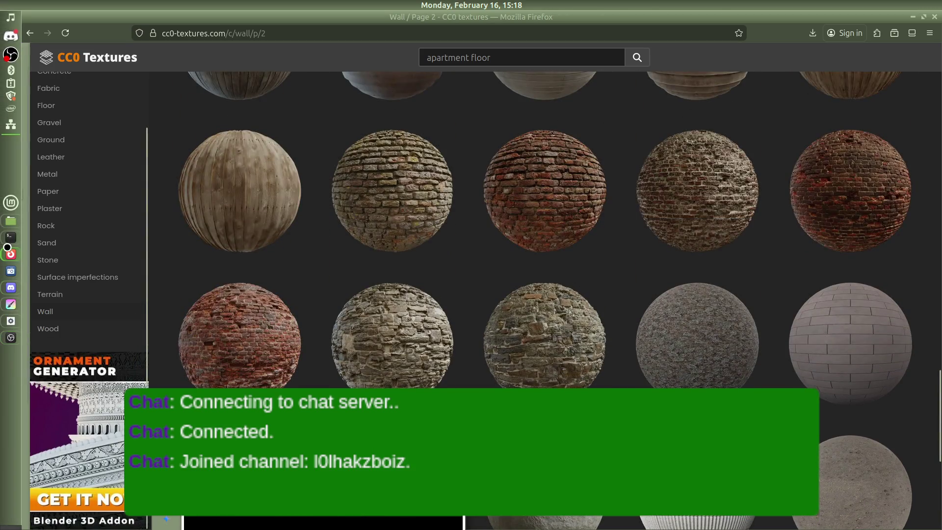
click(10, 338)
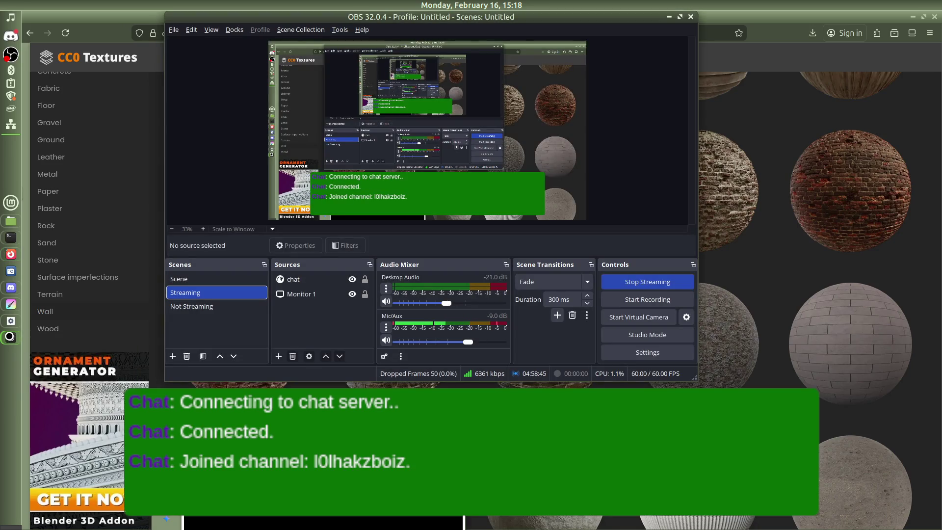
scroll(496, 311, down, 5)
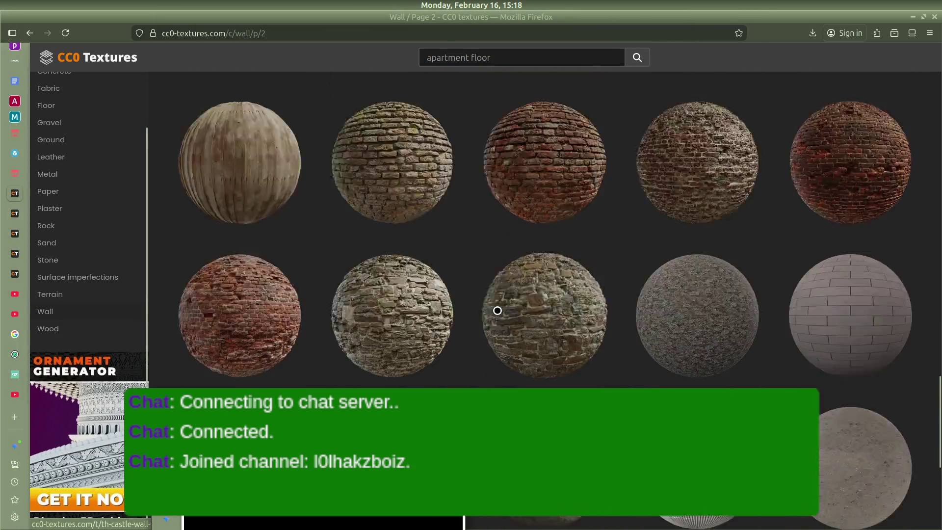
scroll(551, 345, up, 10)
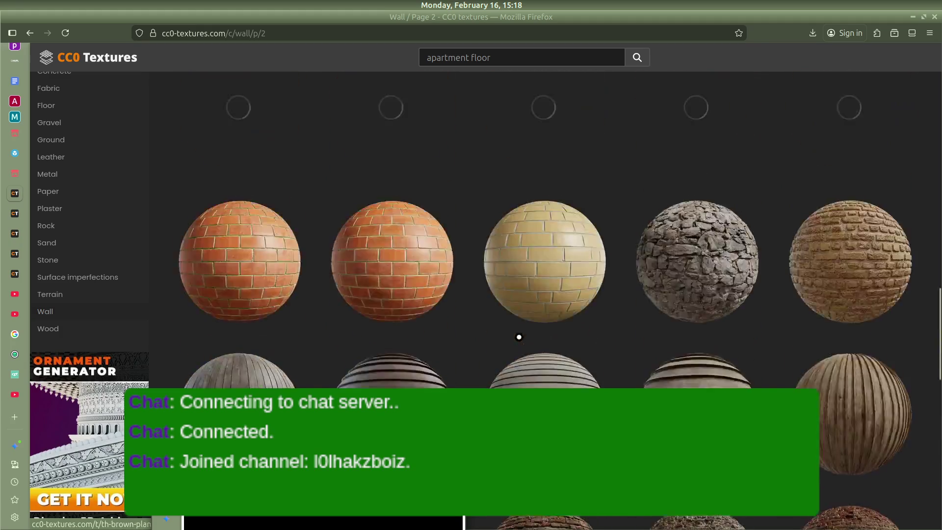
scroll(517, 332, down, 8)
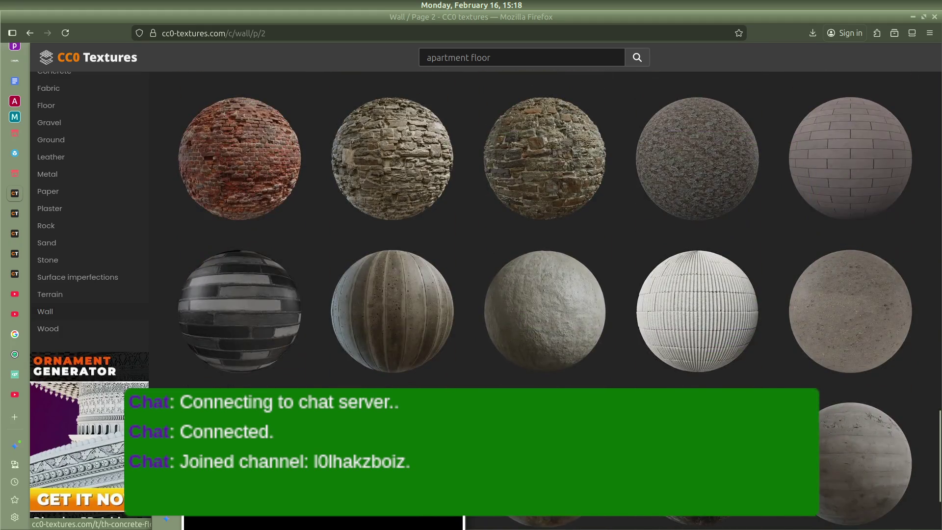
scroll(549, 356, down, 3)
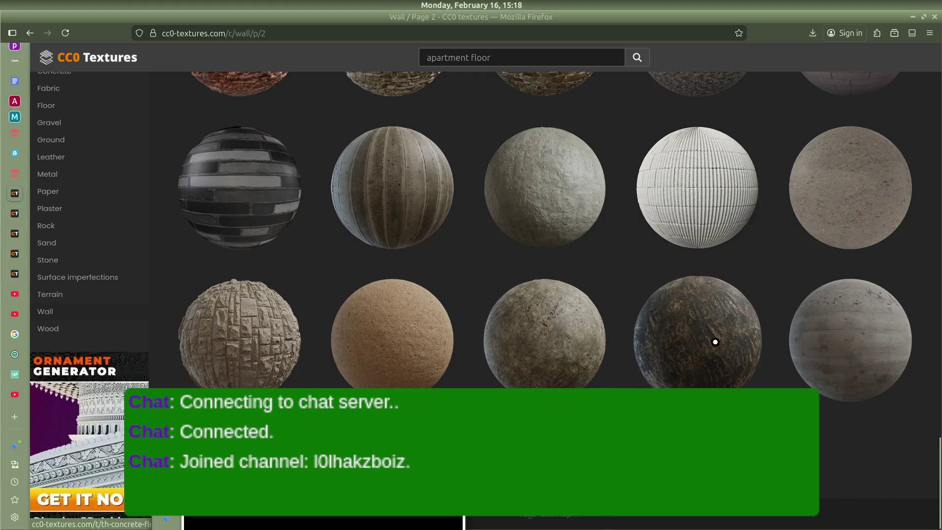
Preview Concrete Floor 02, then download the Concrete Layers 02 4K zip.
click(504, 320)
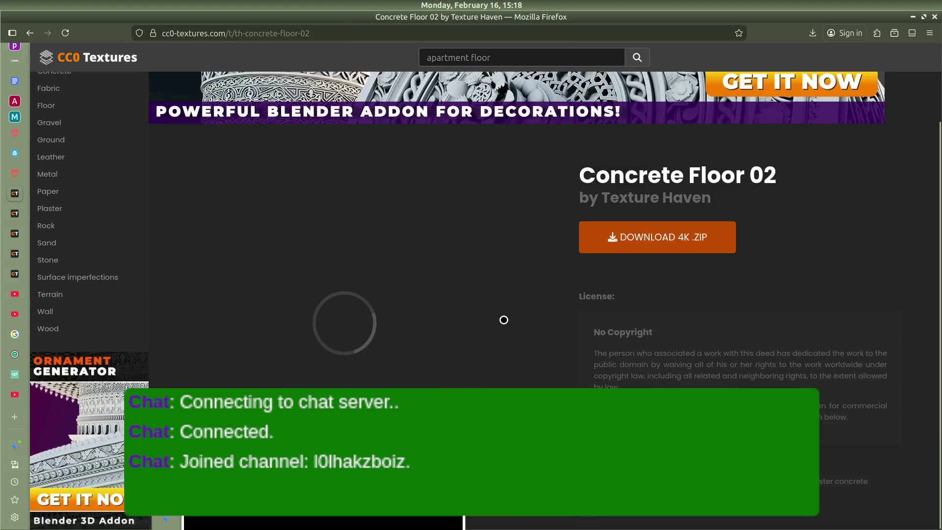
key(alt+Left)
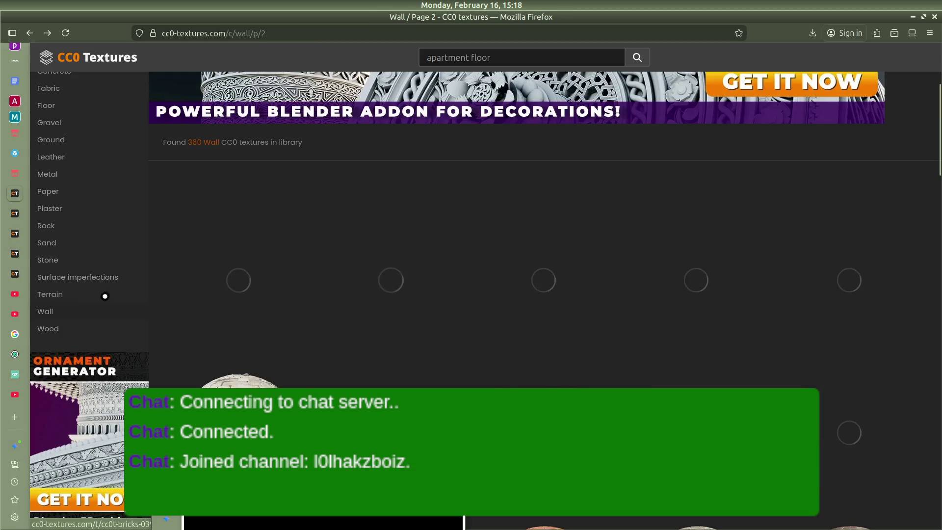
scroll(633, 351, down, 10)
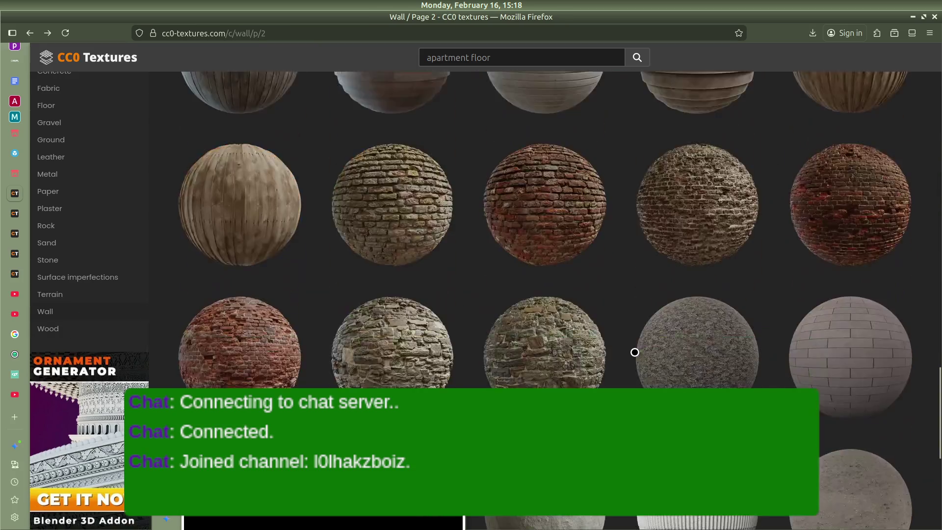
click(685, 368)
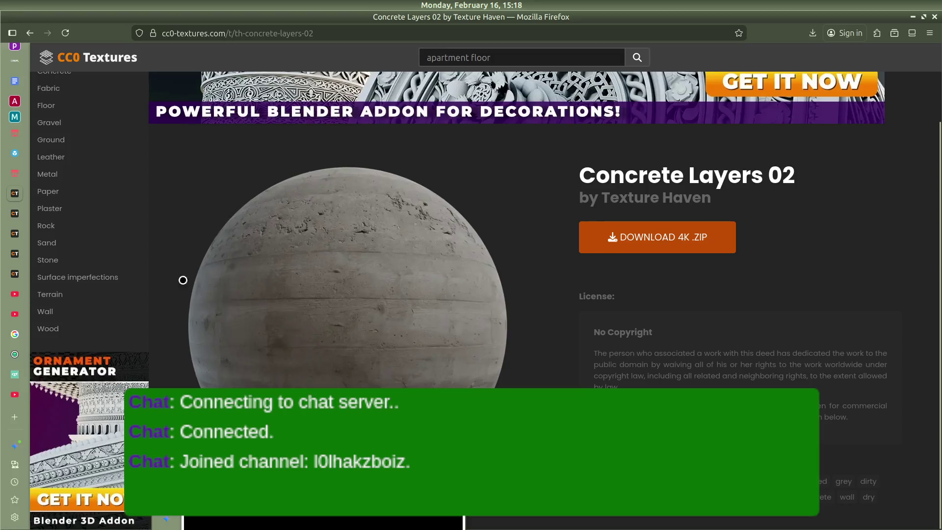
click(654, 240)
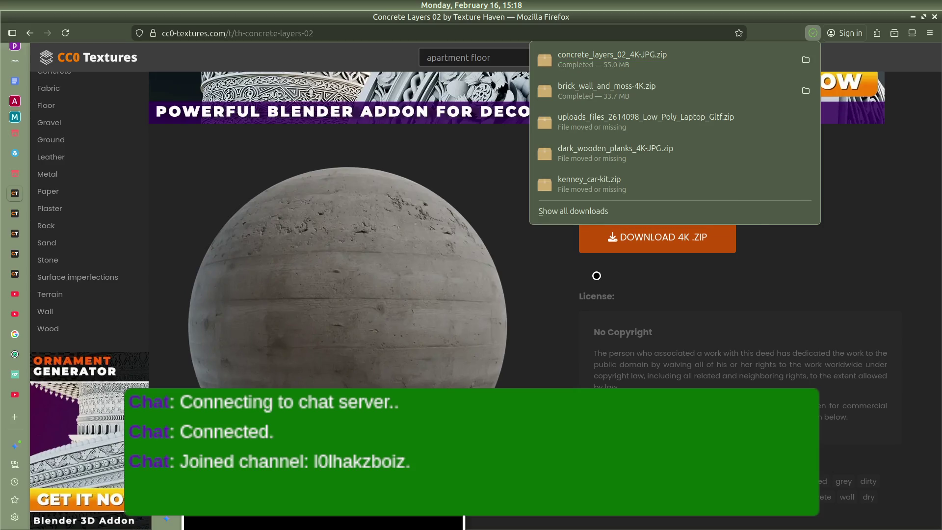
key(alt+Left)
Browse page 3 of the Wall textures.
scroll(623, 284, down, 5)
scroll(622, 303, down, 10)
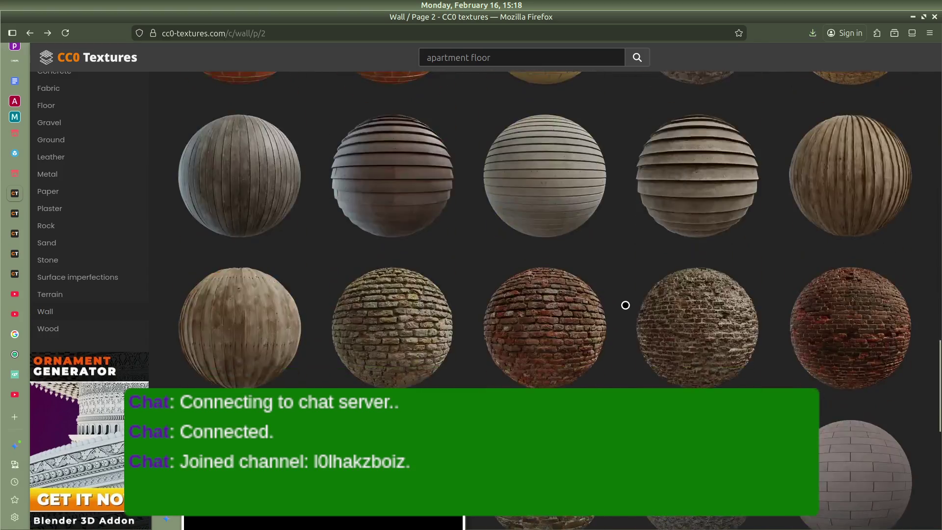
key(alt+Right)
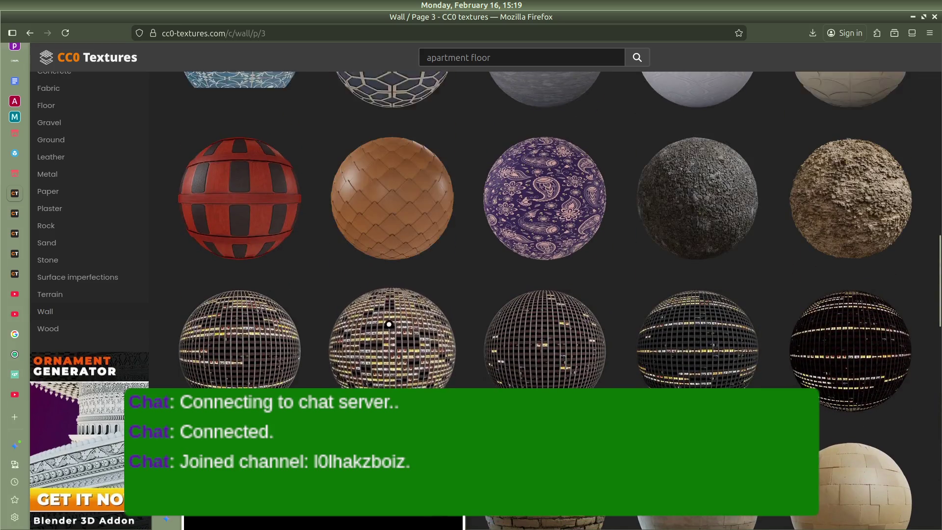
scroll(465, 303, down, 3)
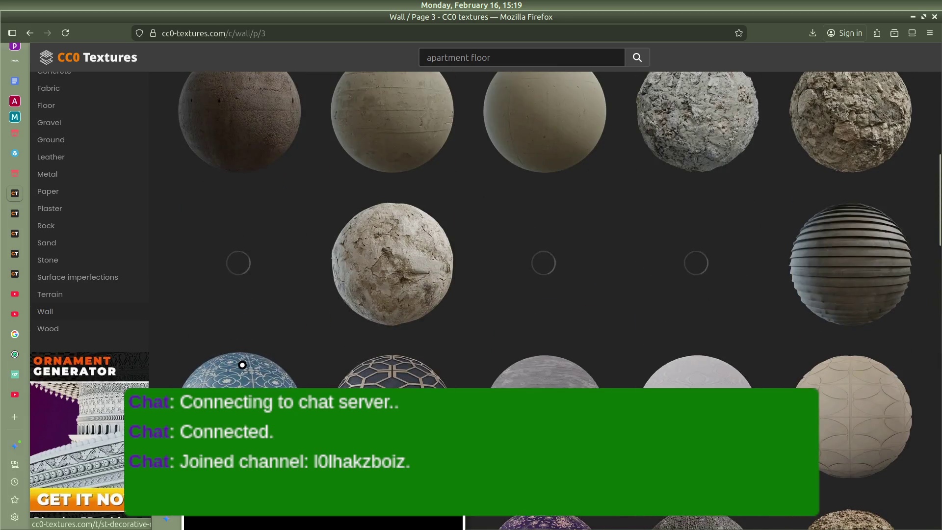
scroll(430, 335, up, 5)
scroll(430, 336, down, 10)
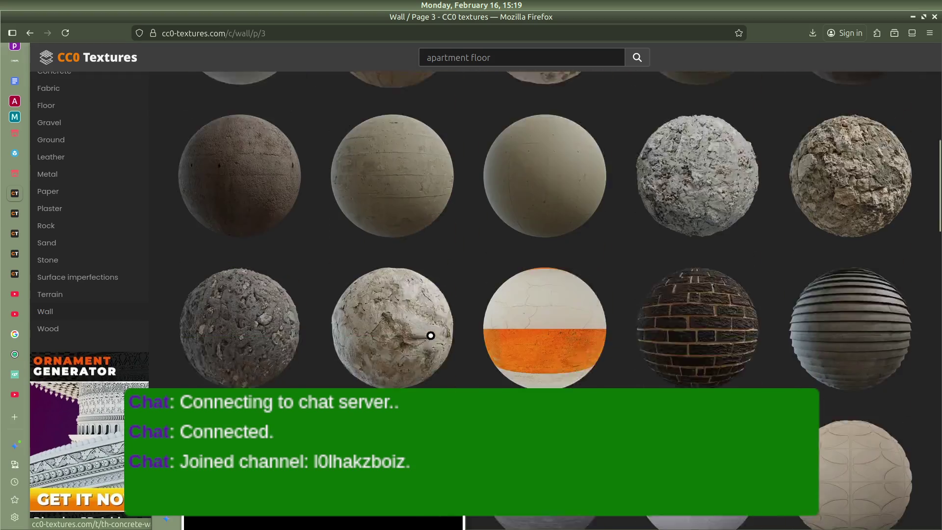
scroll(430, 337, down, 10)
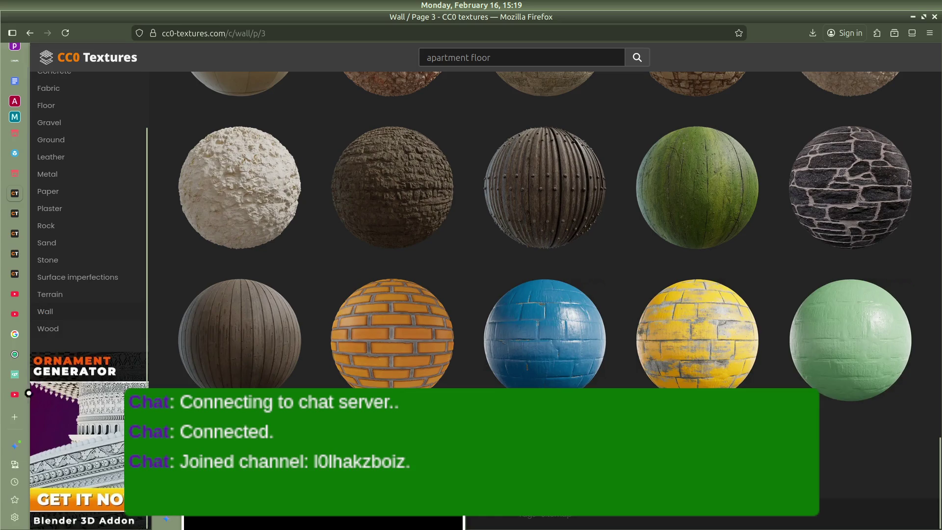
mouse_move(1, 159)
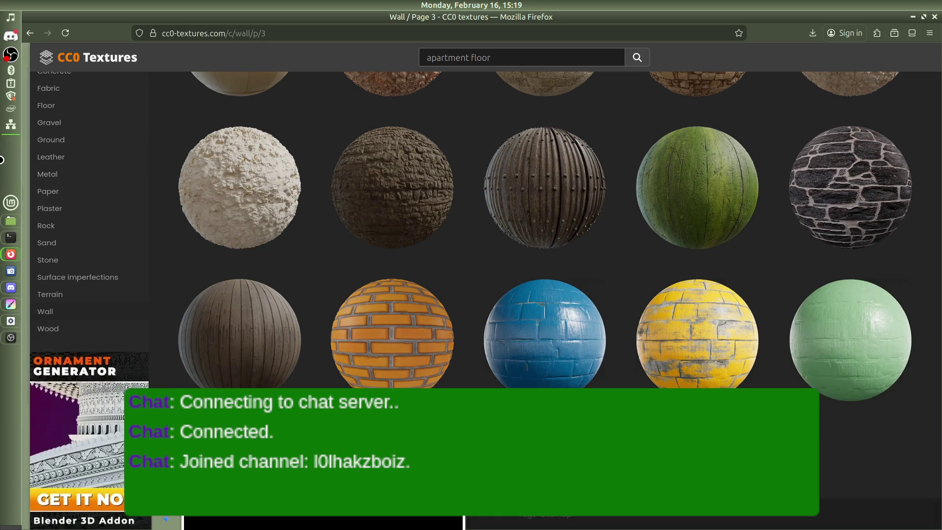
click(7, 35)
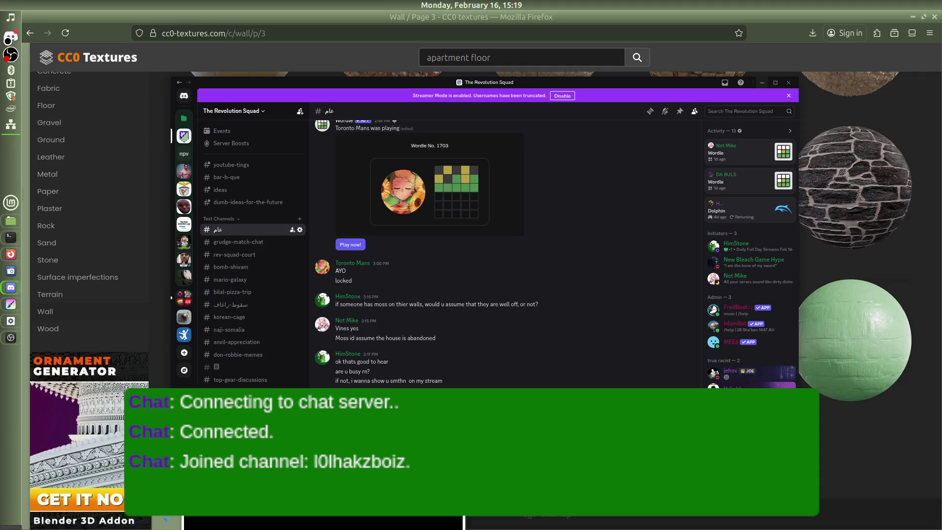
click(873, 420)
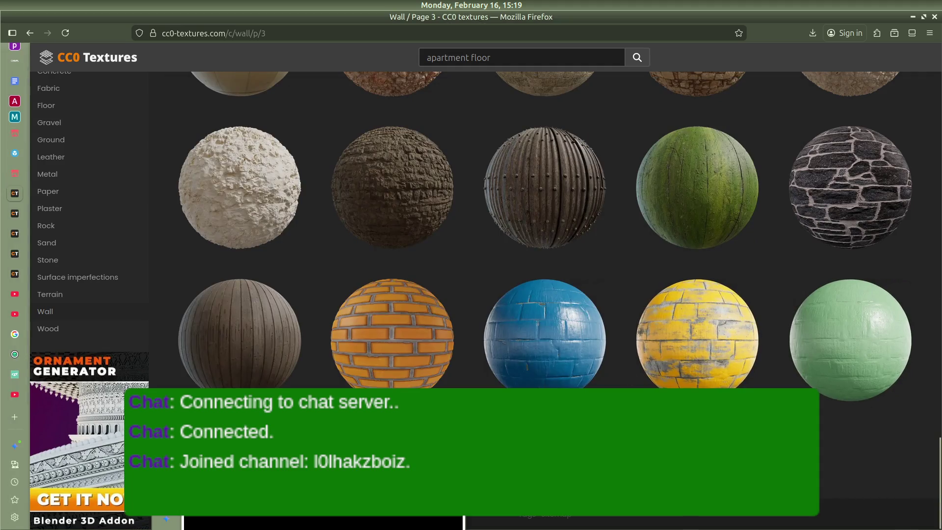
Go to page 4 of the Wall textures and scroll up to the Painted Plaster spheres.
click(471, 441)
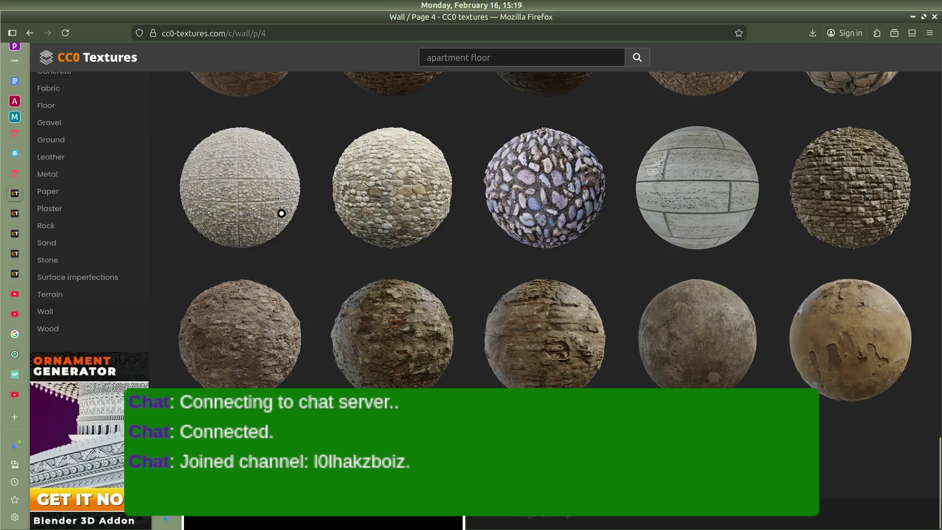
scroll(274, 206, up, 4)
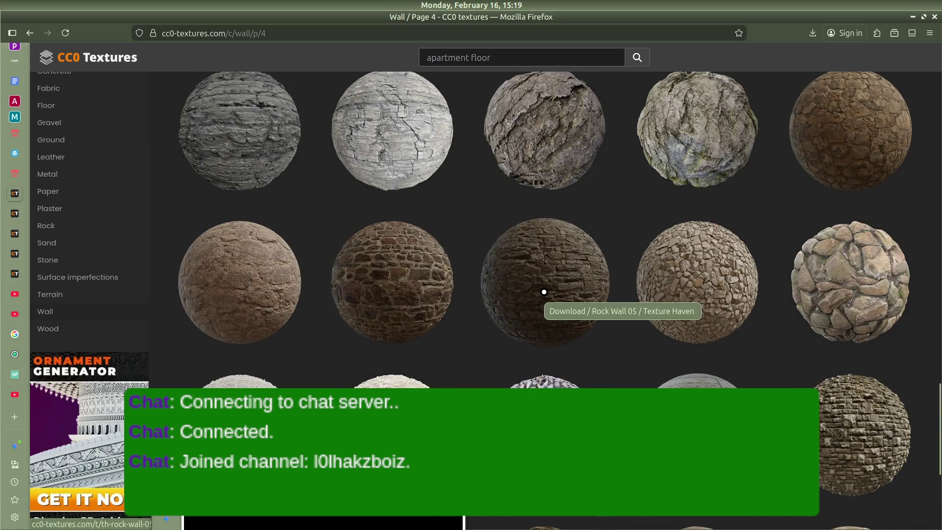
scroll(544, 292, up, 5)
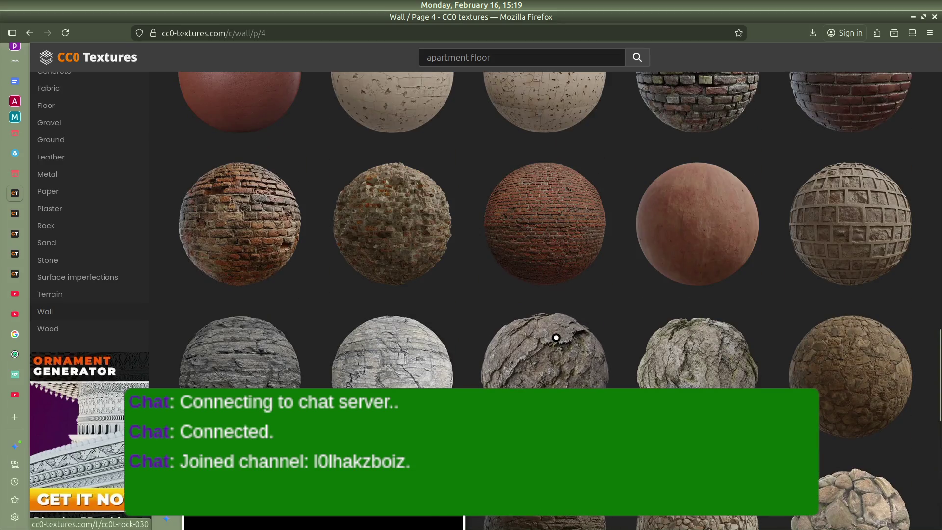
scroll(555, 337, up, 5)
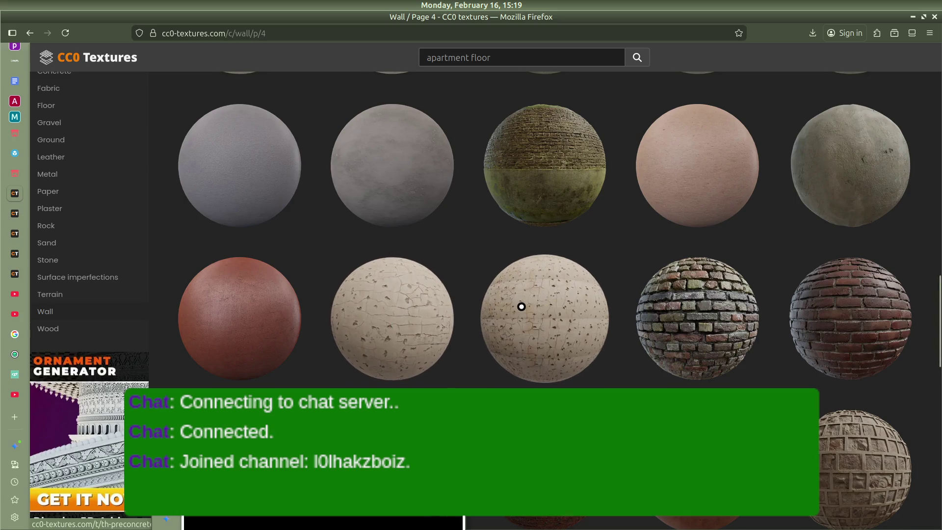
scroll(519, 307, up, 4)
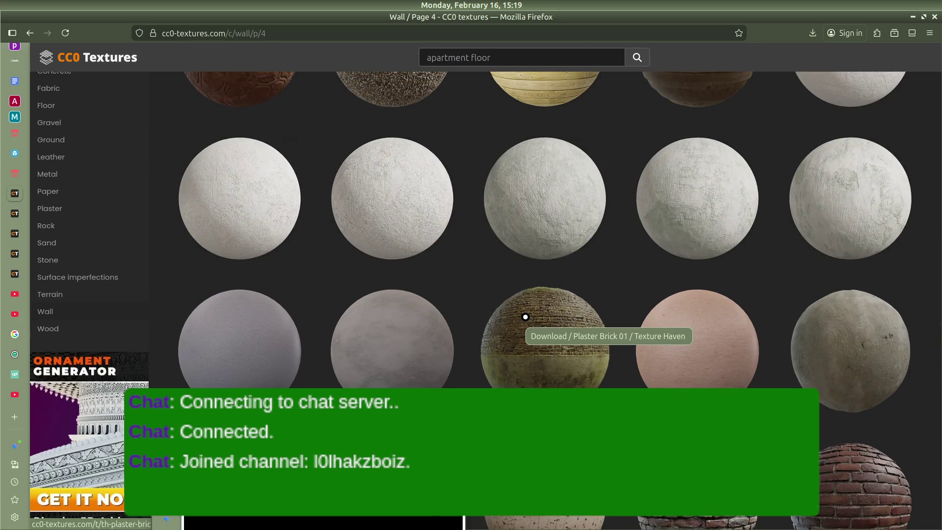
scroll(391, 273, up, 4)
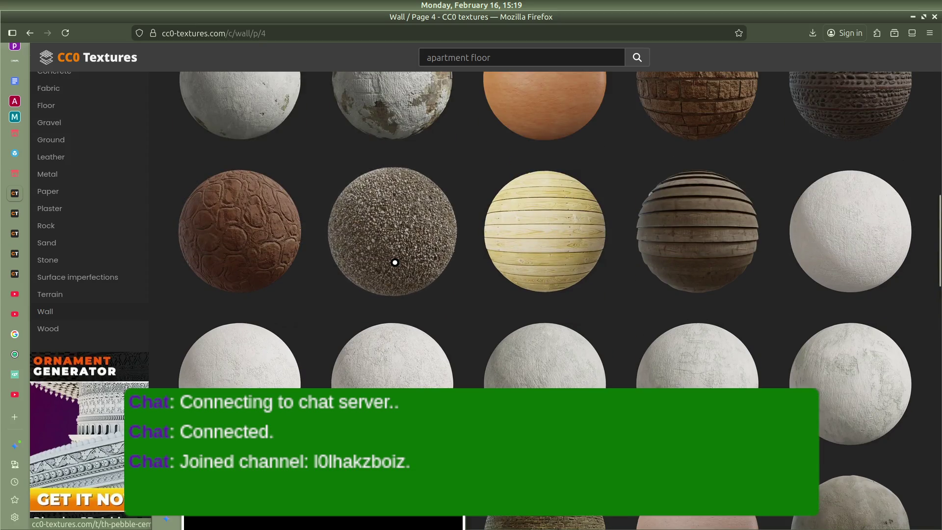
scroll(395, 262, up, 5)
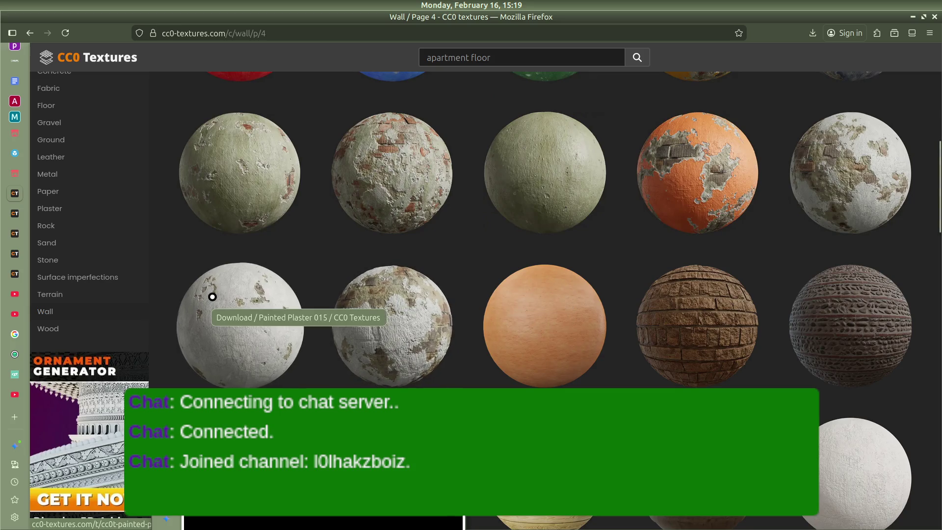
Download the Painted Plaster 016 4K zip and show the Downloads folder.
click(409, 298)
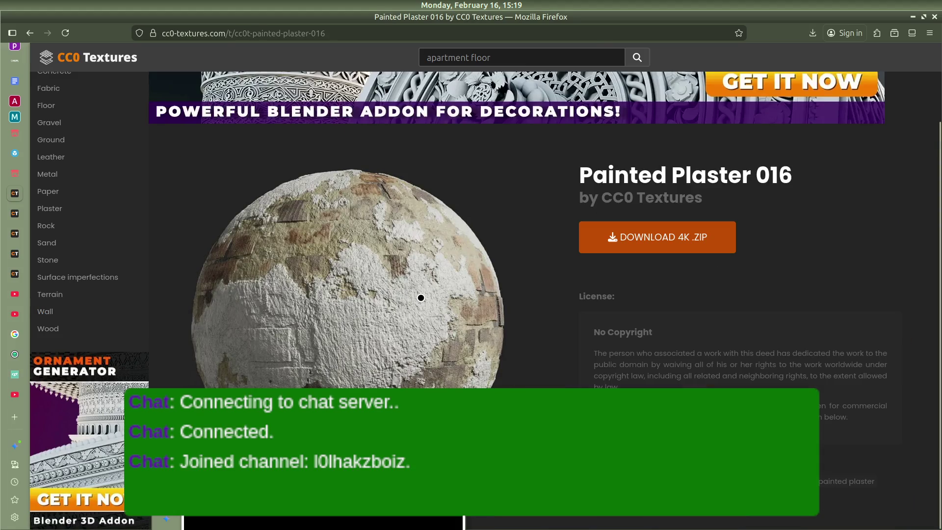
click(630, 245)
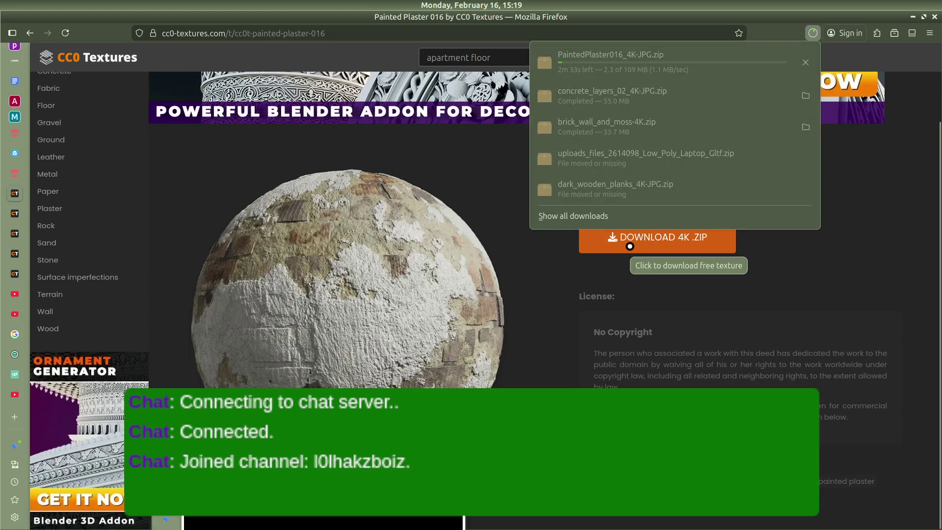
click(805, 95)
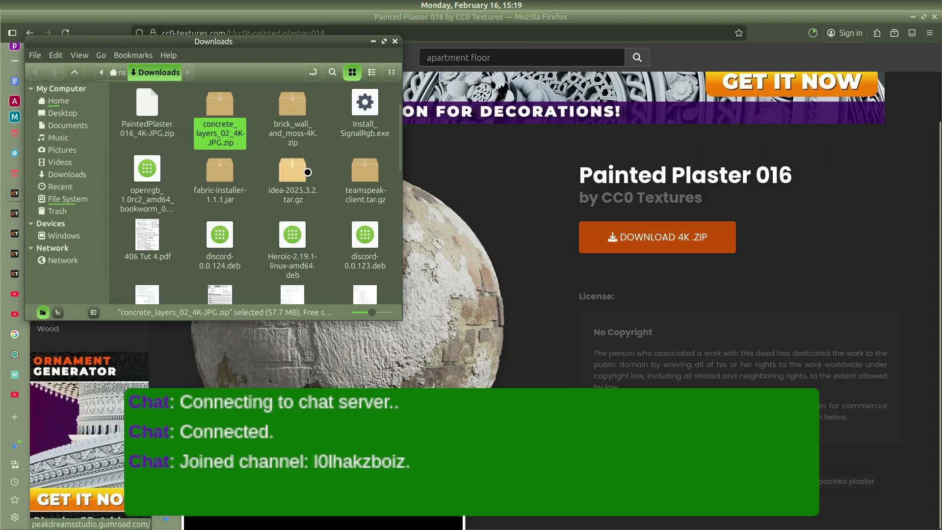
Permanently delete concrete_layers_02_4K-JPG.zip from Downloads and return to the Godot editor.
right_click(207, 92)
click(240, 240)
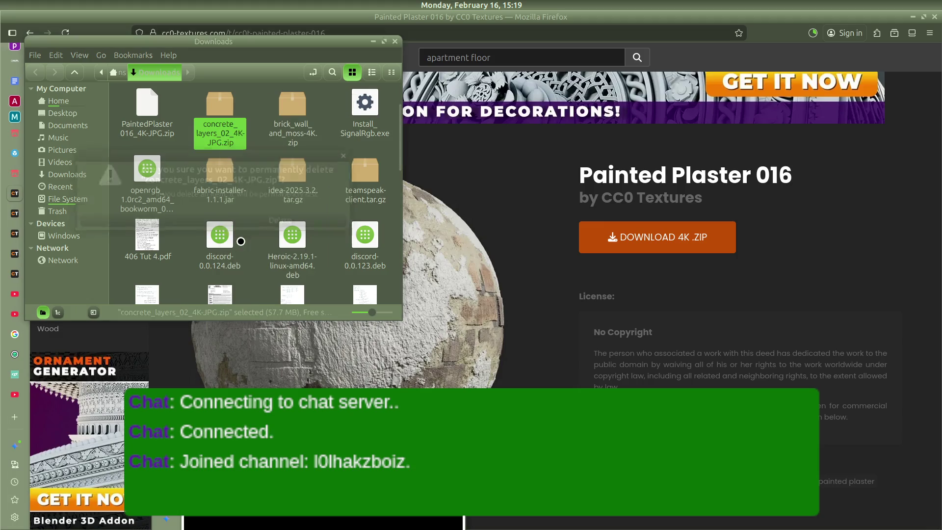
click(294, 220)
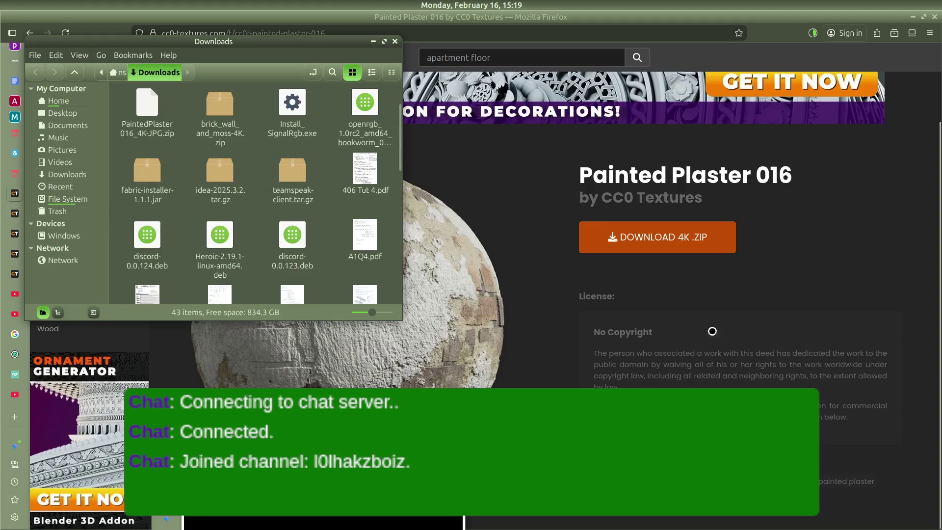
click(788, 275)
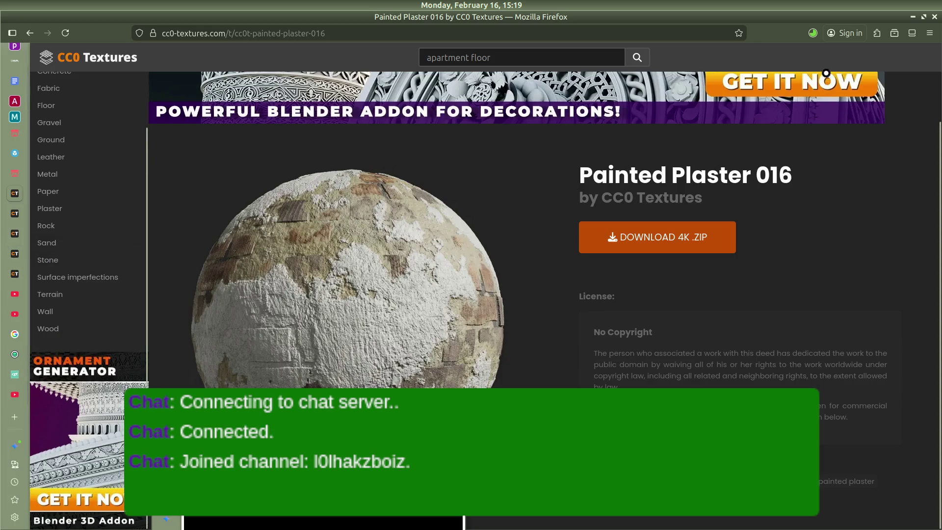
mouse_move(4, 292)
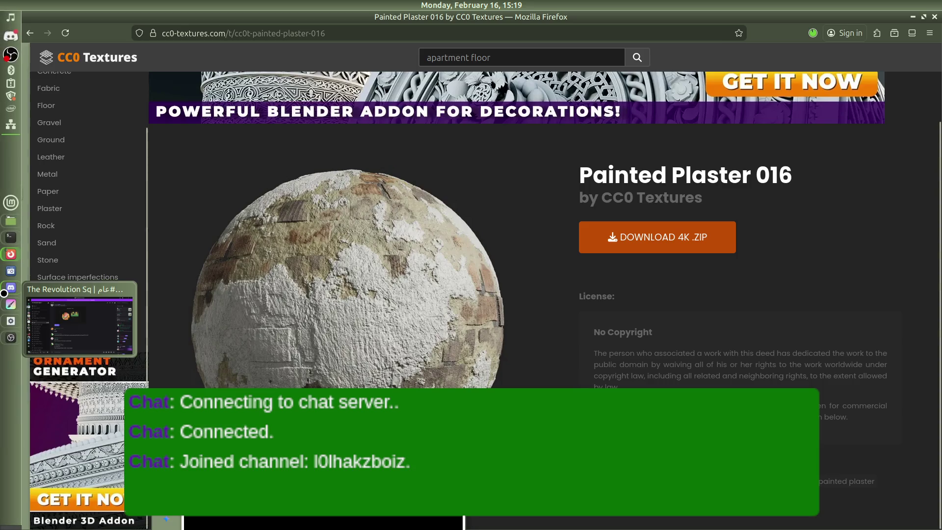
click(11, 321)
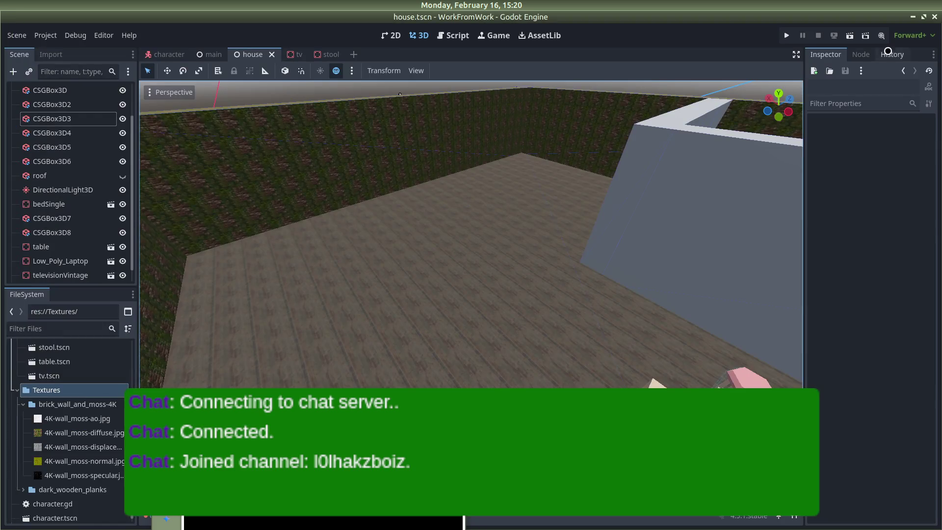
Copy the PaintedPlaster016_4K-JPG.zip from Downloads into Godot's Textures folder.
key(alt+Tab)
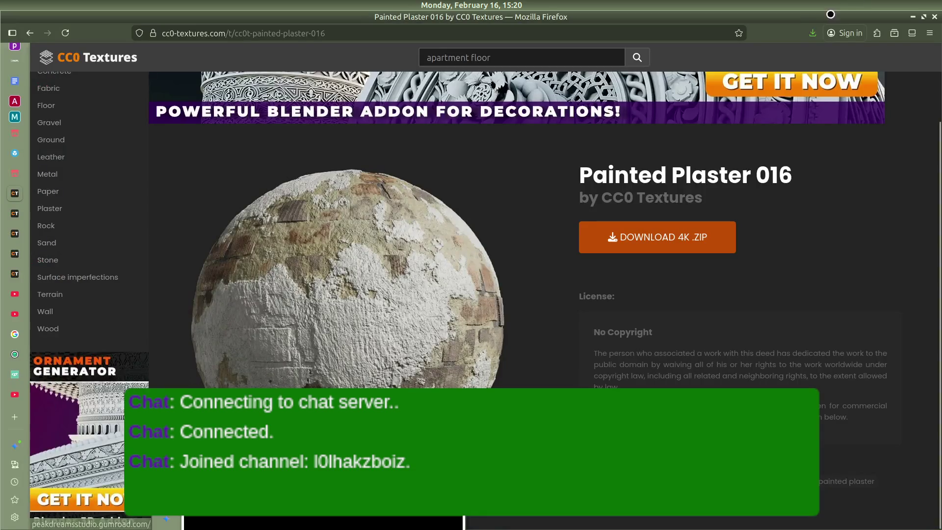
click(812, 32)
click(806, 55)
key(alt+Tab)
key(Tab)
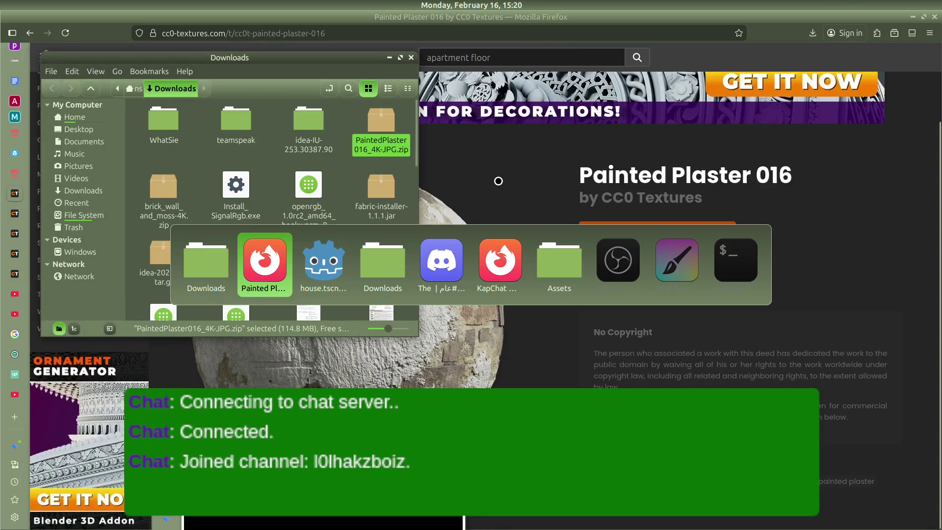
key(alt+Tab)
key(Tab)
key(Tab)
key(Tab)
key(Tab)
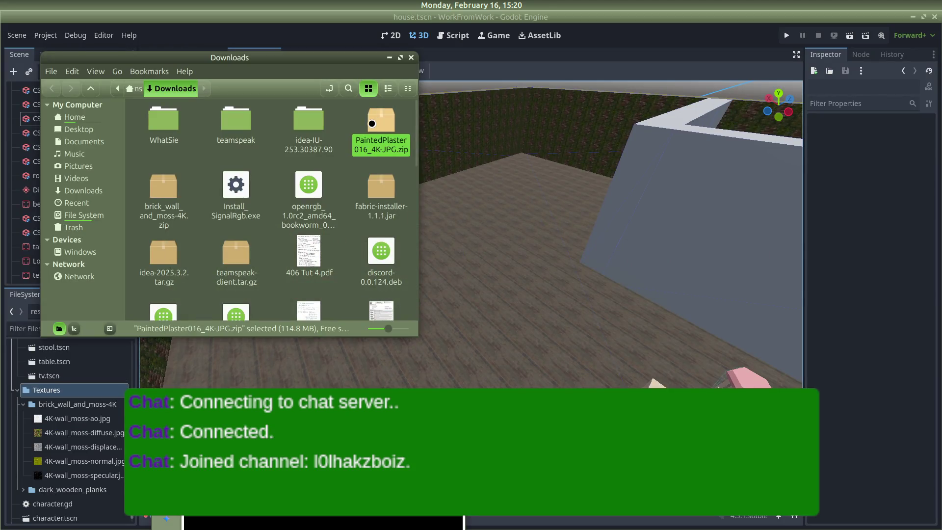
mouse_move(383, 129)
mouse_down()
mouse_move(96, 396)
mouse_move(83, 391)
mouse_up()
click(535, 341)
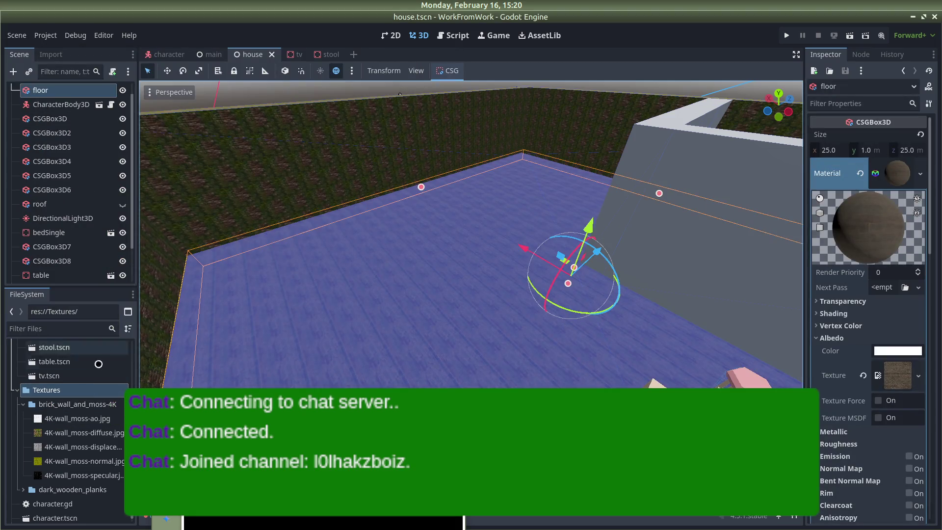
Extract the Painted Plaster zip in the project's Textures folder, delete the zip, and return to Godot.
key(alt+Tab)
key(alt+Tab)
key(alt+Tab)
key(alt+Tab)
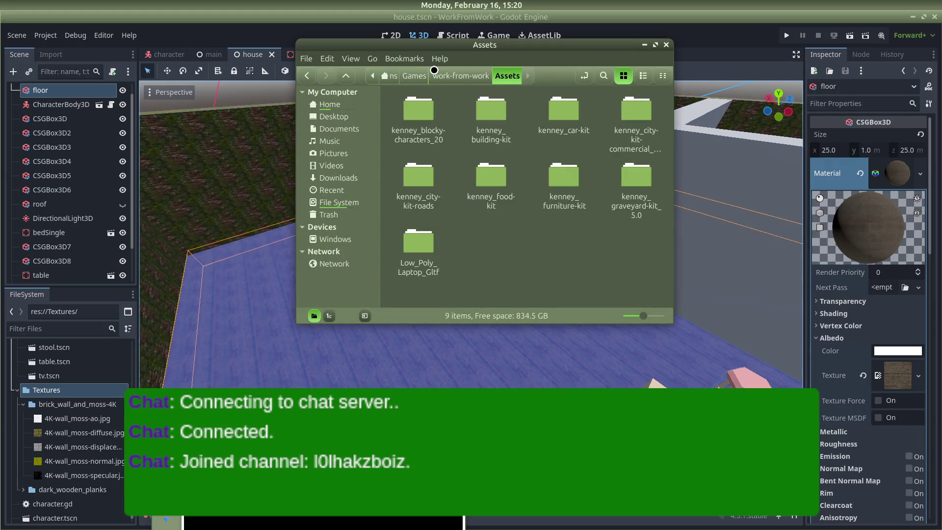
click(435, 73)
double_click(561, 113)
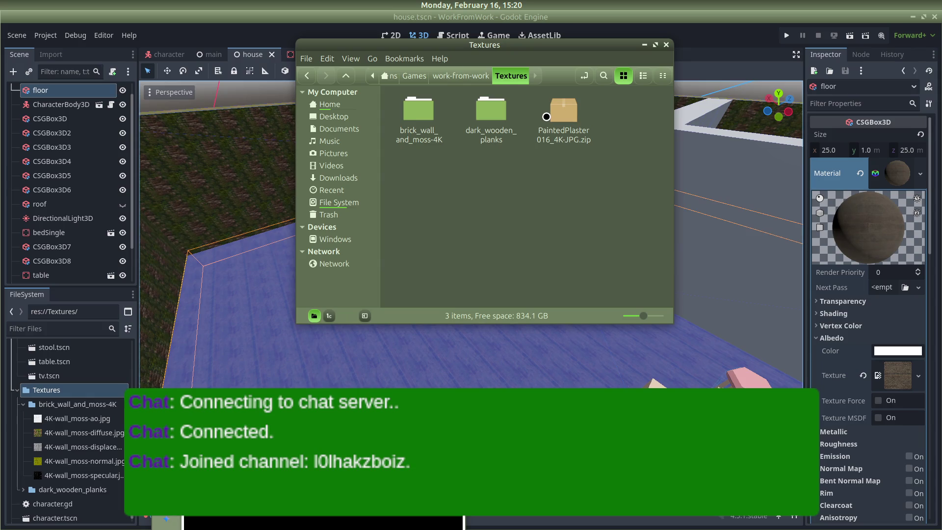
right_click(546, 116)
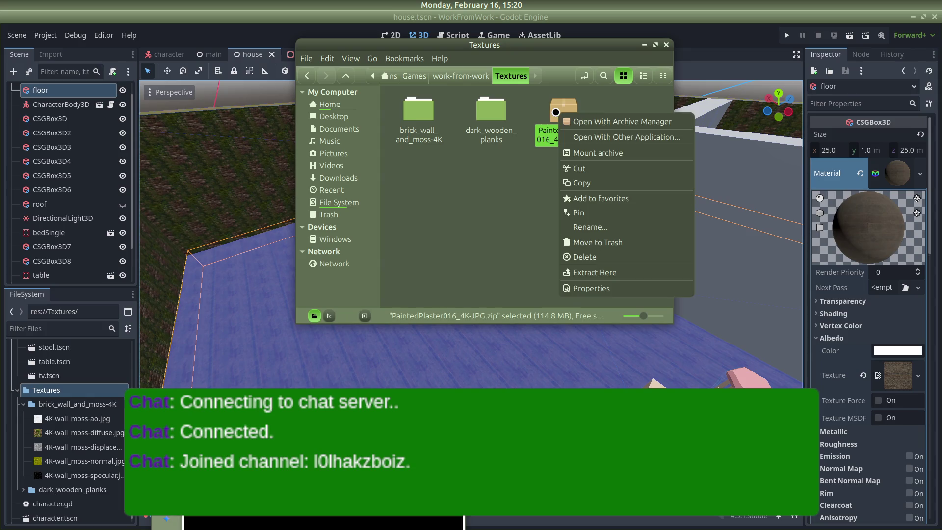
click(592, 270)
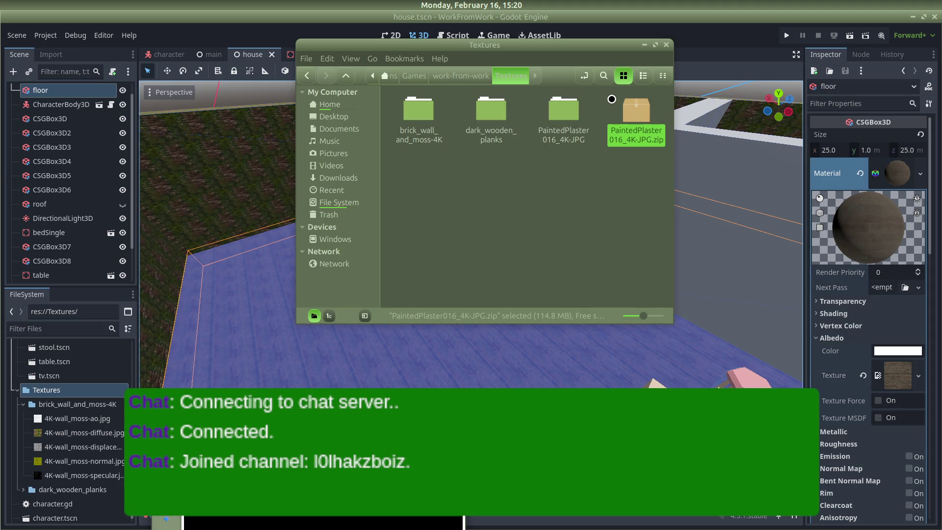
right_click(638, 112)
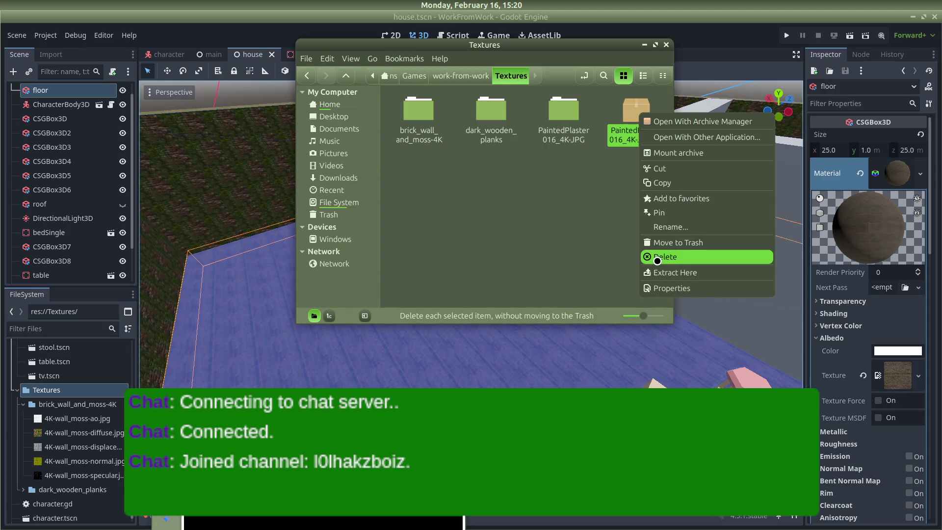
click(657, 260)
click(525, 221)
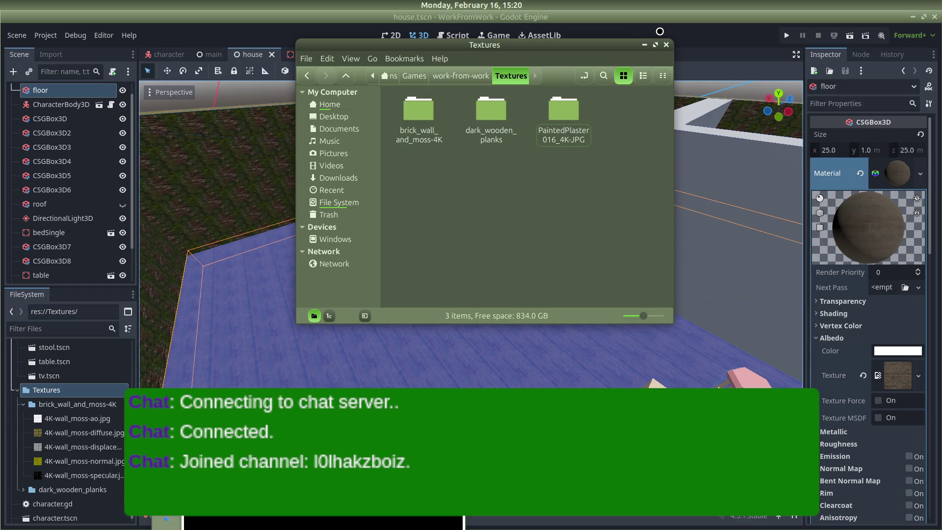
click(659, 31)
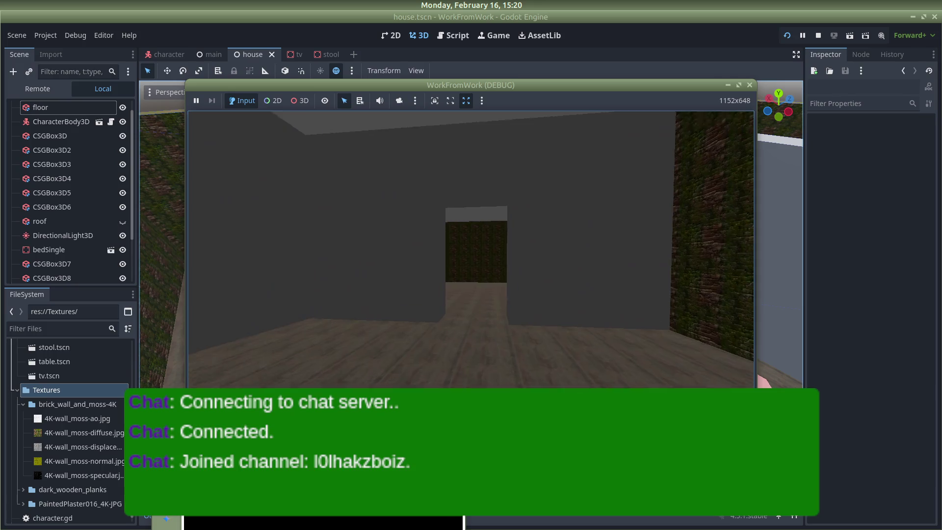
Walk through the doorway, past the stool and laptop table, to the brick-wall corner.
key(w)
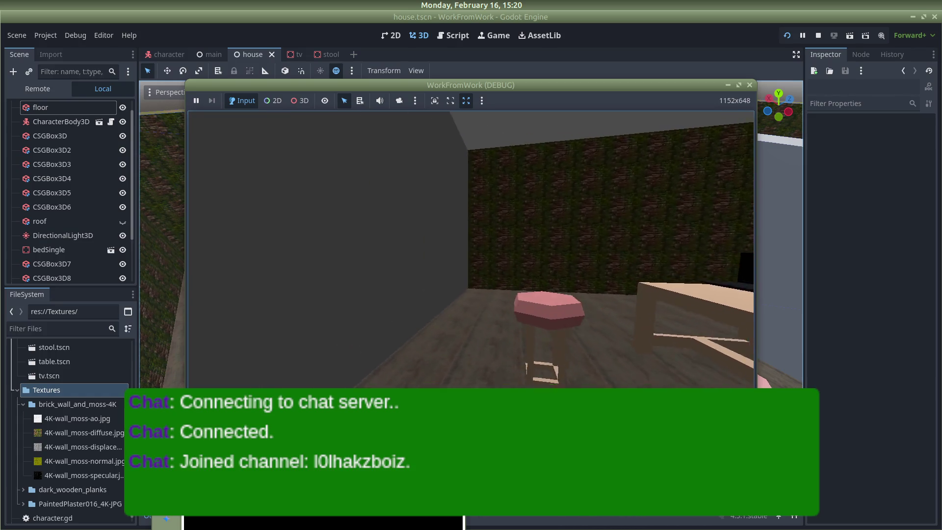
key(w)
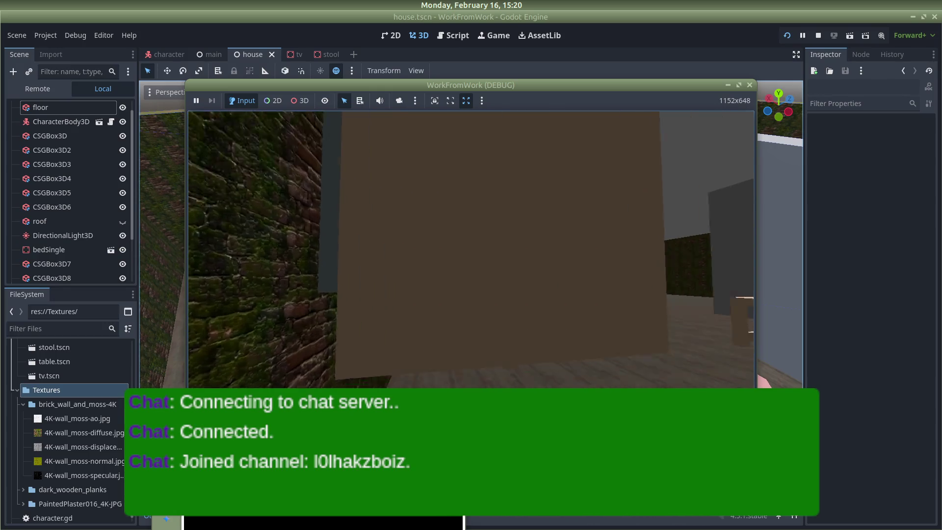
key(w)
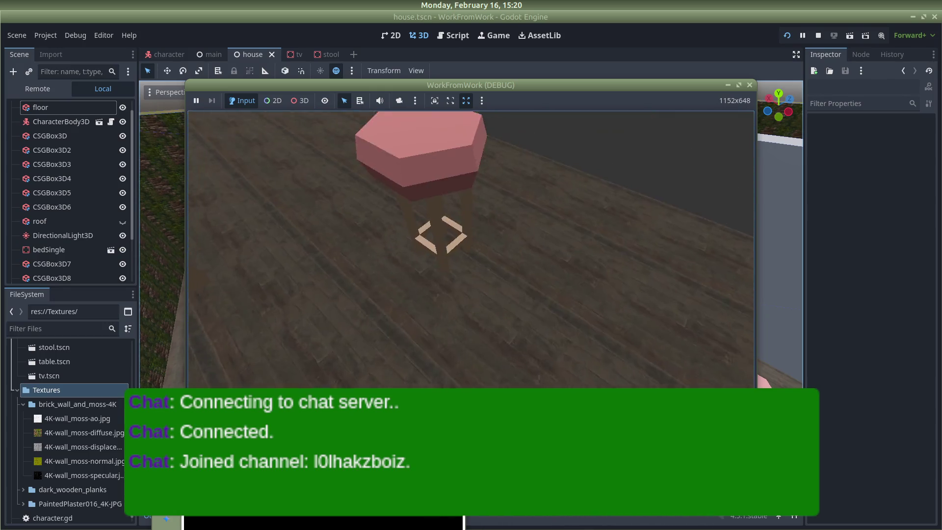
mouse_move(189, 223)
key(w)
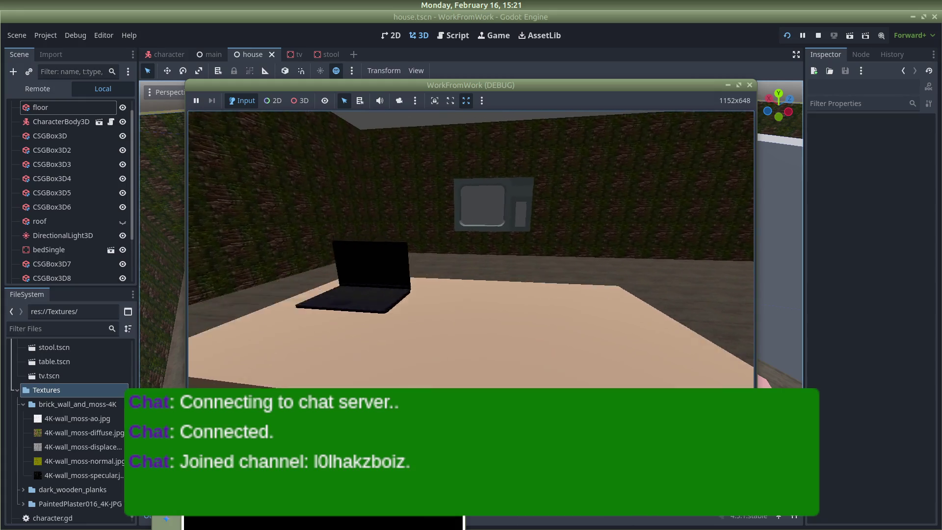
mouse_move(471, 245)
key(w)
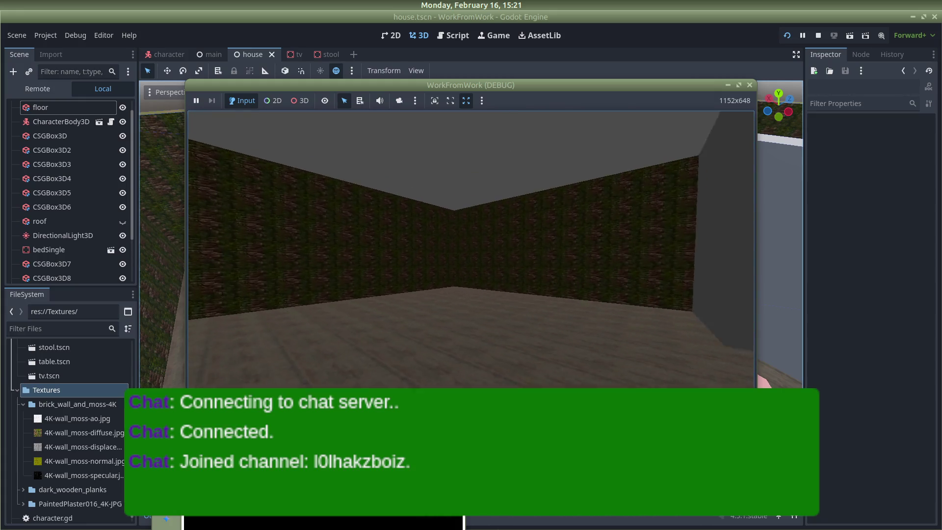
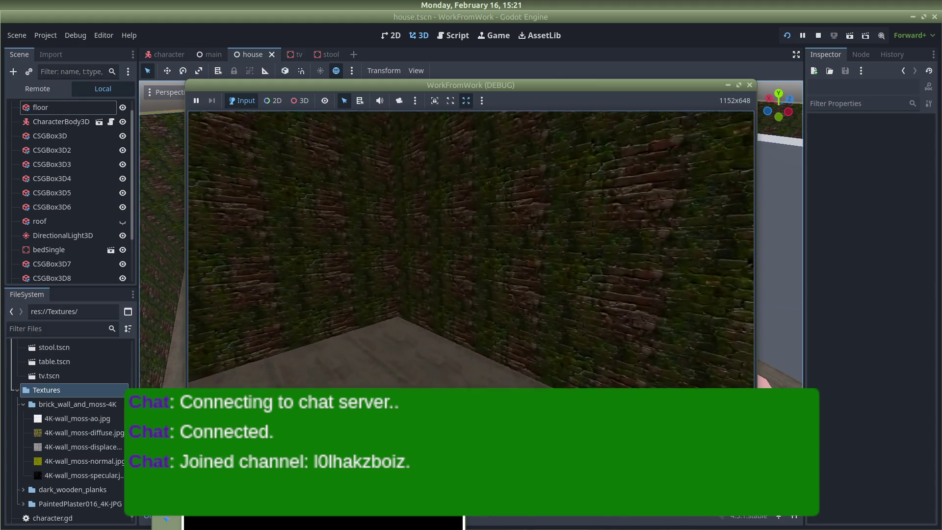
Walk past the table to the pink stool, then close the game and return to the editor.
key(w)
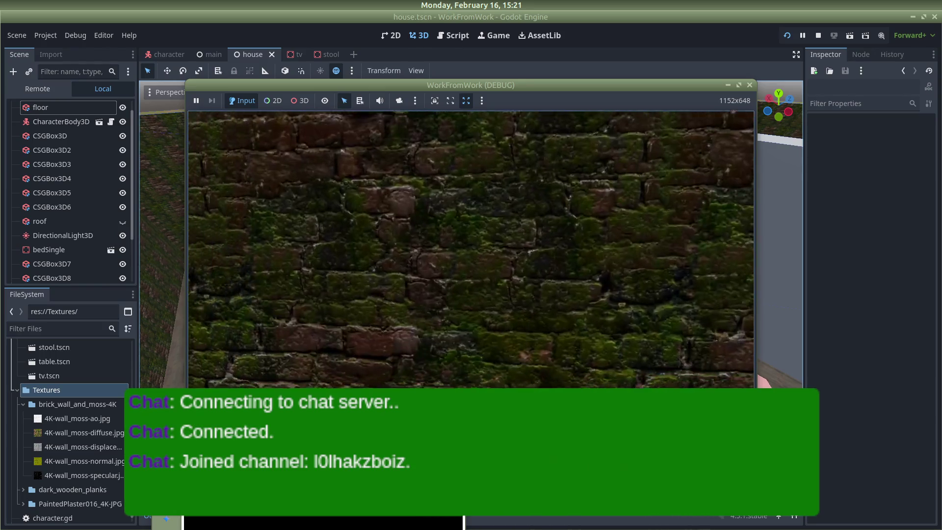
key(w)
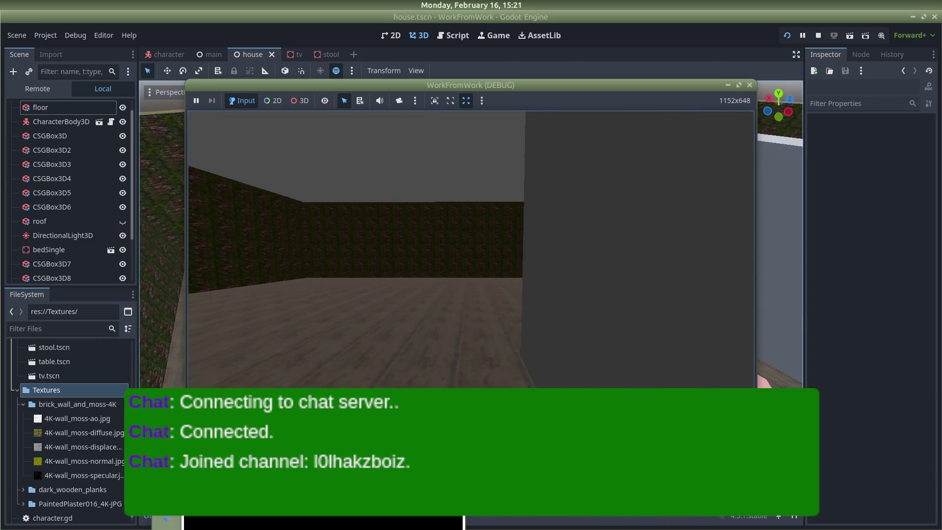
key(alt+Tab)
key(alt+Tab)
key(alt+Tab)
key(alt+Tab)
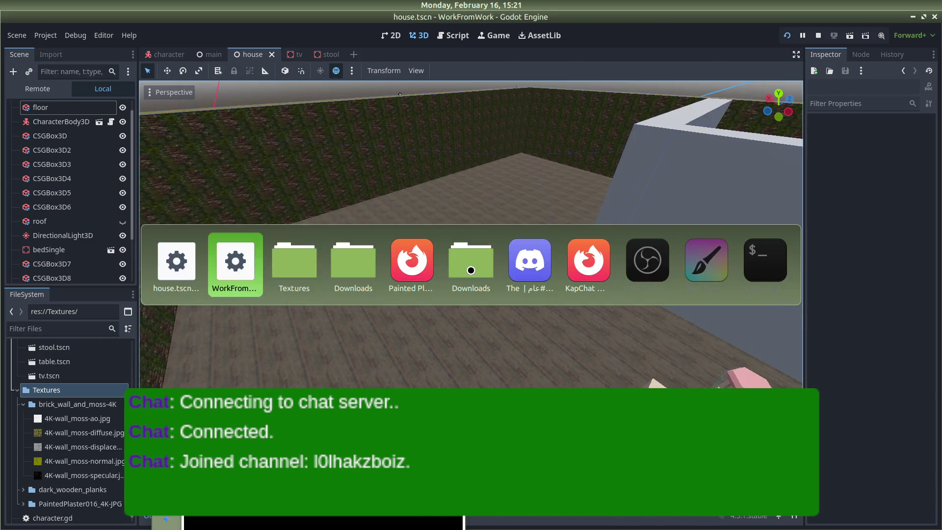
key(alt+Tab)
key(alt+Tab)
key(alt+Tab)
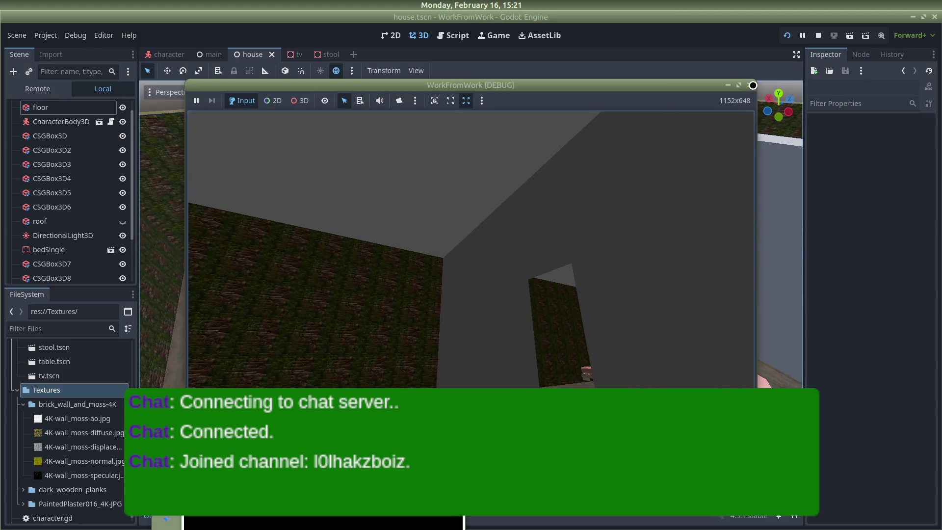
click(753, 85)
key(alt+Tab)
key(alt+Tab)
key(alt+Tab)
key(alt+Tab)
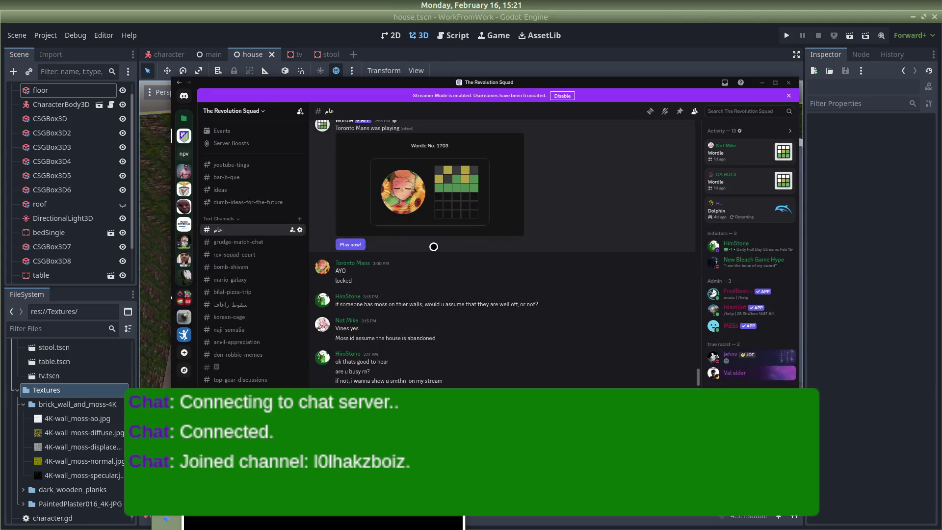
key(alt+Tab)
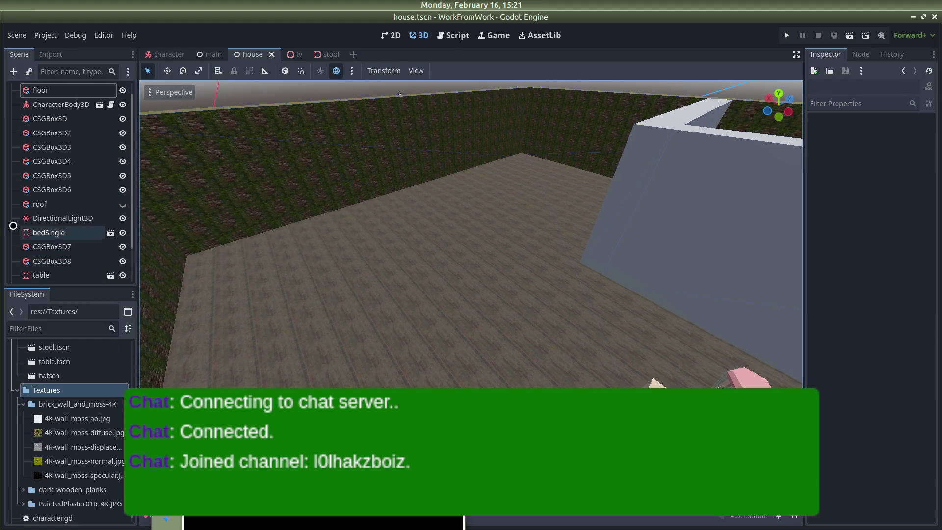
Close both Downloads windows and select the brick_wall_and_moss-4K folder in FileSystem.
mouse_move(11, 222)
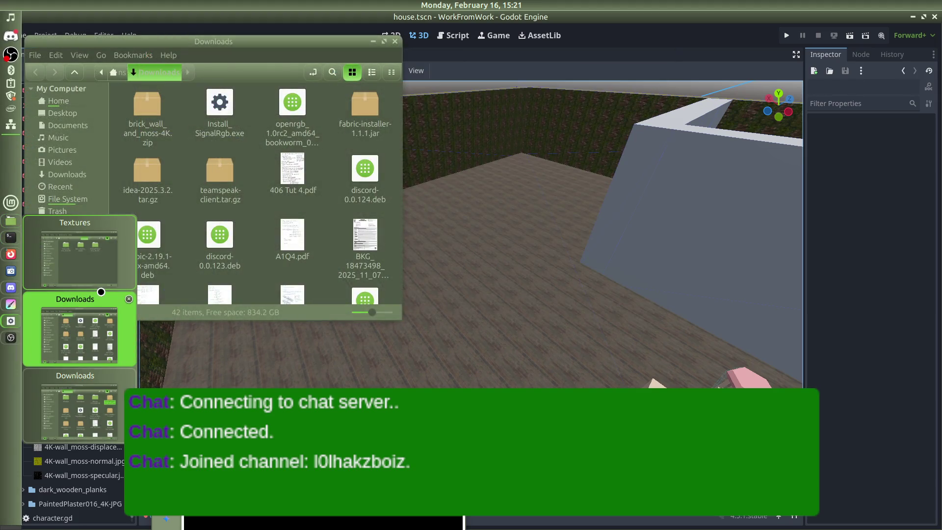
click(128, 298)
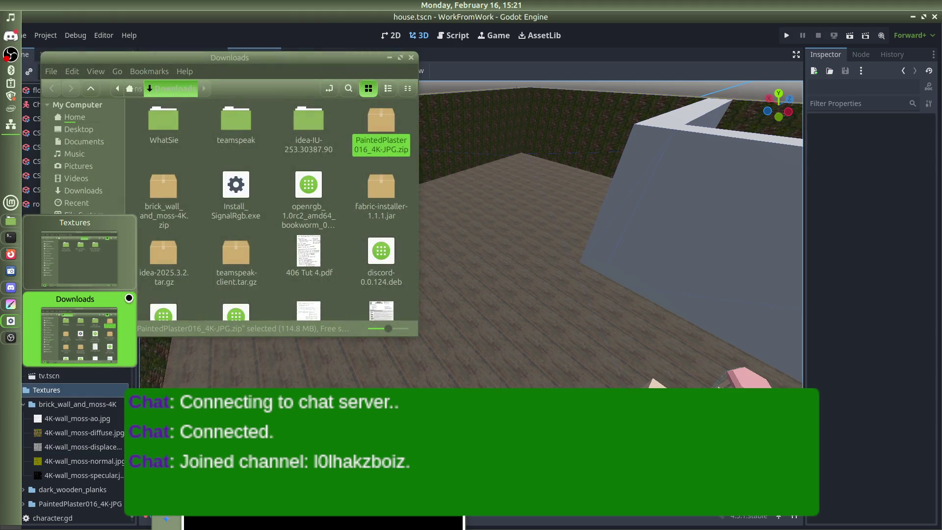
click(129, 298)
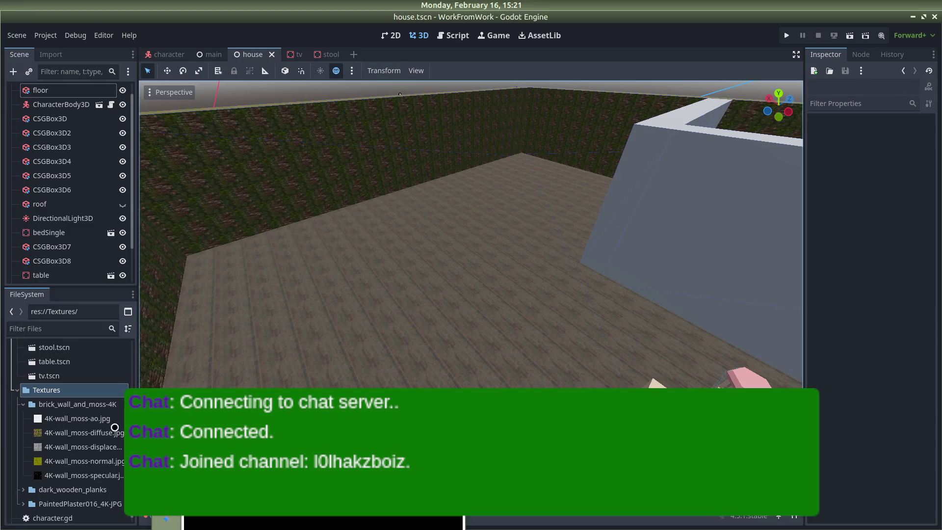
click(30, 404)
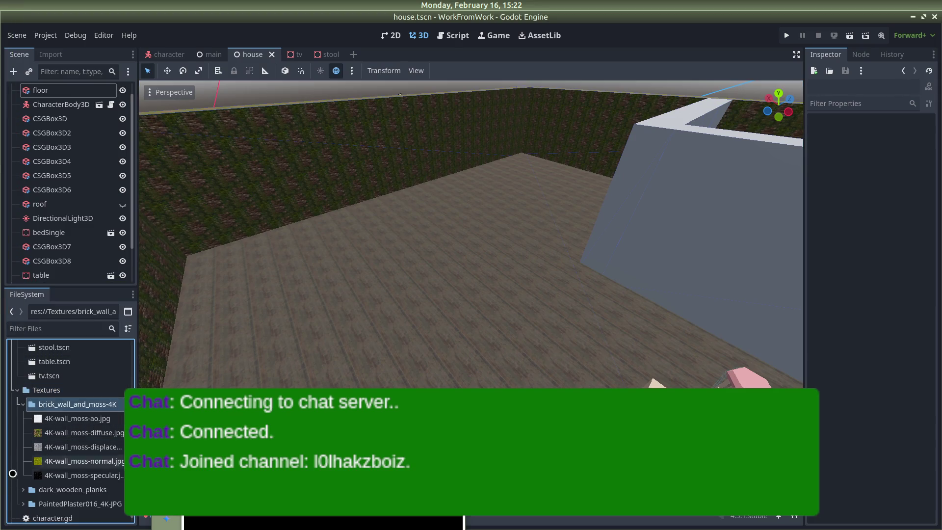
scroll(511, 309, down, 3)
Select the CSGBox3D5 partition wall and expand the PaintedPlaster016_4K-JPG texture folder.
click(635, 240)
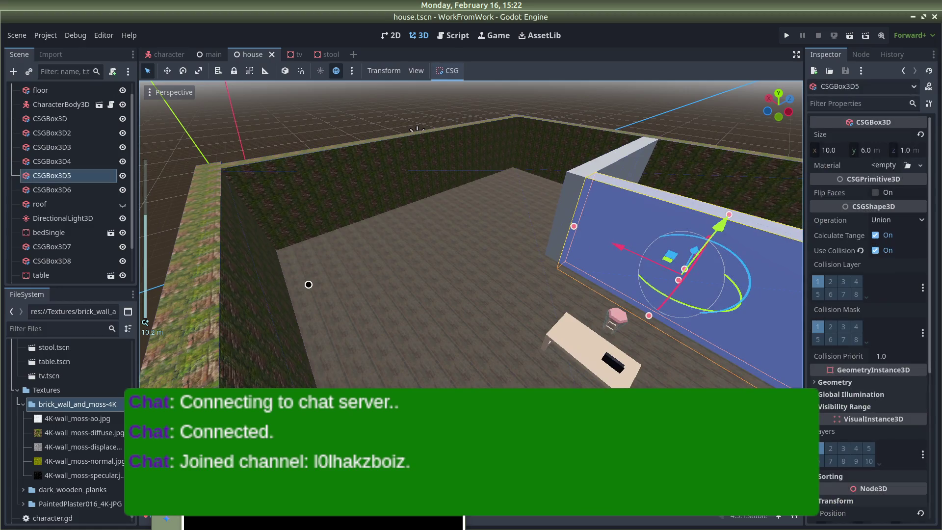
click(23, 503)
scroll(56, 480, down, 3)
scroll(57, 479, down, 3)
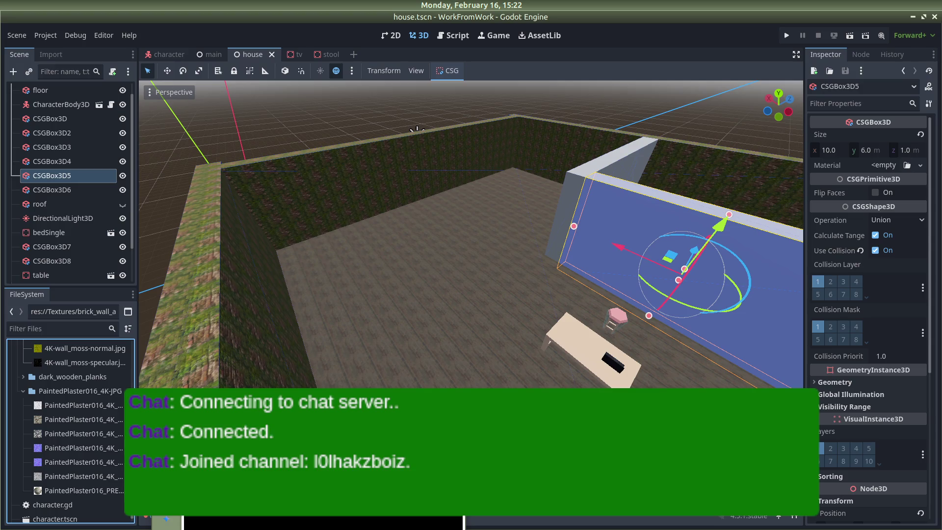
click(79, 419)
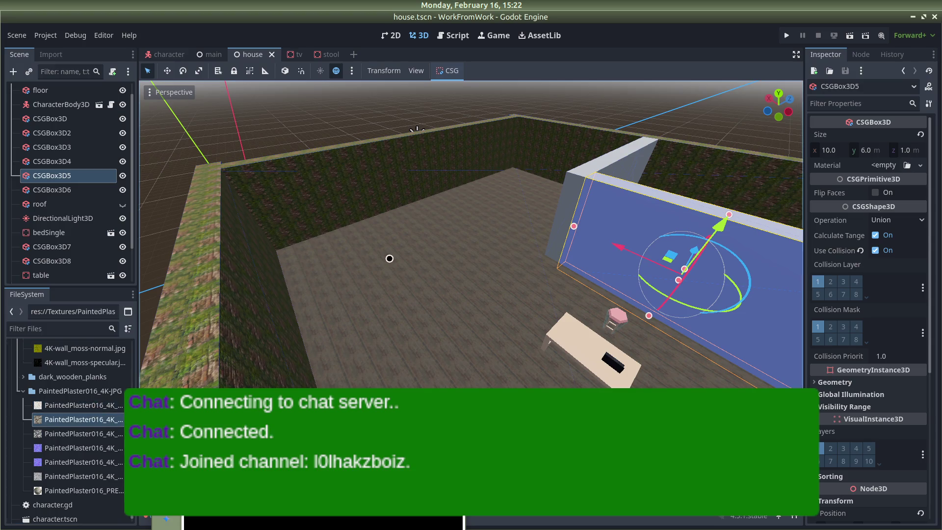
scroll(94, 417, up, 2)
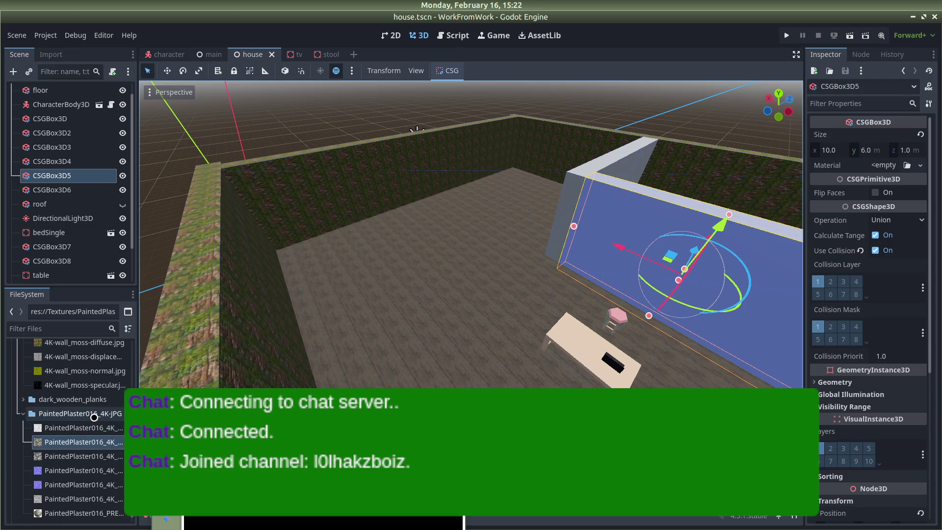
Check the PaintedPlaster016_4K-JPG files in the file manager, then browse for an existing material.
key(alt+Tab)
key(alt+Tab)
key(Tab)
key(alt+Tab)
double_click(564, 113)
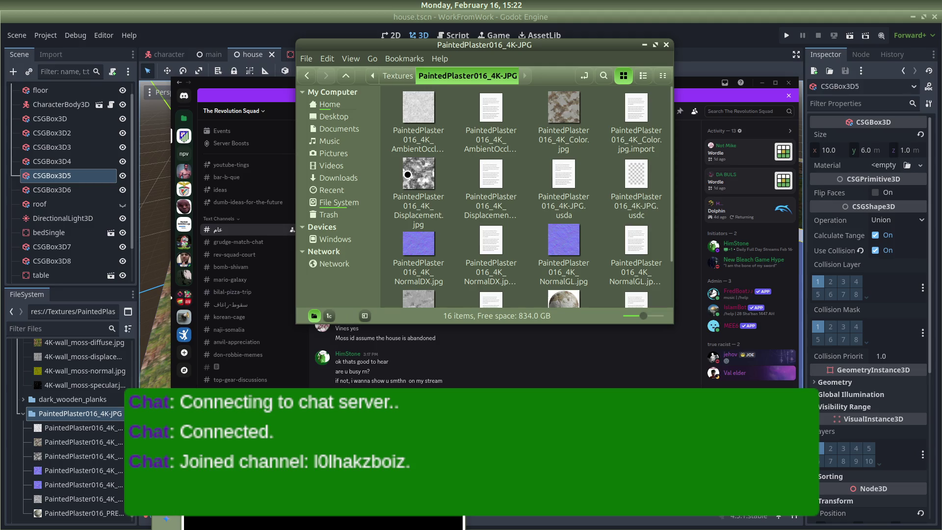
scroll(427, 245, down, 2)
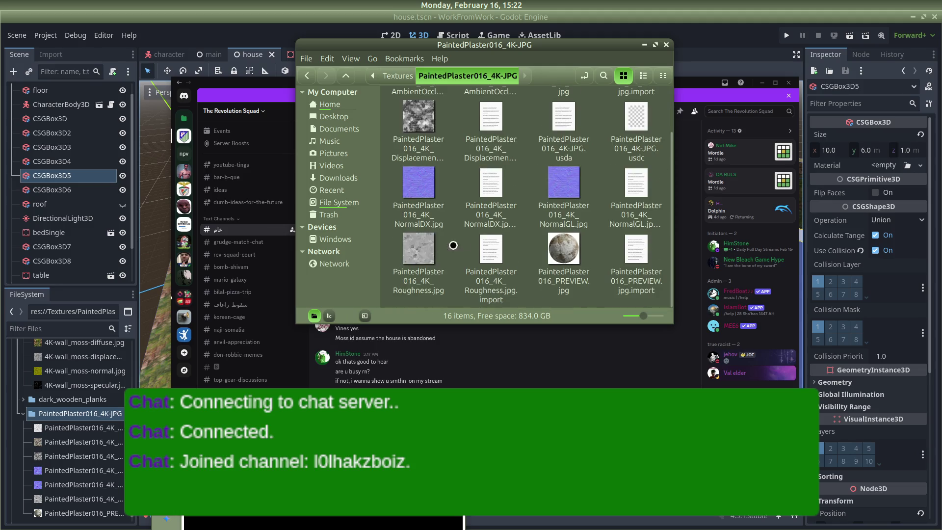
scroll(554, 198, up, 2)
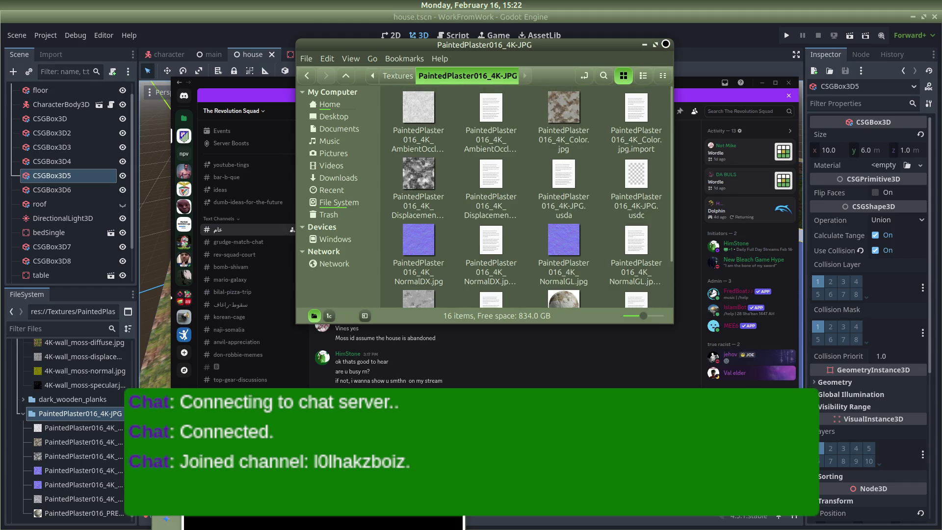
click(665, 43)
click(764, 82)
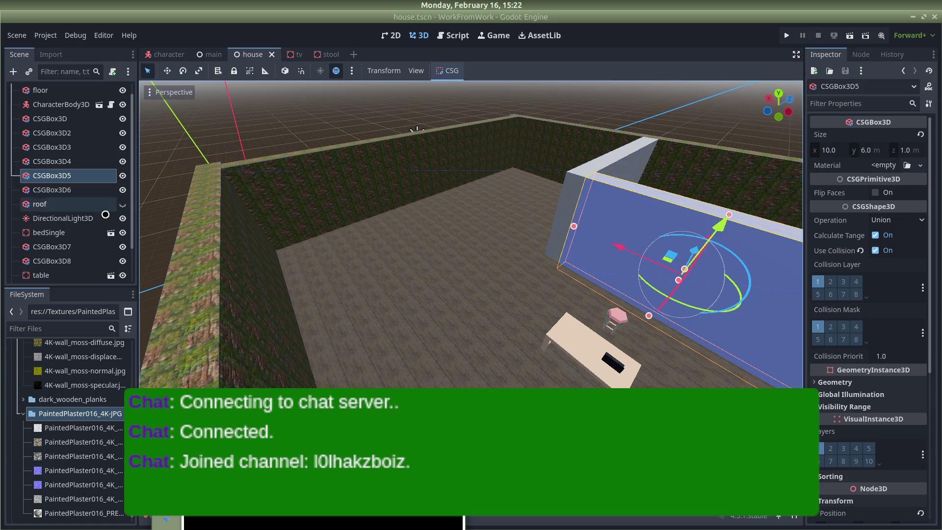
click(907, 165)
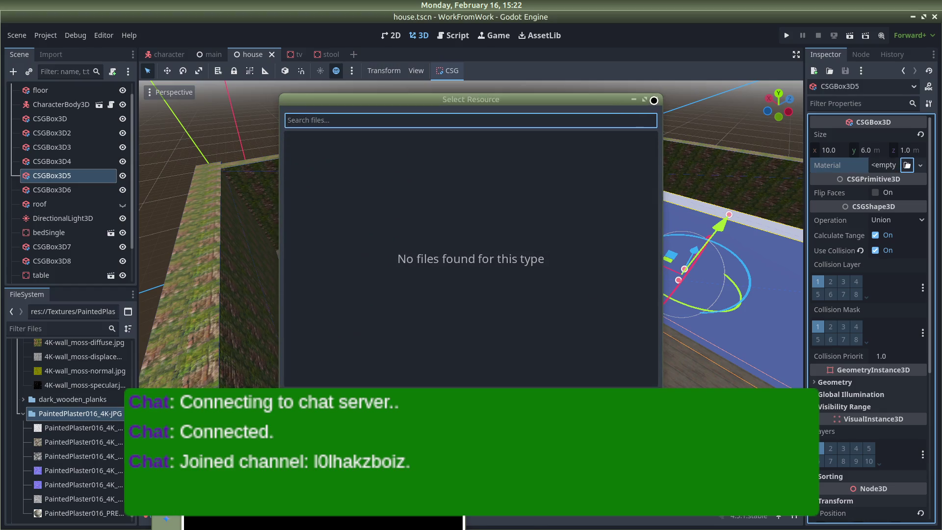
Give the wall a new StandardMaterial3D with Ambient Occlusion and Normal Map enabled.
click(654, 100)
click(888, 166)
click(882, 194)
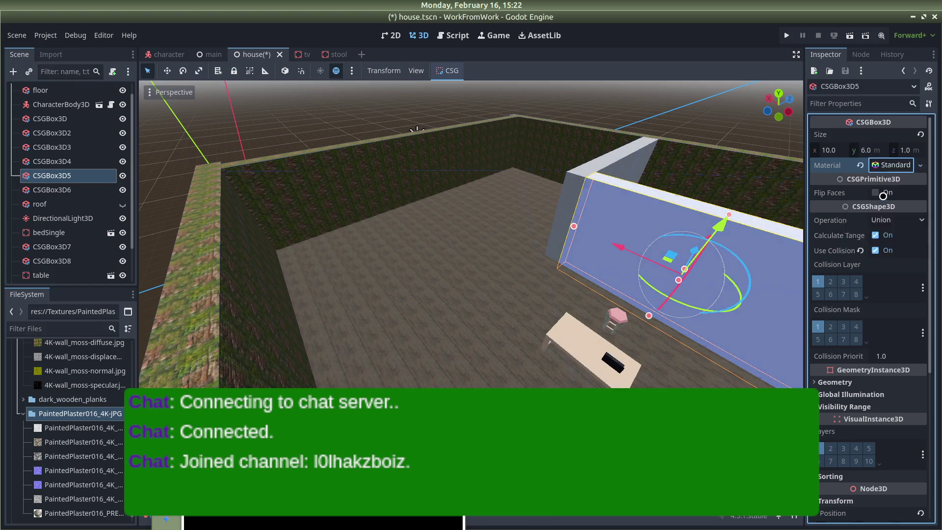
click(906, 172)
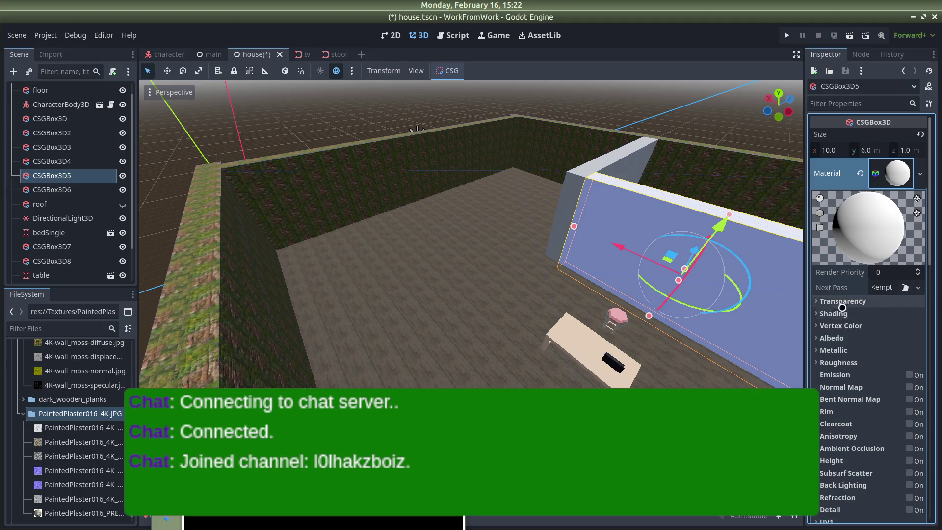
scroll(834, 314, down, 3)
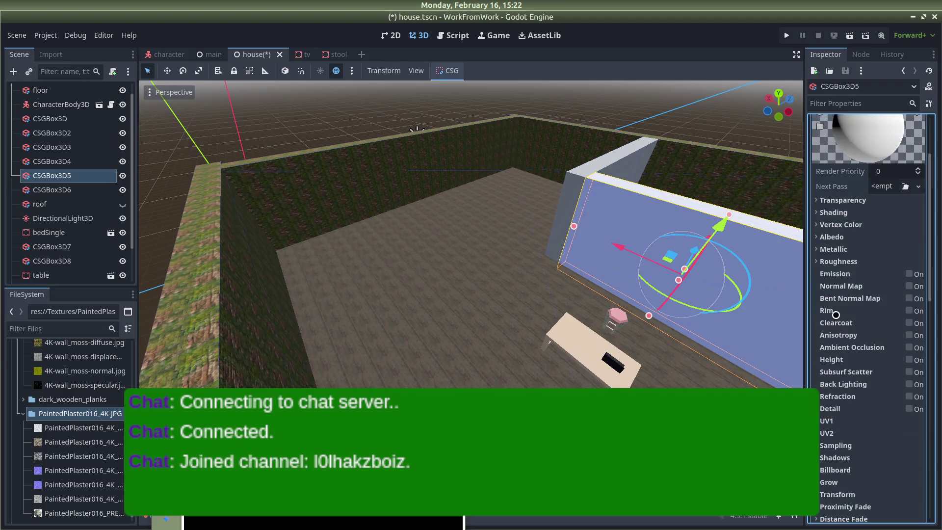
click(909, 347)
click(909, 286)
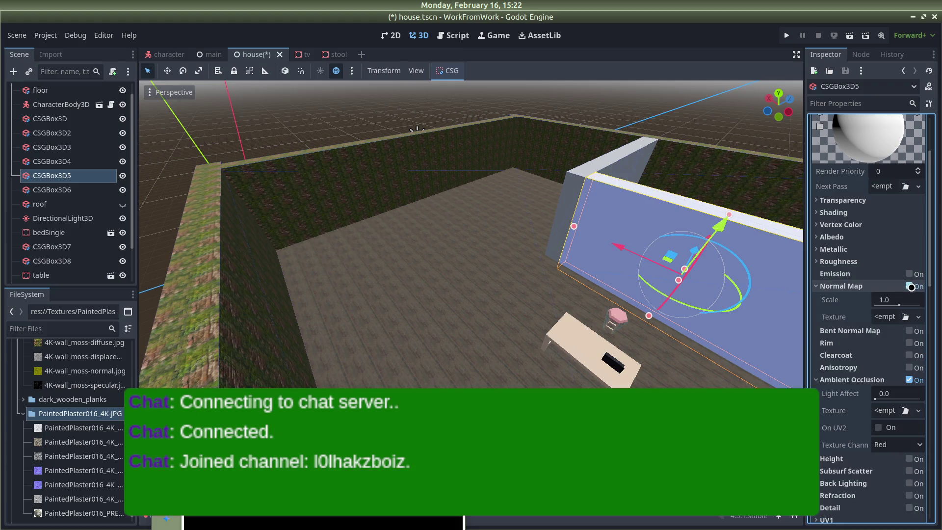
mouse_move(4, 328)
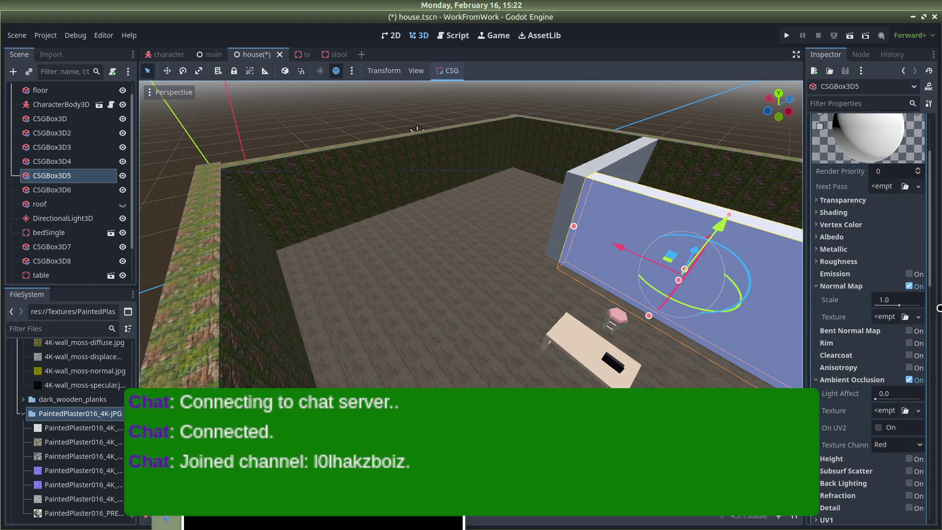
scroll(833, 407, down, 2)
scroll(830, 412, up, 2)
scroll(830, 413, down, 4)
scroll(830, 414, up, 5)
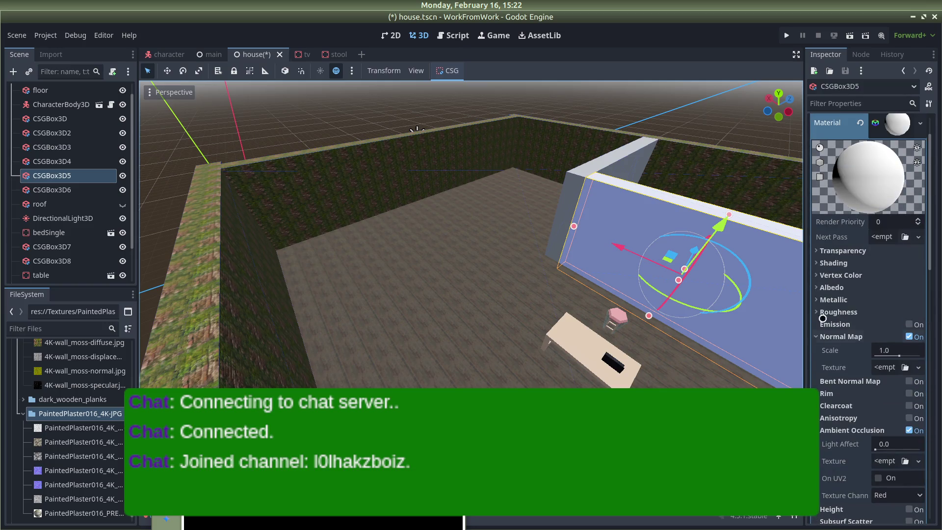
Load PaintedPlaster016_4K_Roughness.jpg as the material's Roughness texture.
click(816, 312)
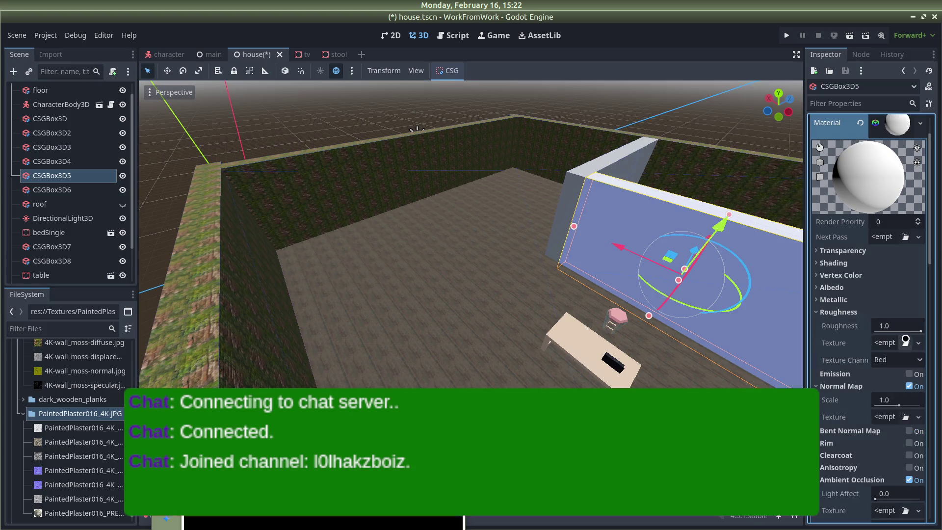
click(905, 342)
click(861, 520)
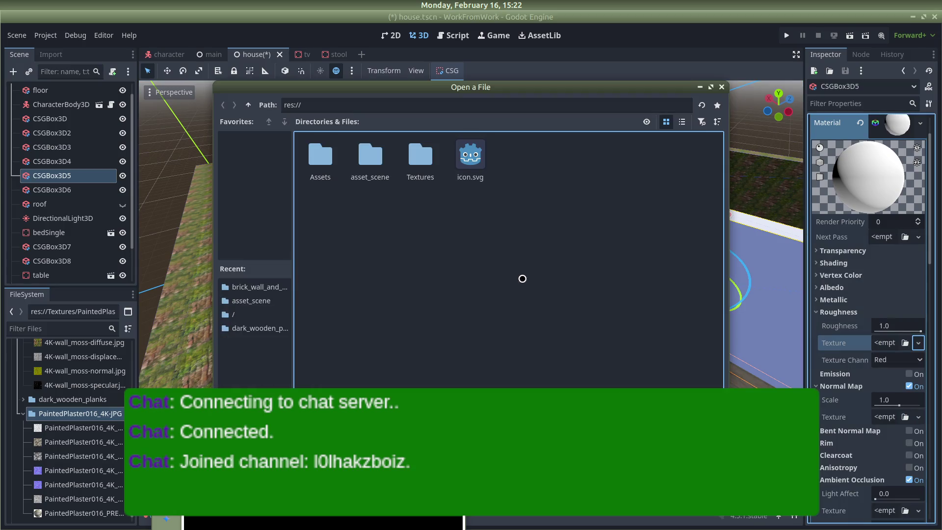
double_click(420, 157)
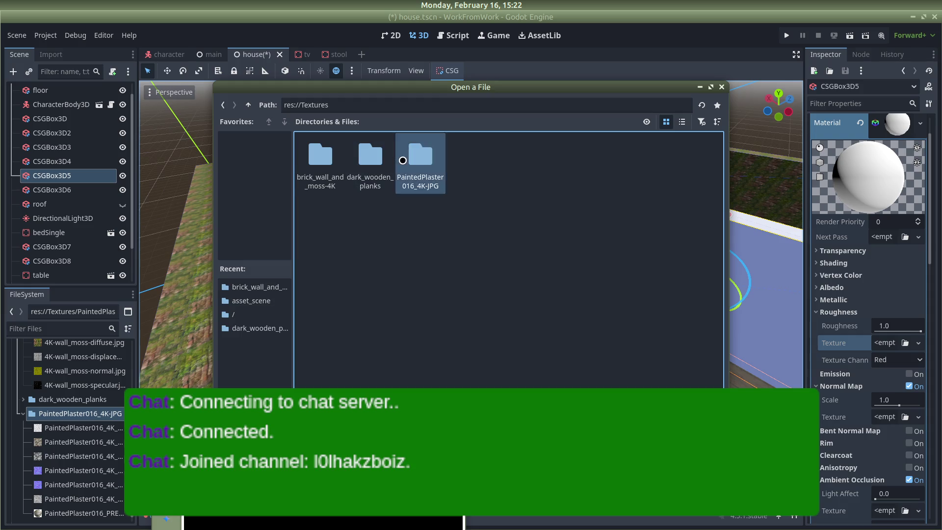
double_click(420, 156)
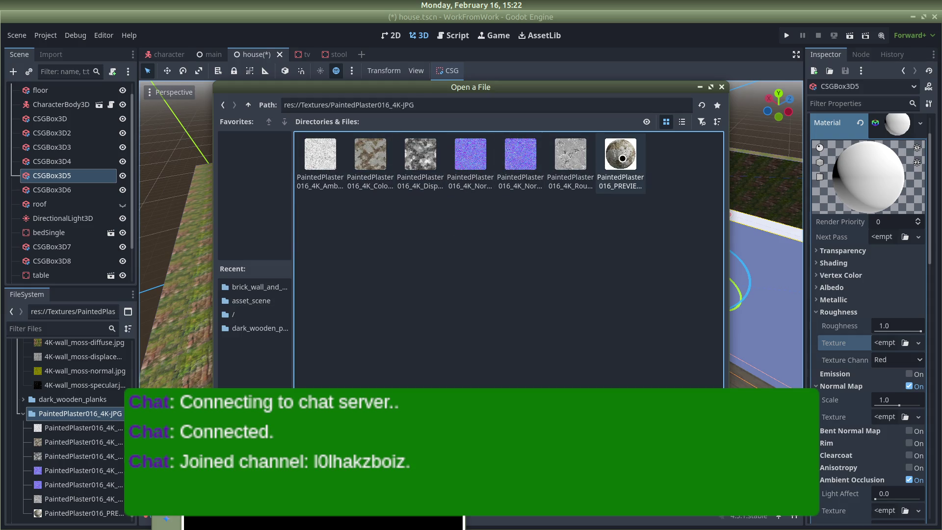
double_click(575, 156)
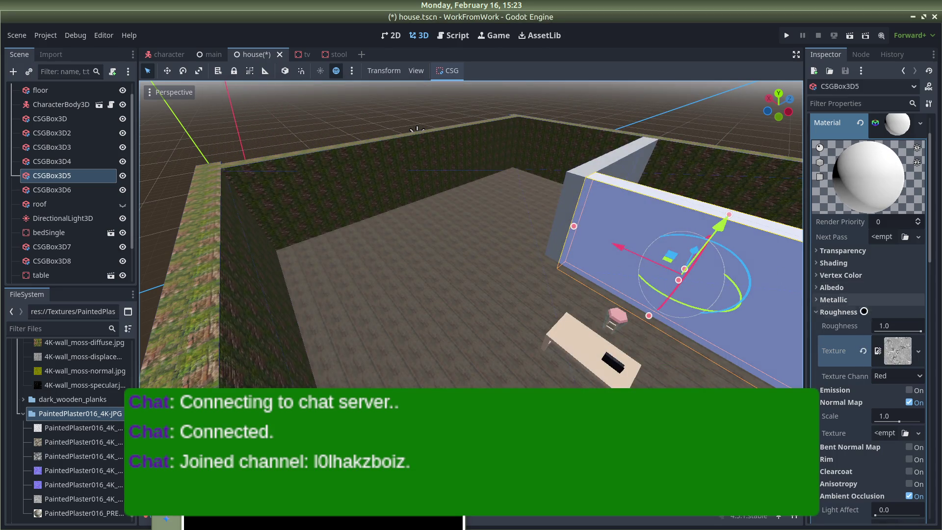
scroll(848, 394, down, 2)
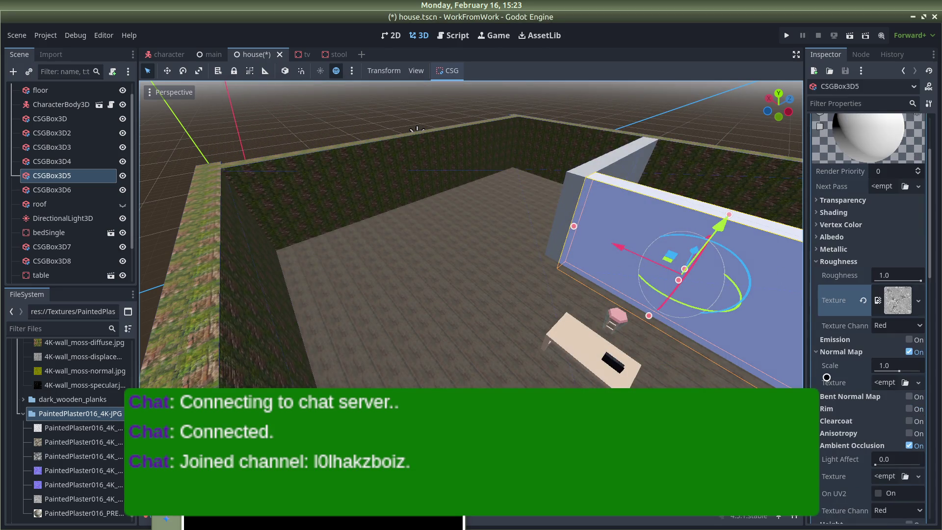
Load the PaintedPlaster016 normal image into the Normal Map texture slot.
click(918, 383)
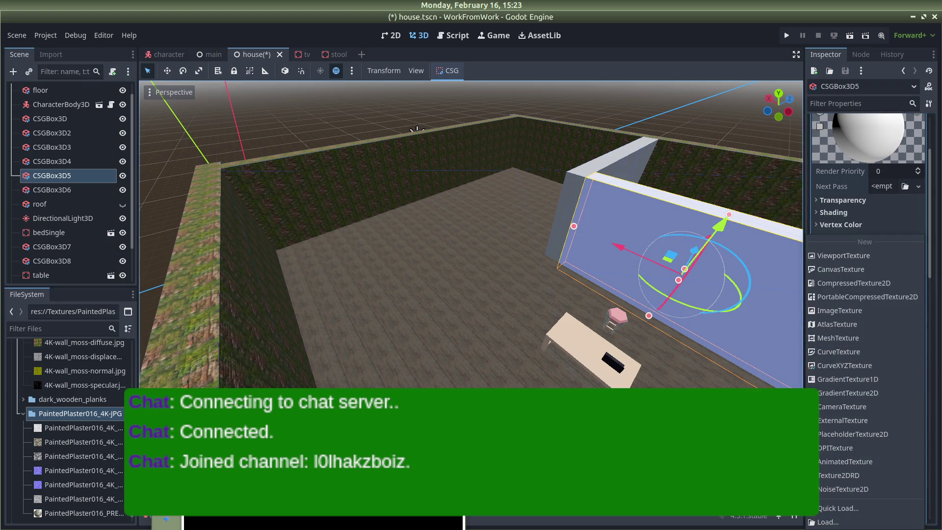
key(alt+Tab)
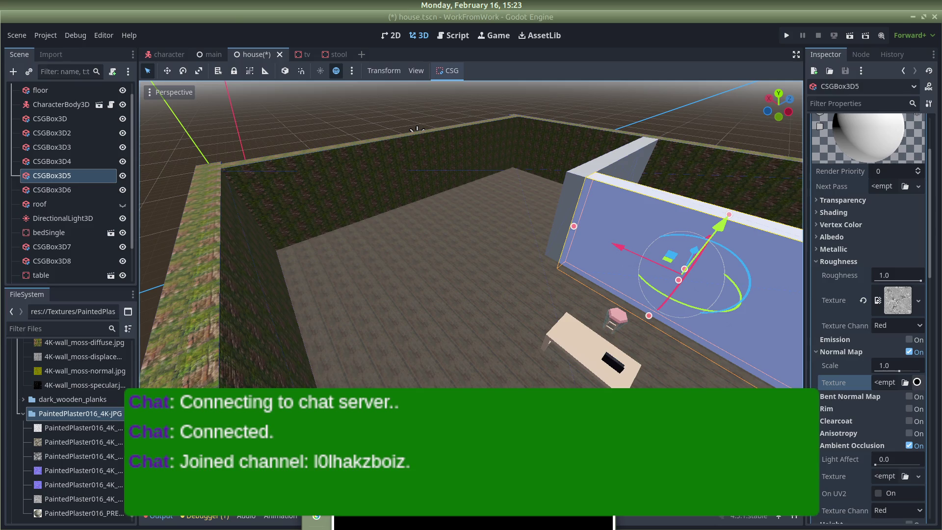
click(917, 382)
click(855, 522)
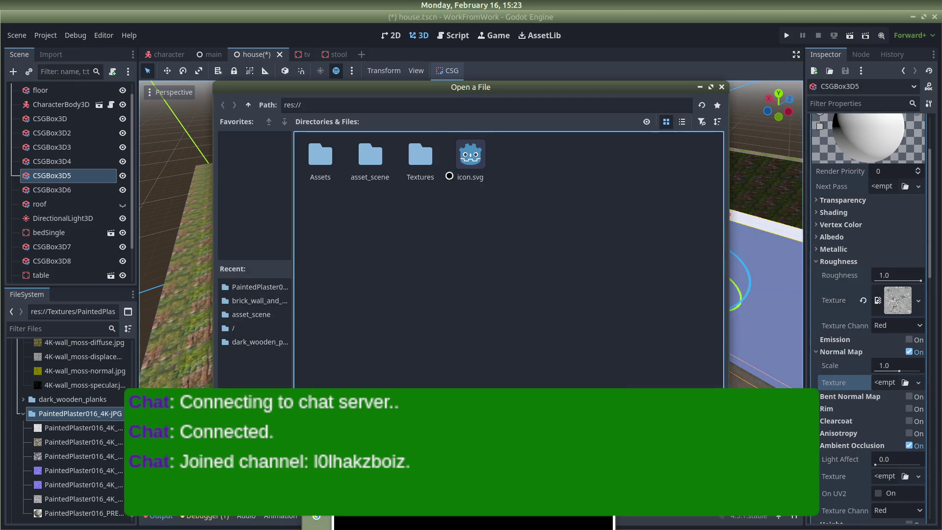
double_click(420, 156)
double_click(417, 159)
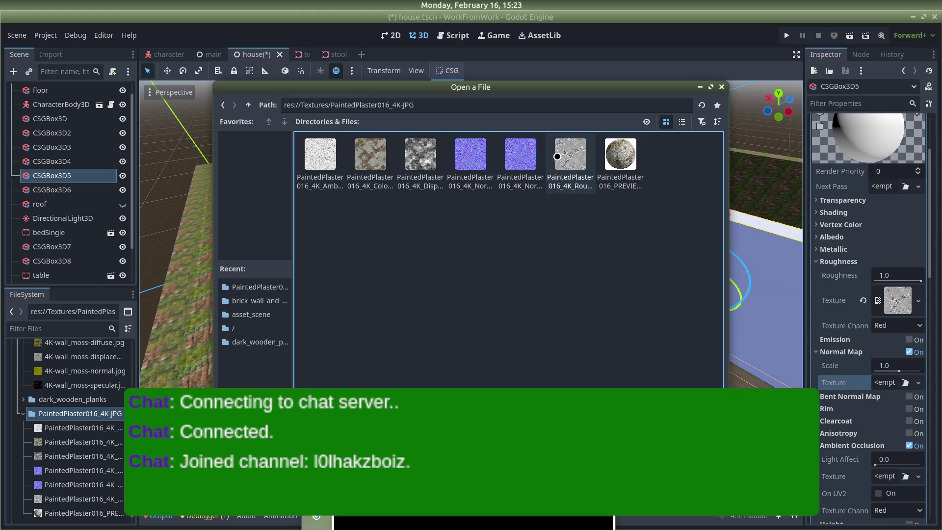
double_click(479, 159)
scroll(909, 374, down, 3)
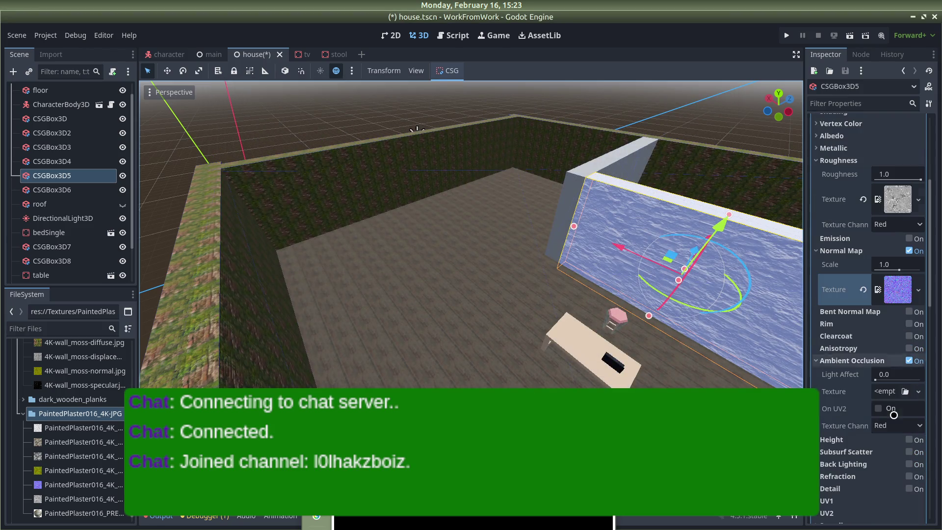
Assign the PaintedPlaster016 ambient occlusion image to the Ambient Occlusion texture.
click(917, 391)
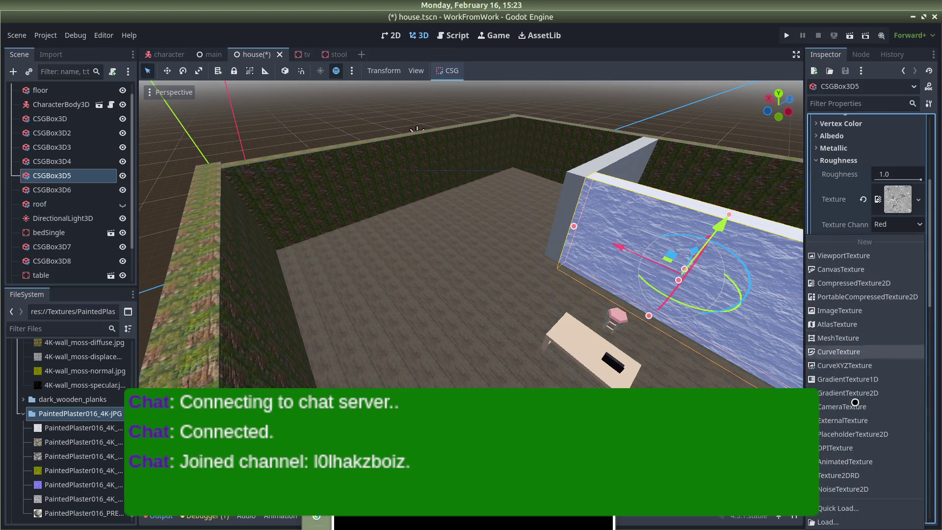
click(835, 521)
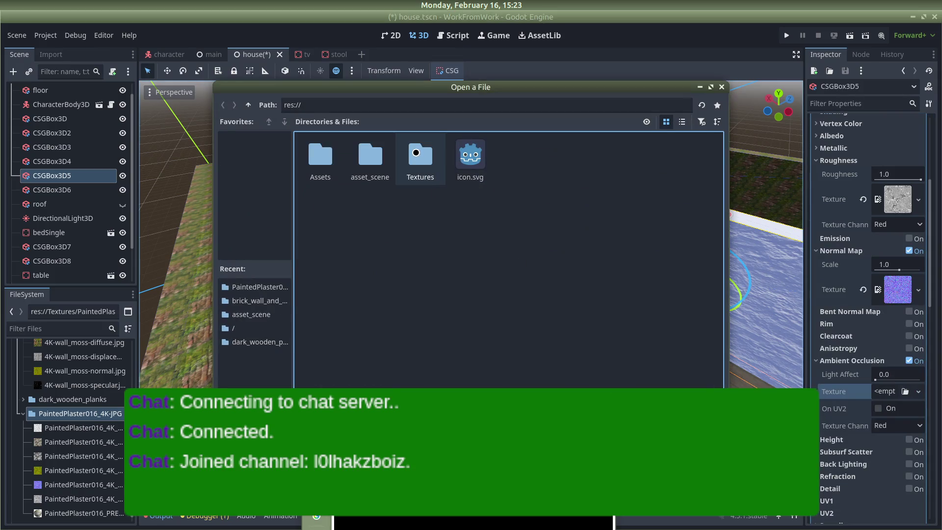
double_click(415, 152)
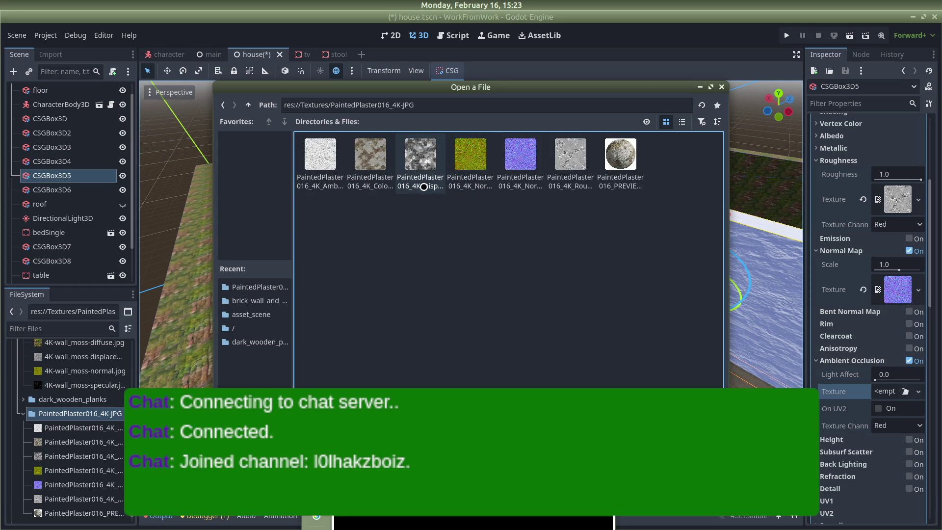
double_click(320, 157)
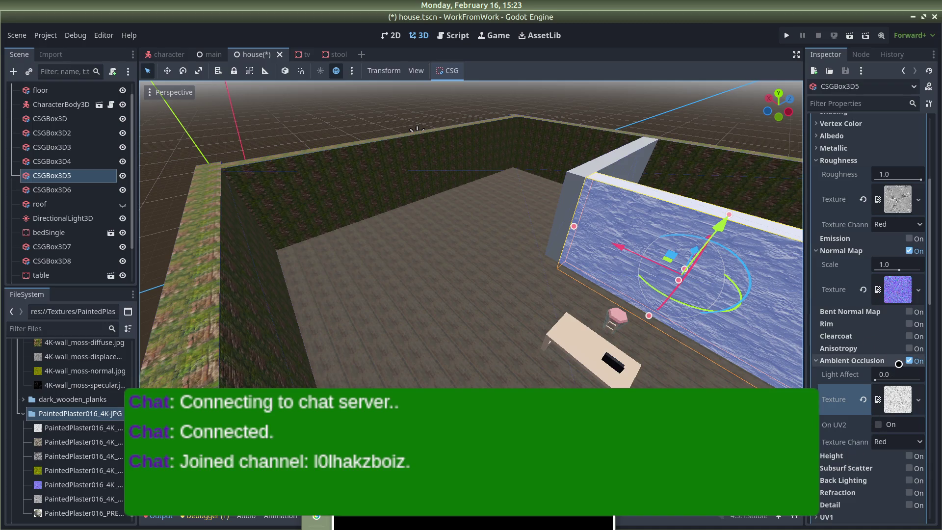
Load the PaintedPlaster016 colour image as the Albedo texture.
scroll(795, 247, up, 2)
scroll(834, 236, up, 4)
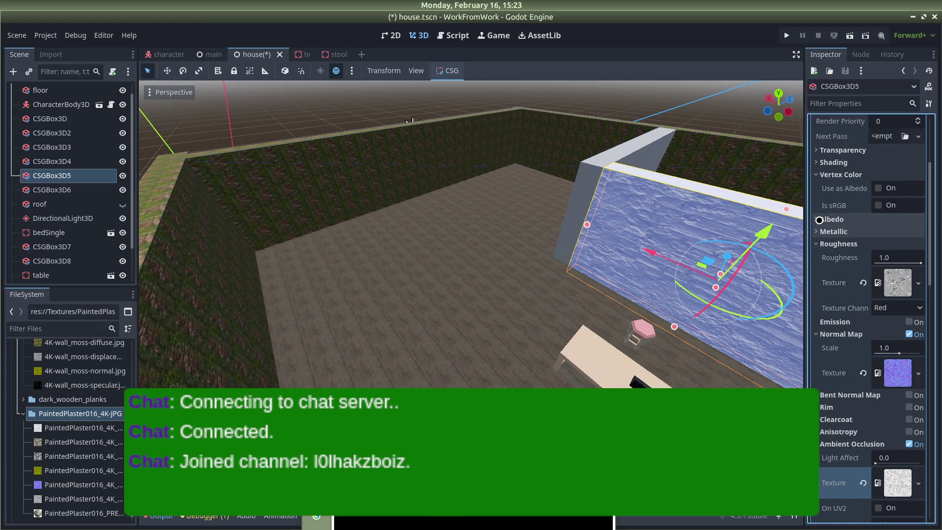
click(831, 219)
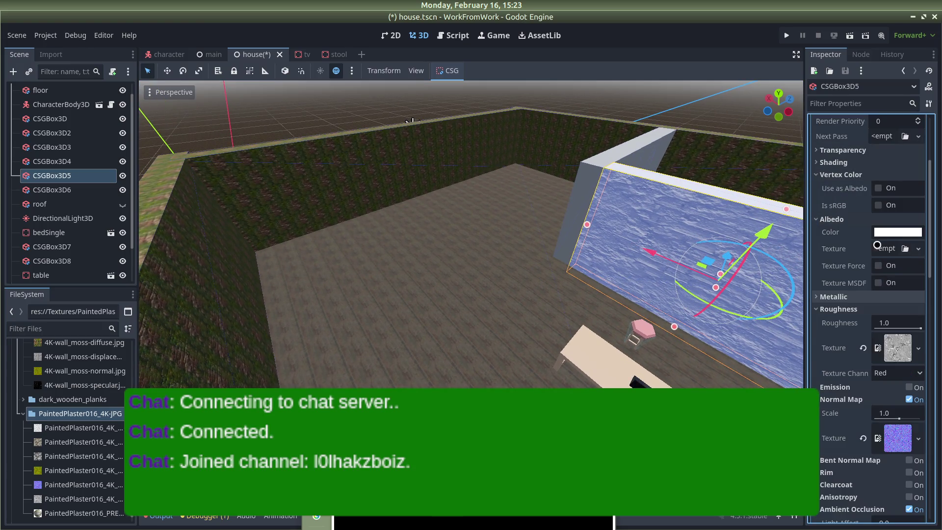
click(890, 235)
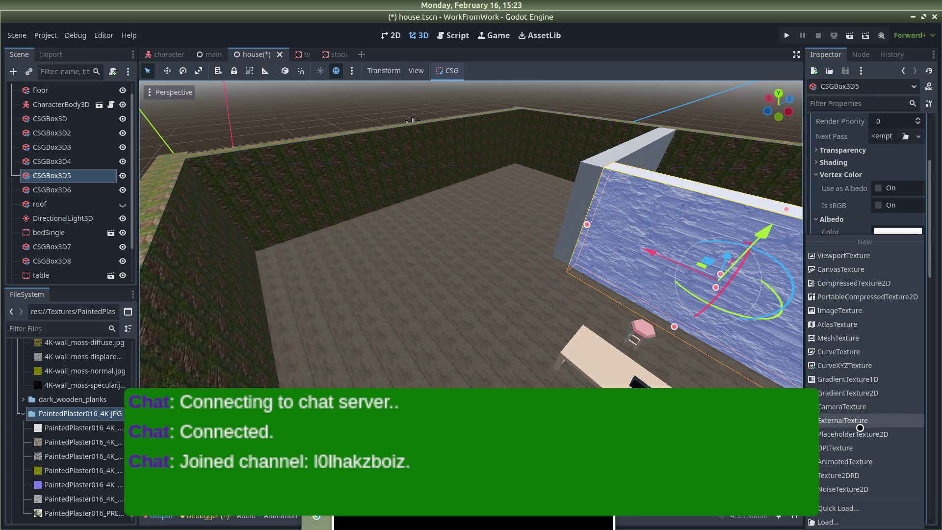
click(842, 521)
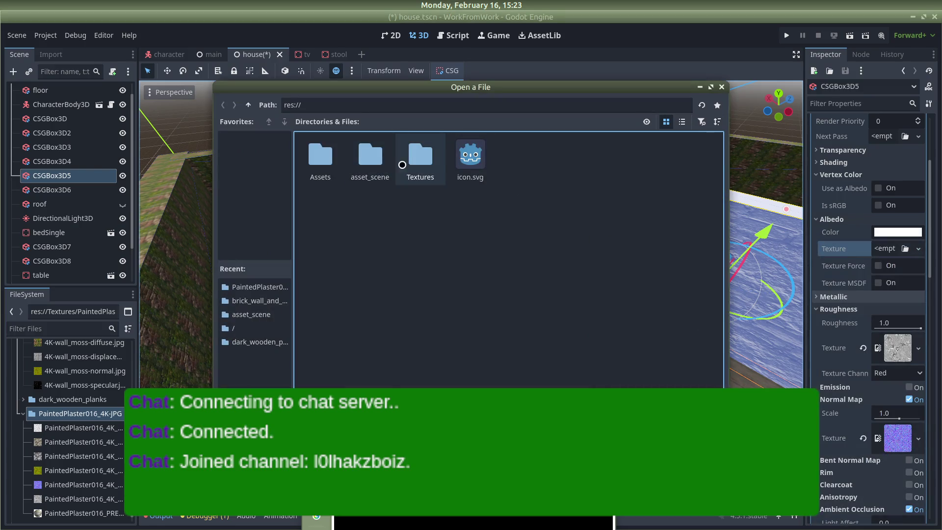
double_click(404, 162)
double_click(404, 162)
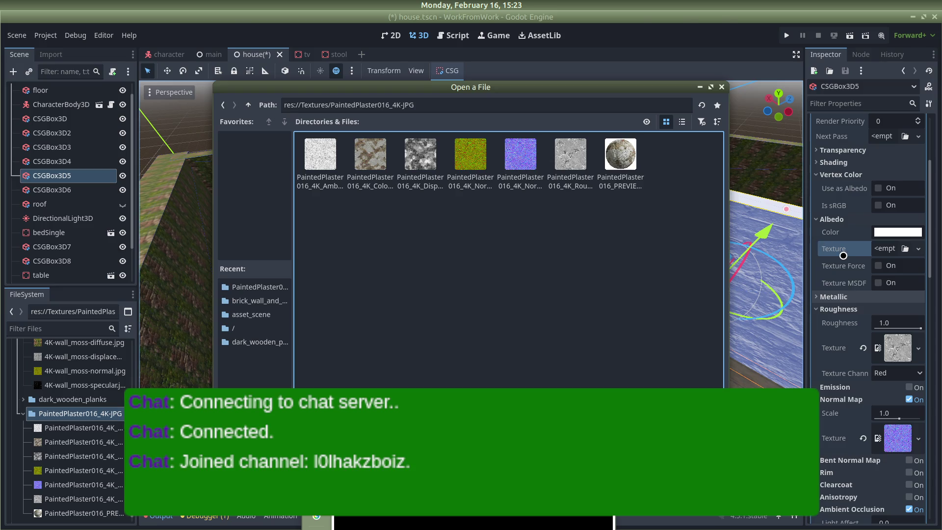
double_click(370, 156)
scroll(881, 347, down, 5)
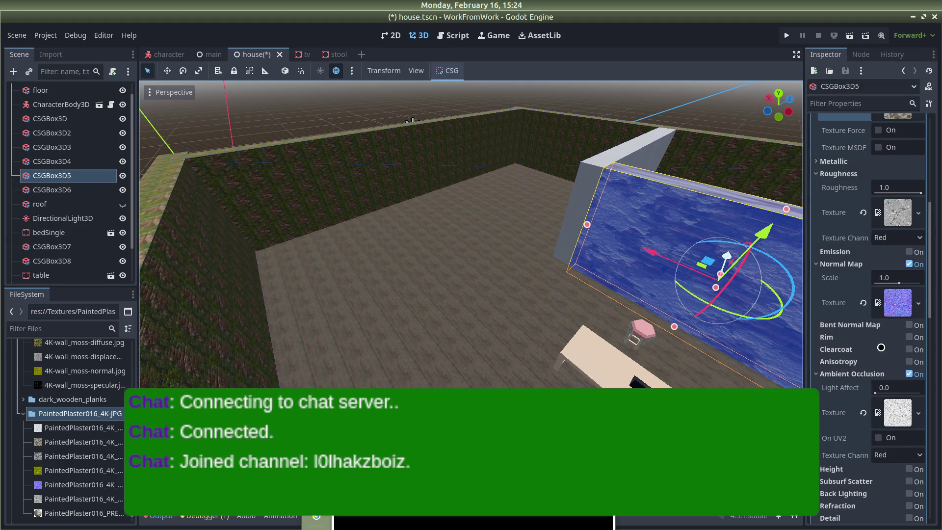
scroll(881, 348, down, 3)
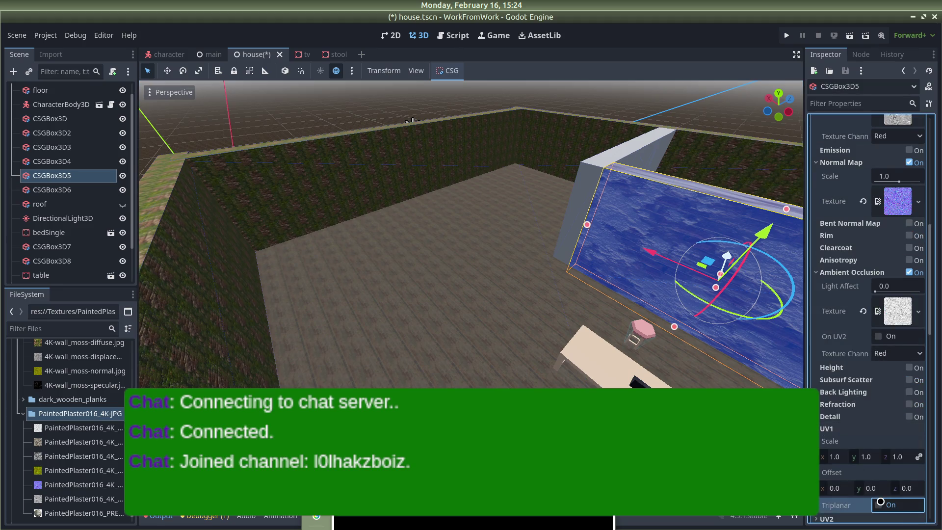
scroll(866, 401, up, 6)
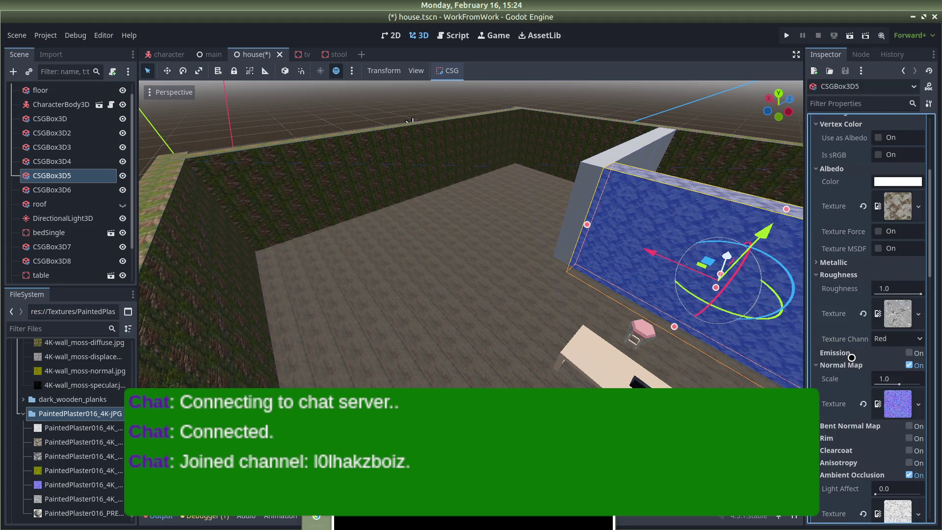
Select the floor and the CSGBox3D7 wall piece in turn, clearing the selection each time.
click(495, 180)
click(634, 95)
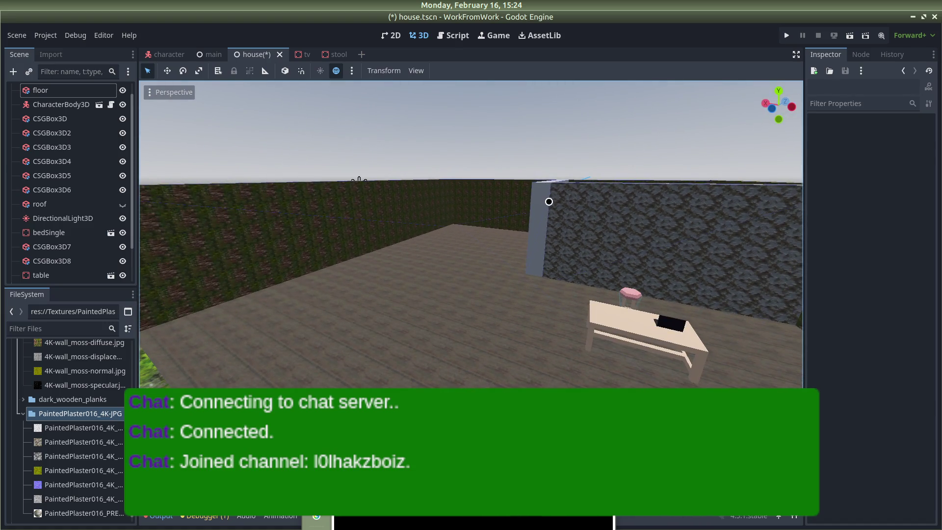
click(546, 202)
click(489, 153)
Save the scene, walk past the bed to inspect the plaster wall, then stop the game.
key(ctrl+s)
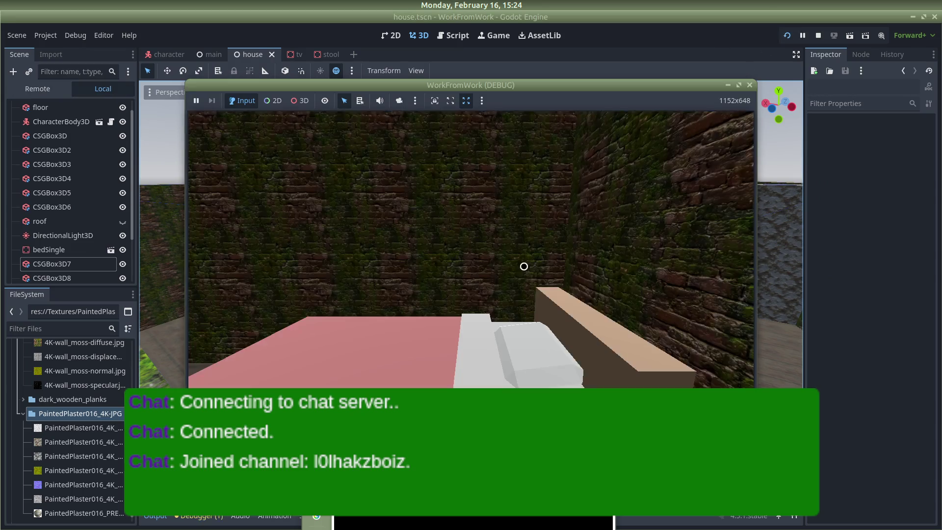
key(super+e)
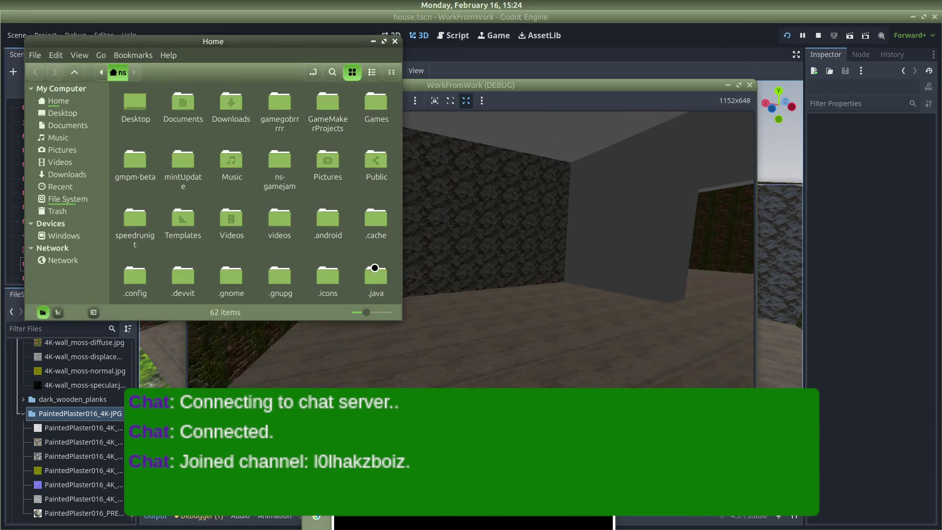
key(w)
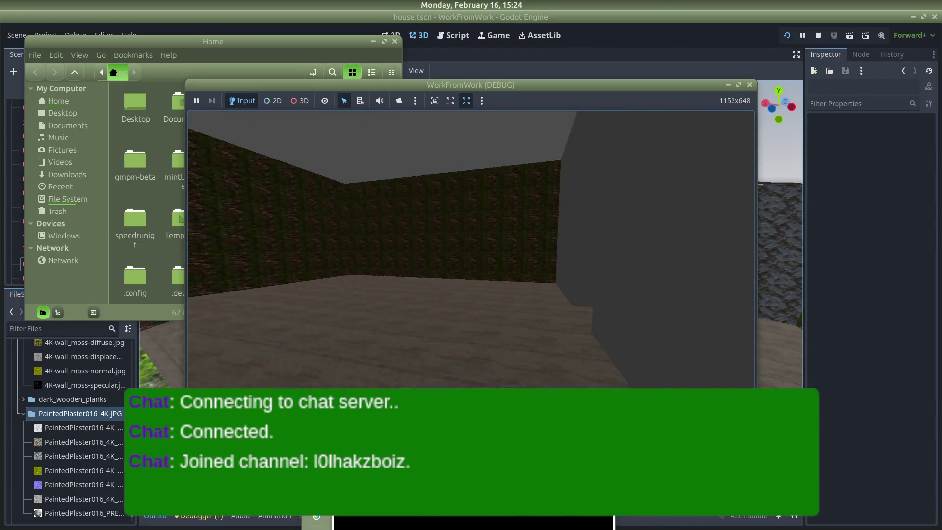
key(w)
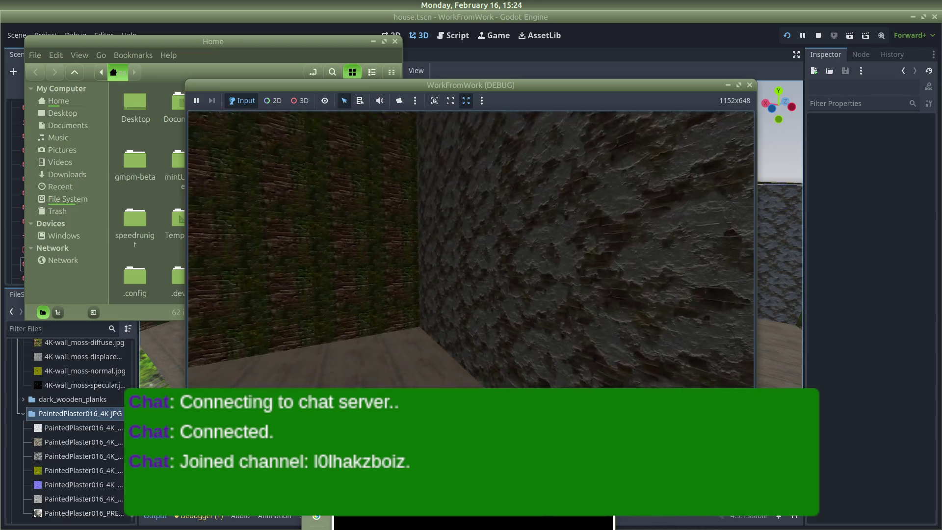
key(w)
key(w)
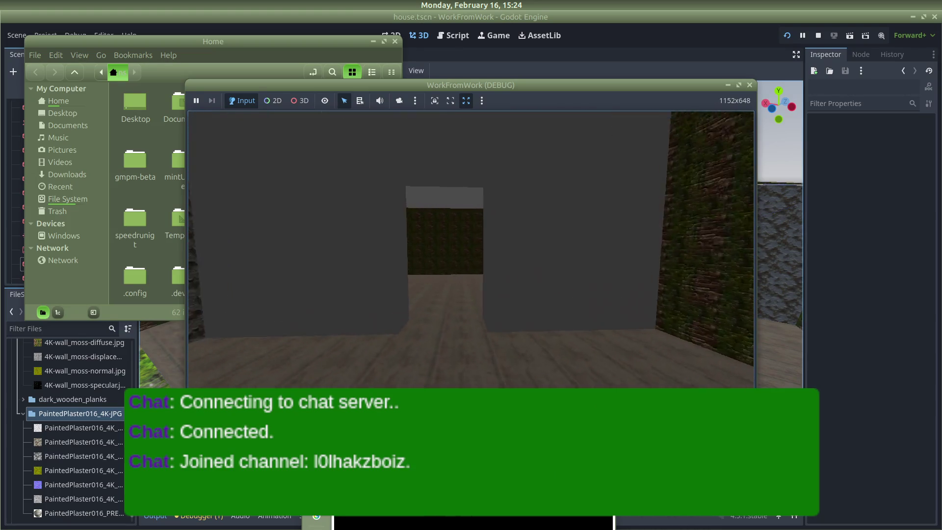
key(Escape)
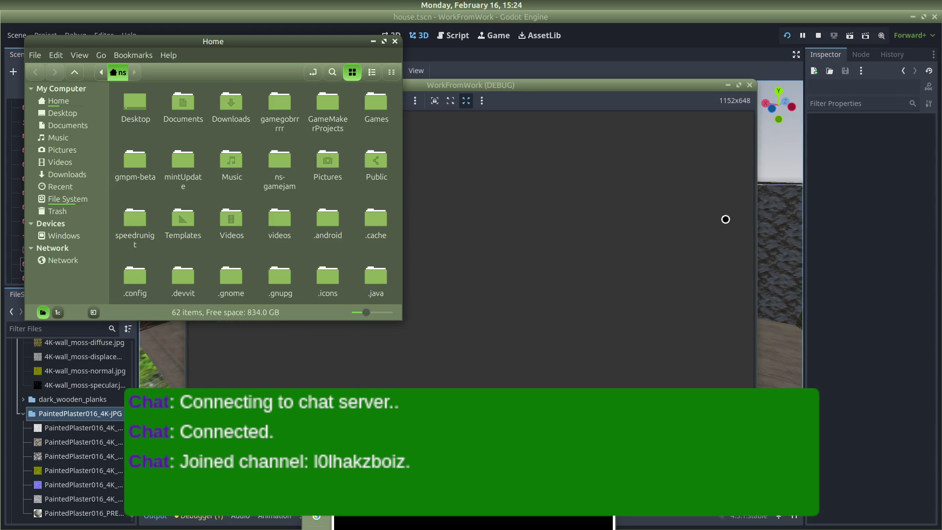
click(851, 215)
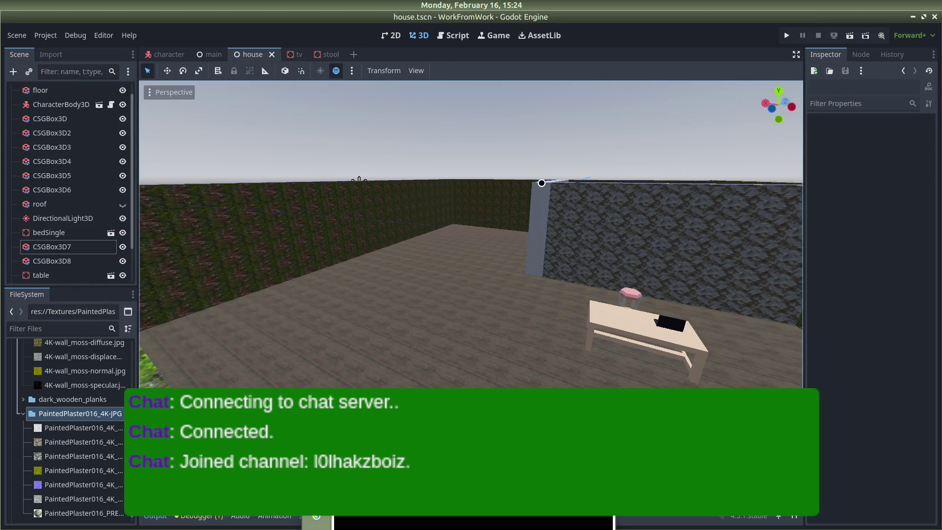
Give CSGBox3D7 a new StandardMaterial3D with Normal Map and Ambient Occlusion enabled.
click(543, 189)
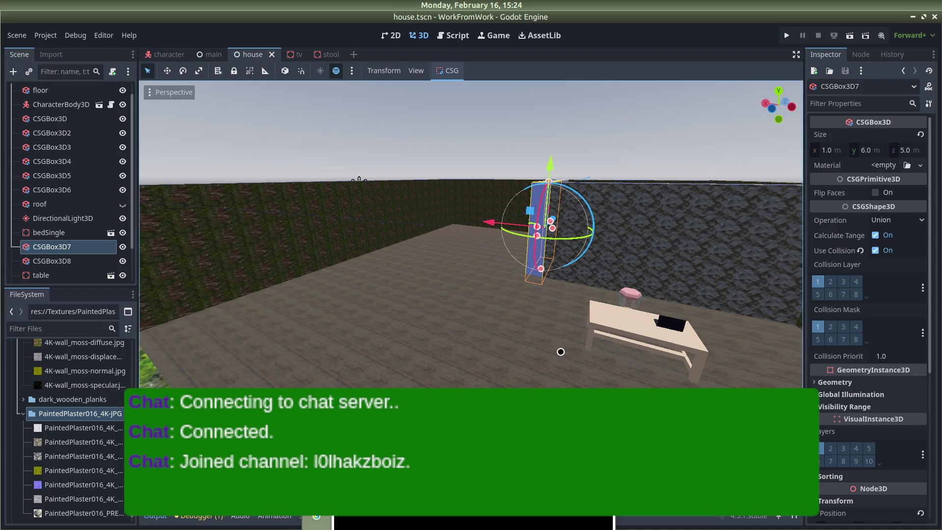
key(alt+Tab)
key(alt+Tab)
key(alt+Tab)
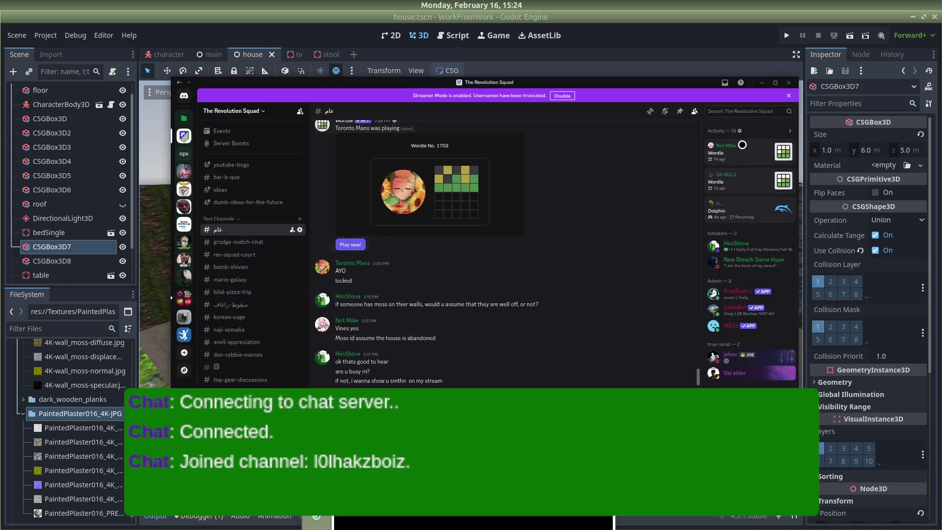
click(763, 83)
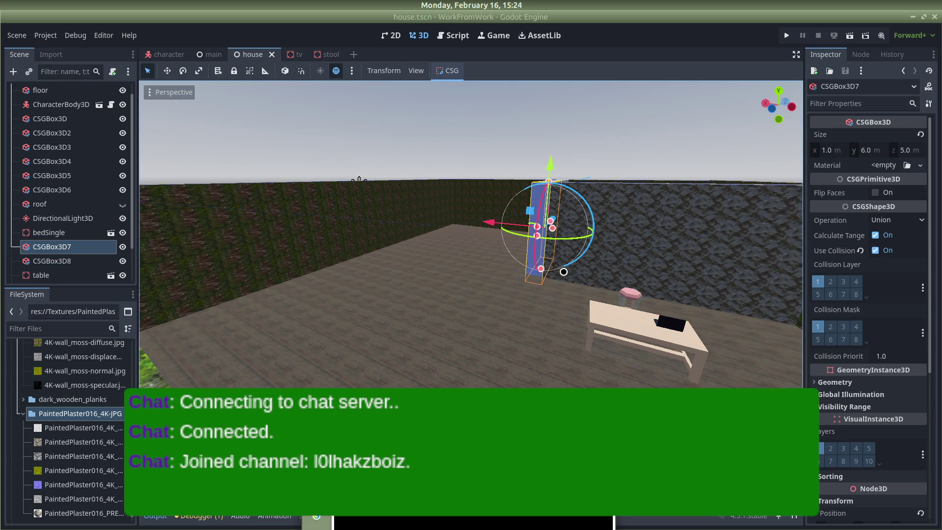
click(915, 163)
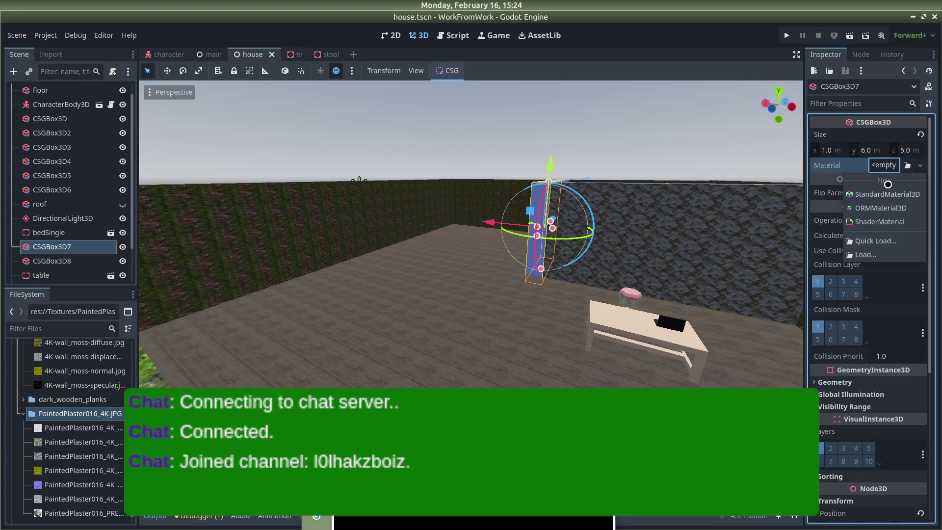
click(864, 195)
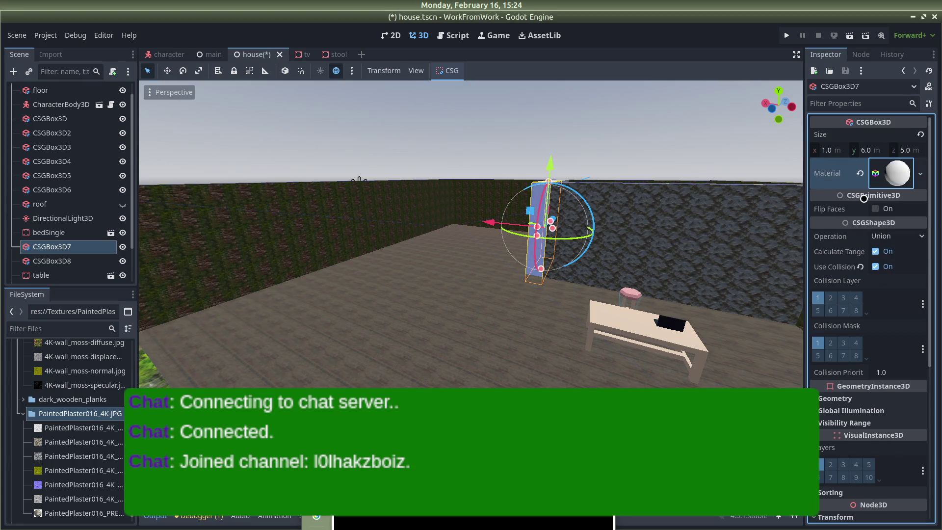
click(888, 172)
scroll(834, 311, down, 2)
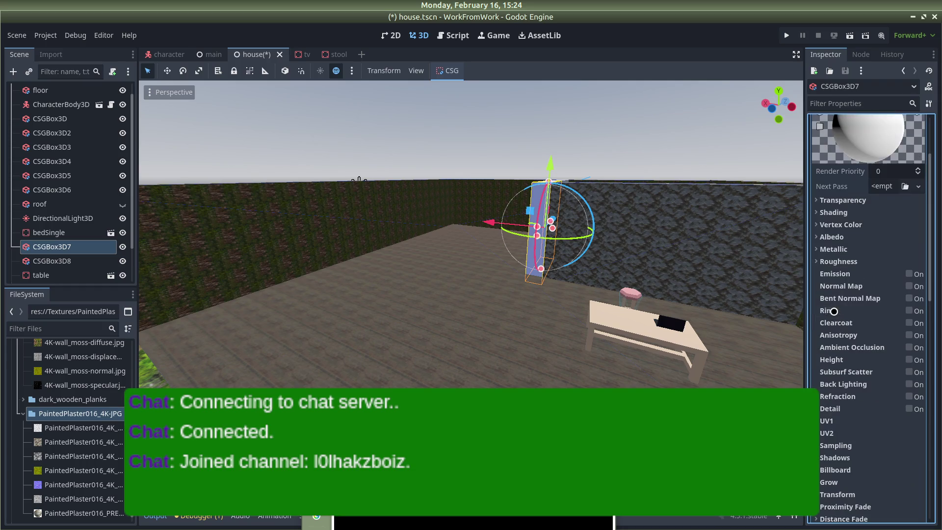
click(905, 286)
click(909, 380)
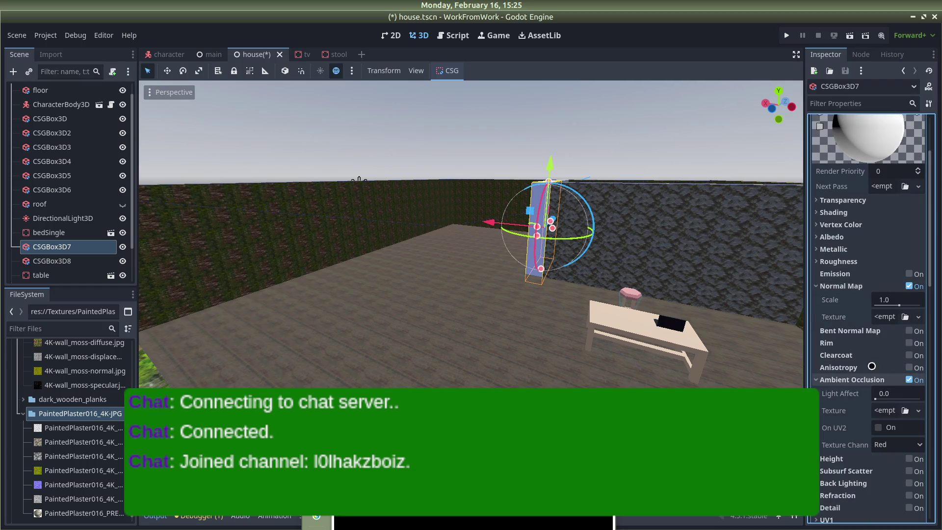
scroll(856, 360, down, 2)
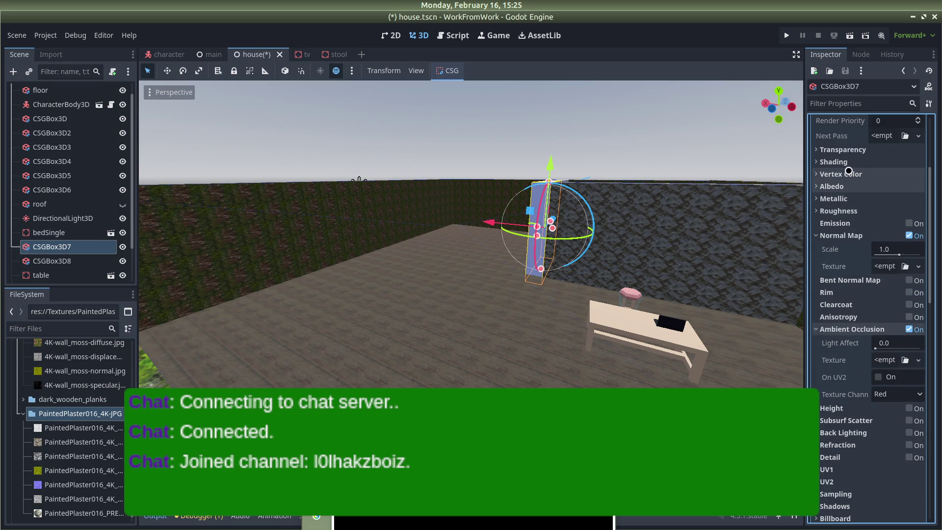
Expand the Roughness and Albedo sections and open the Albedo texture choices.
click(816, 210)
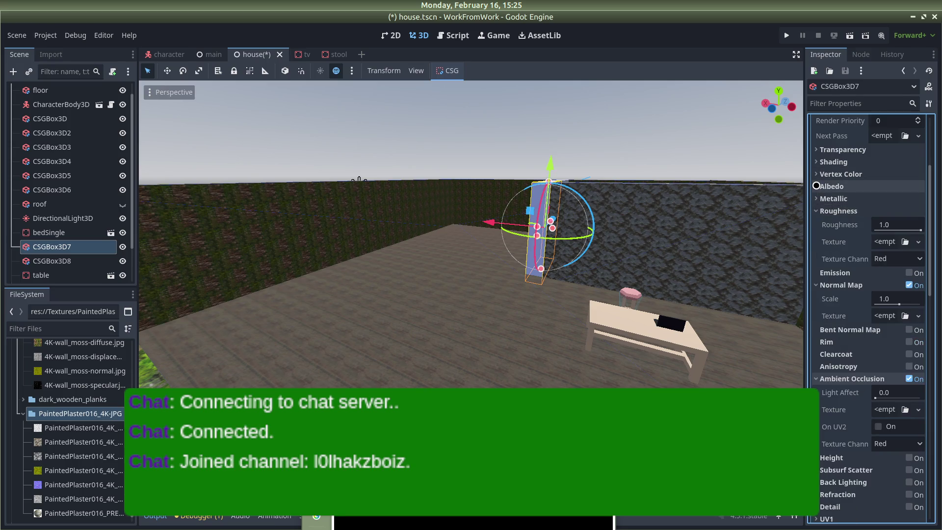
click(819, 186)
click(916, 216)
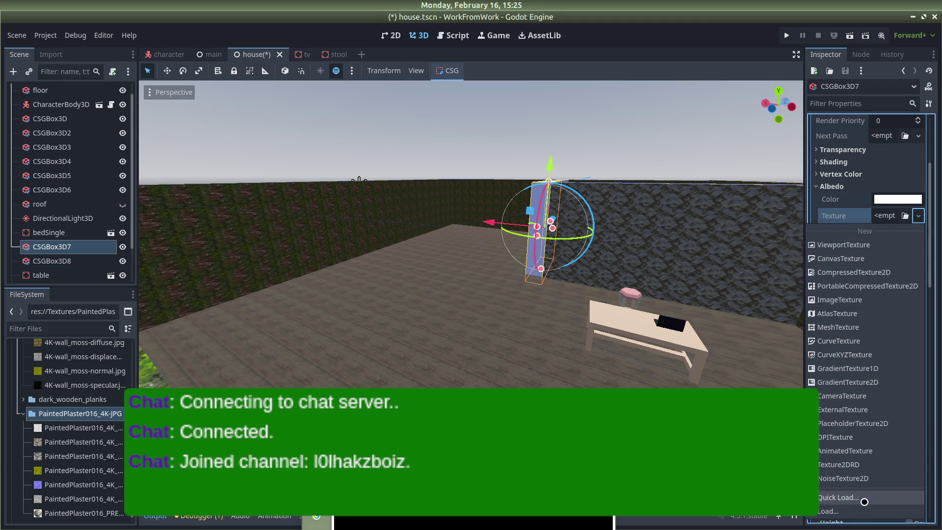
Load the PaintedPlaster016 colour image as Albedo and turn on UV1 Triplanar mapping.
click(834, 510)
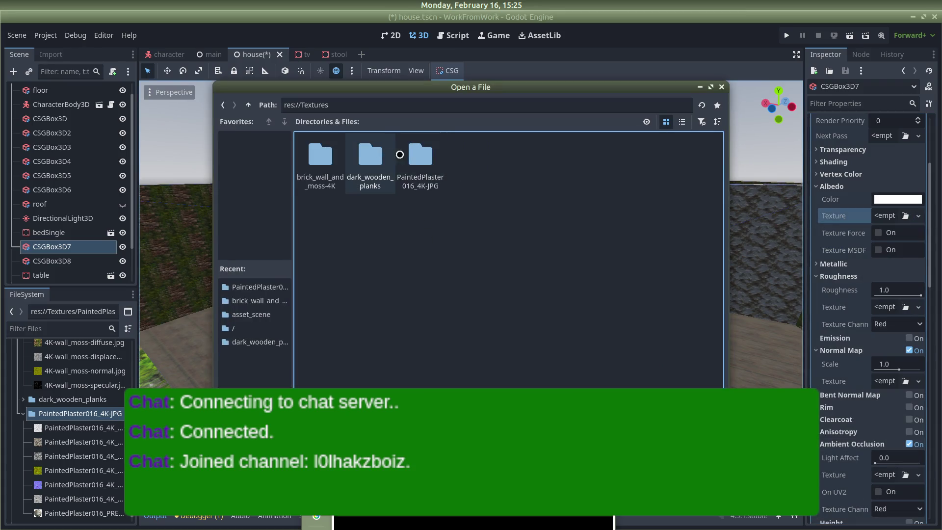
double_click(412, 152)
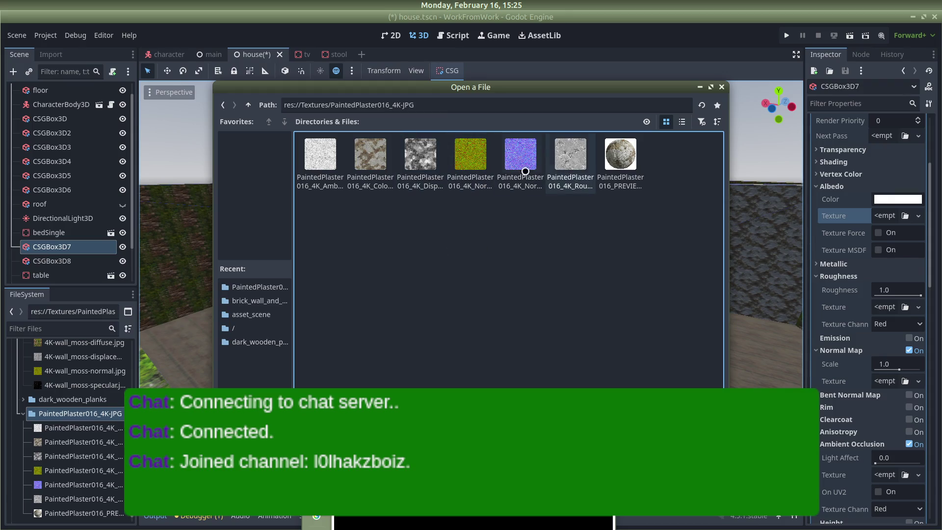
double_click(363, 163)
scroll(869, 360, down, 5)
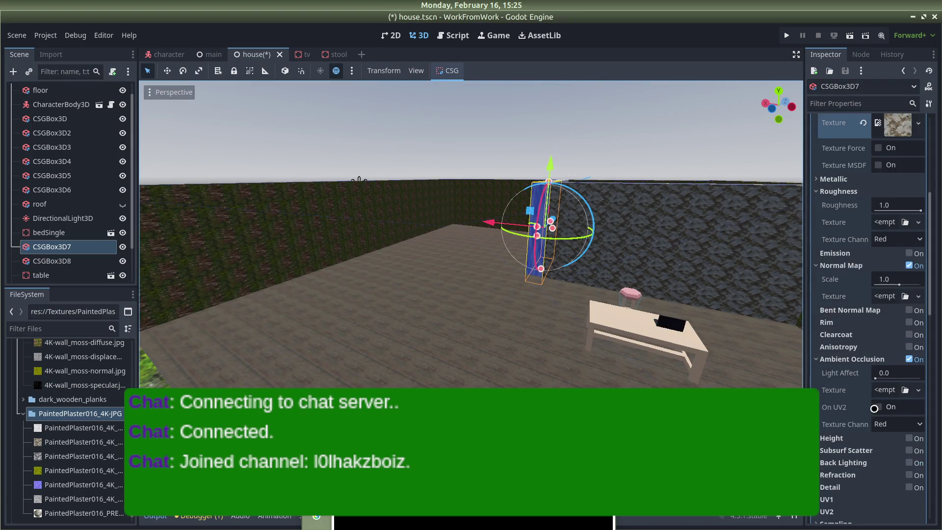
click(812, 349)
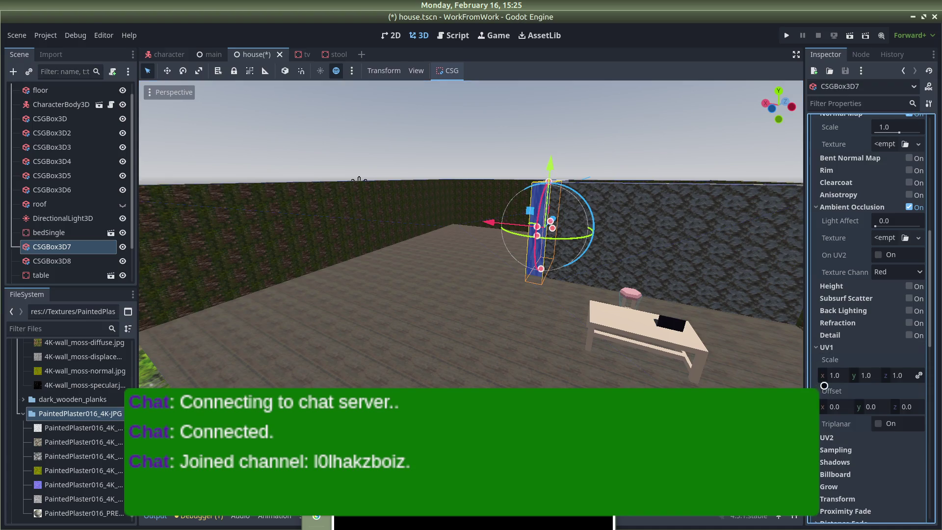
click(879, 420)
scroll(847, 352, up, 2)
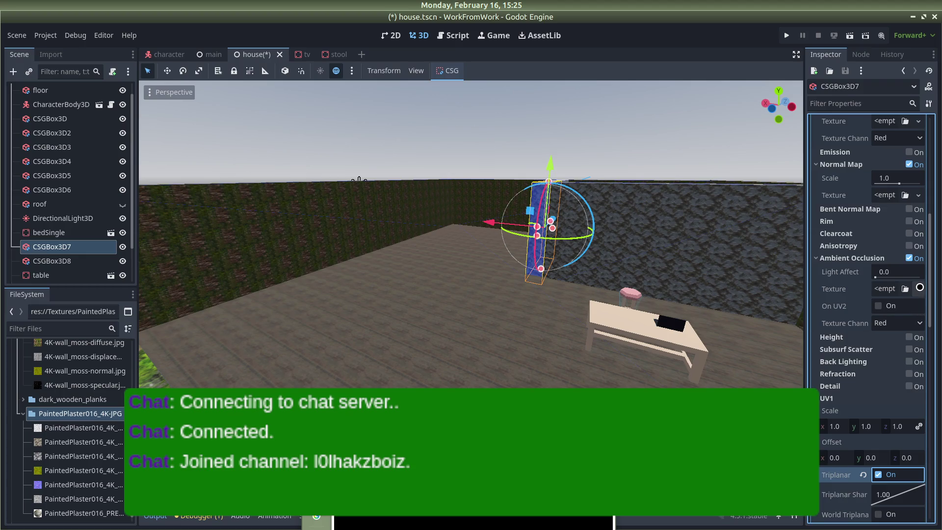
Assign the PaintedPlaster016 ambient occlusion image to the Ambient Occlusion texture.
click(918, 289)
click(839, 508)
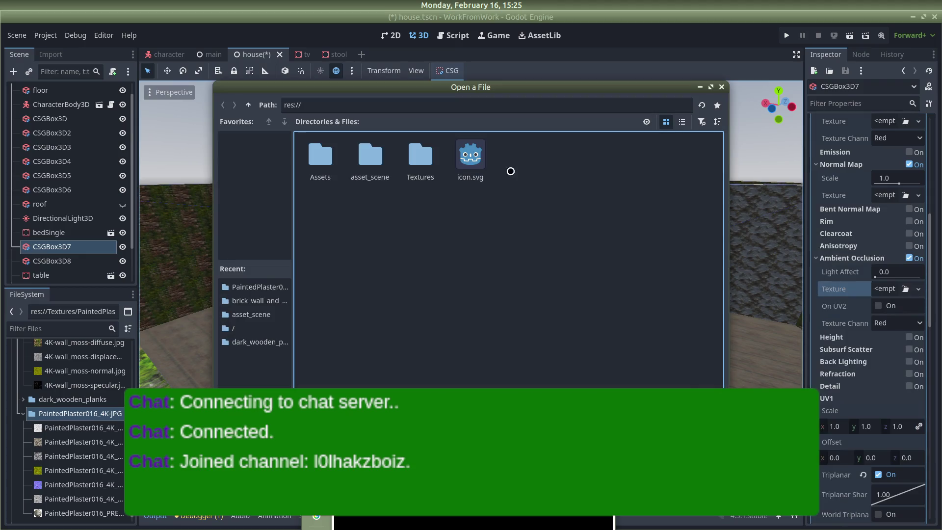
double_click(420, 156)
double_click(420, 157)
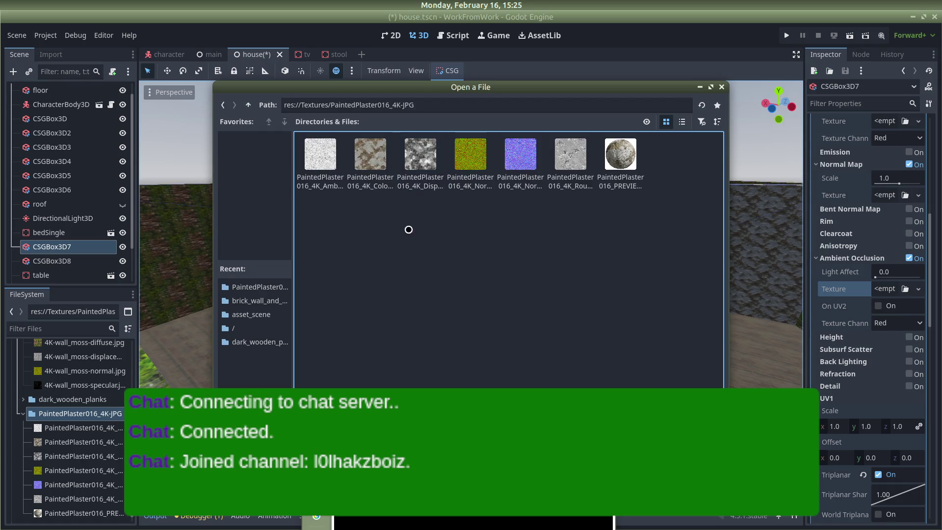
double_click(327, 154)
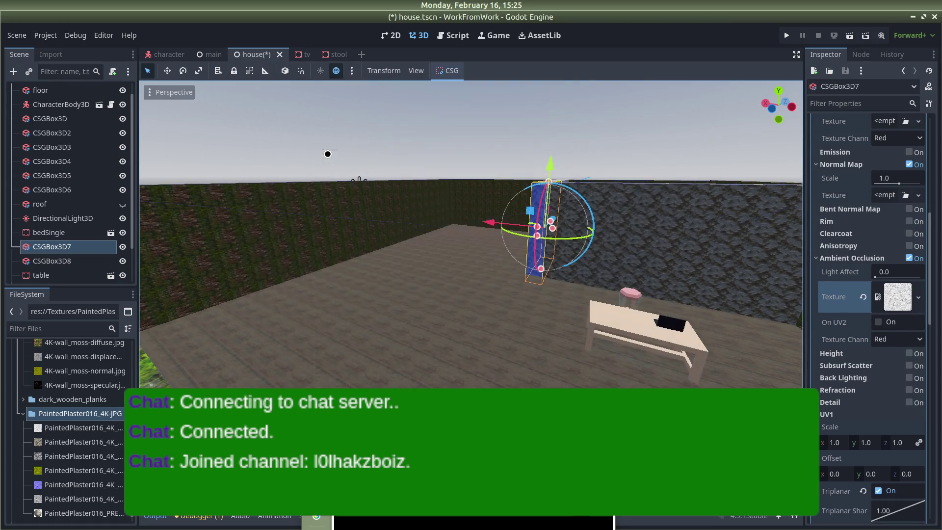
scroll(858, 306, up, 2)
Load the PaintedPlaster016 normal image into the Normal Map texture slot.
click(918, 246)
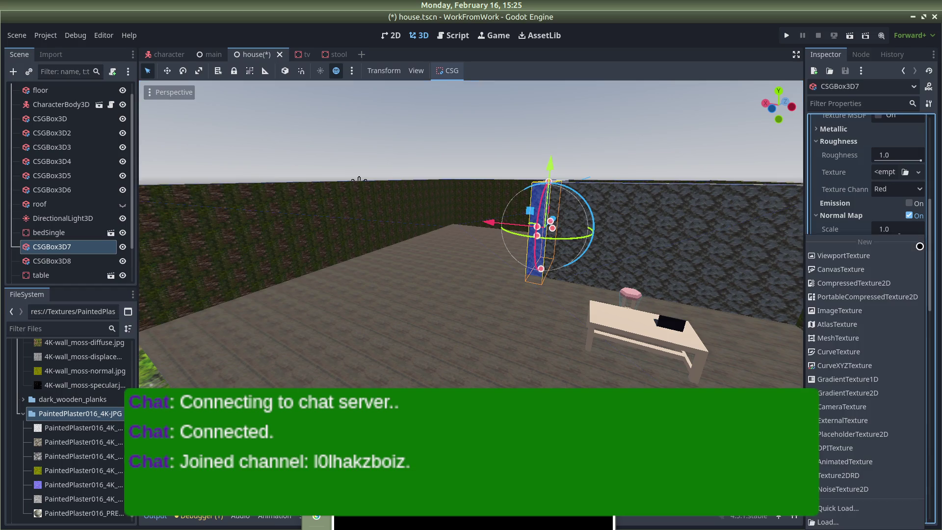
click(834, 521)
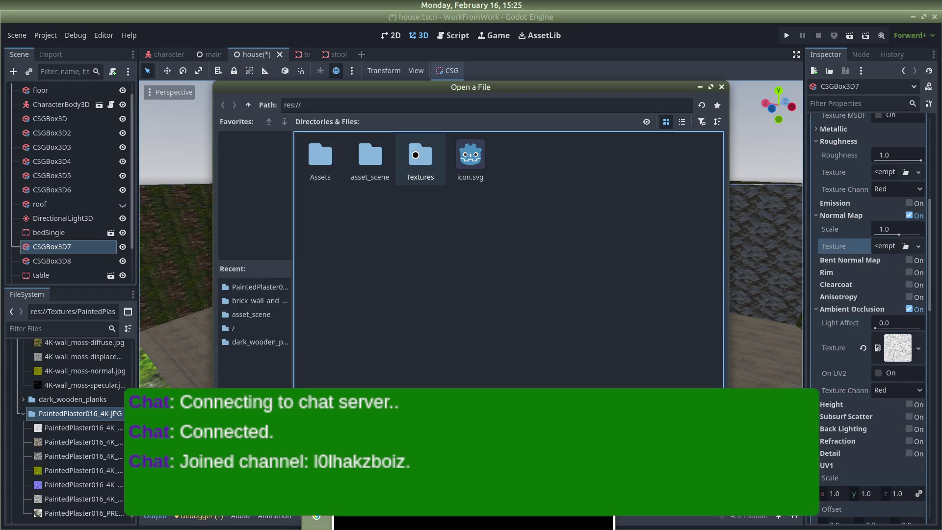
double_click(417, 154)
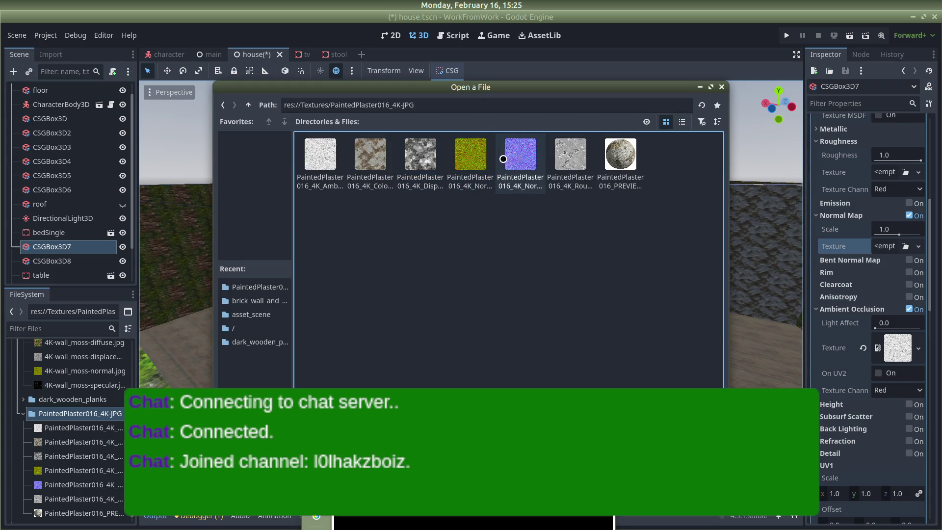
double_click(474, 155)
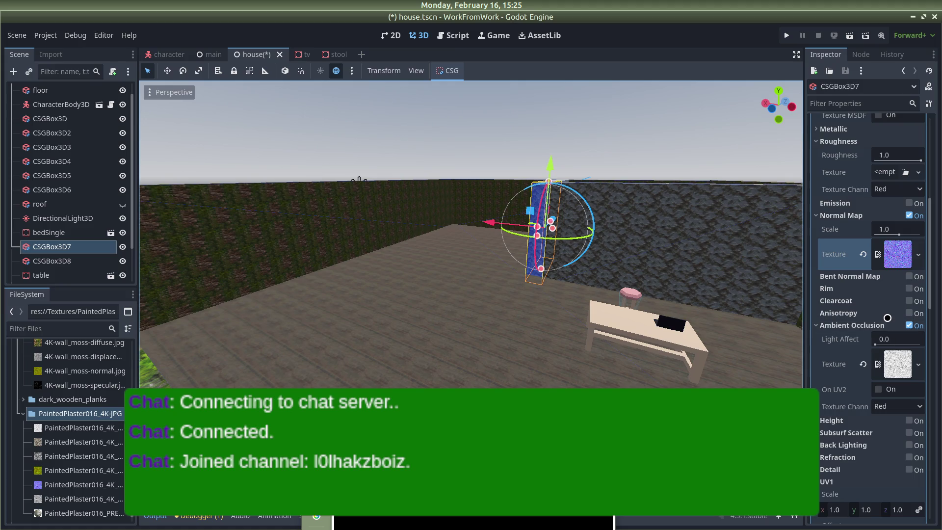
scroll(880, 303, up, 2)
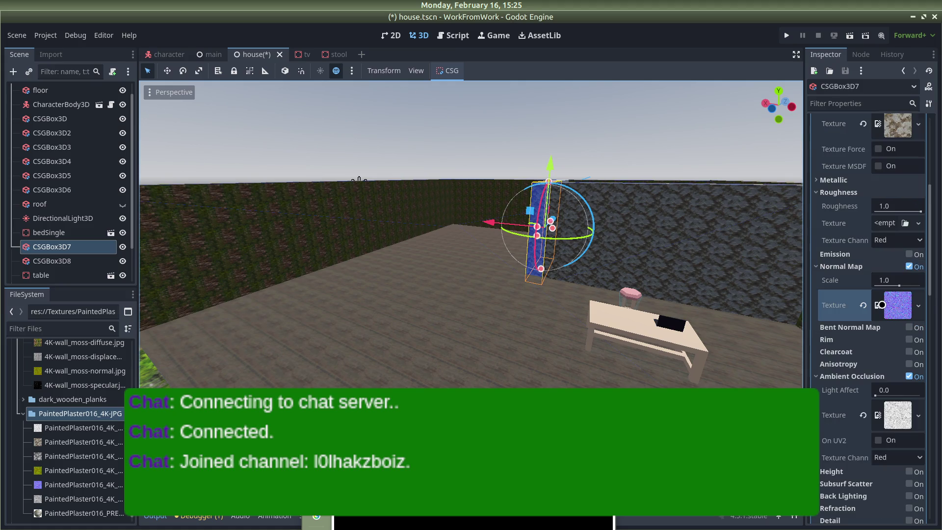
Assign the PaintedPlaster016 roughness image as the Roughness texture and save the scene.
click(919, 222)
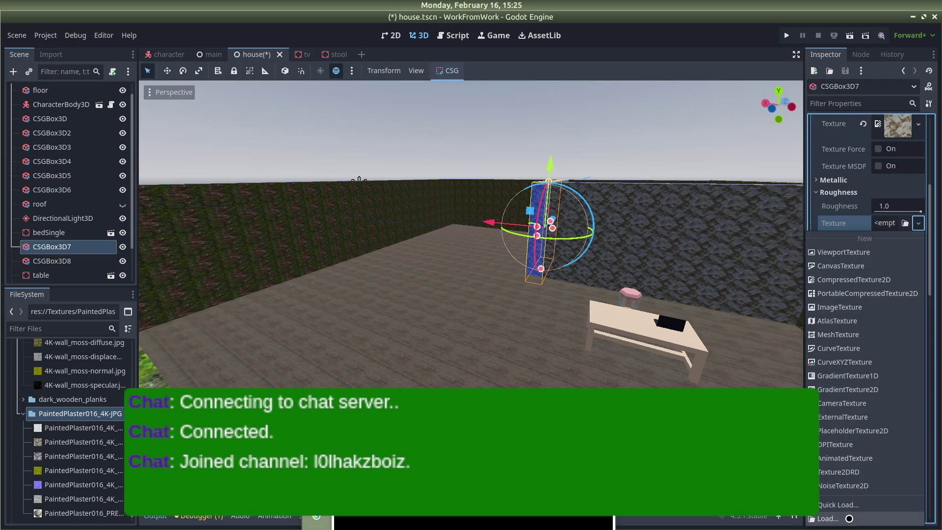
click(845, 519)
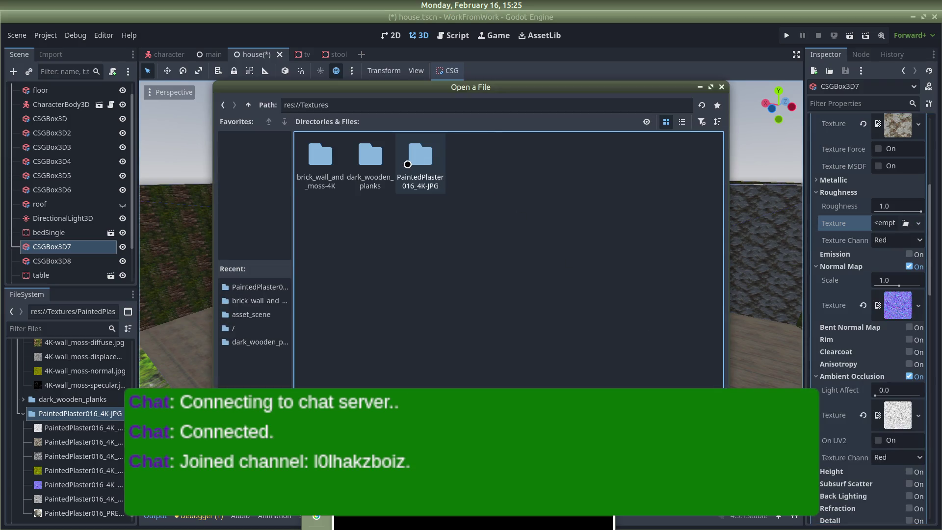
double_click(408, 164)
double_click(573, 160)
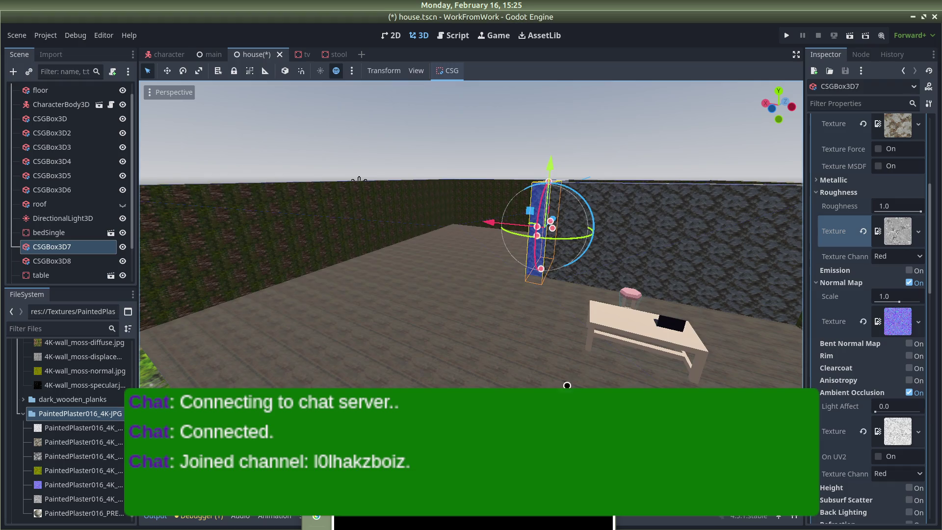
click(621, 139)
key(ctrl+s)
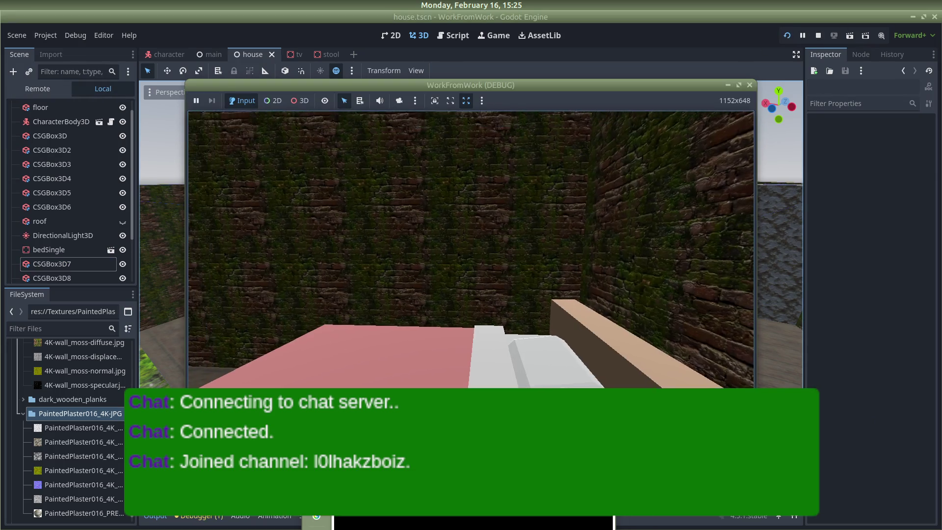
Walk toward the doorway, stop the game, then select the CSGBox3D7 and CSGBox3D8 boxes.
key(w)
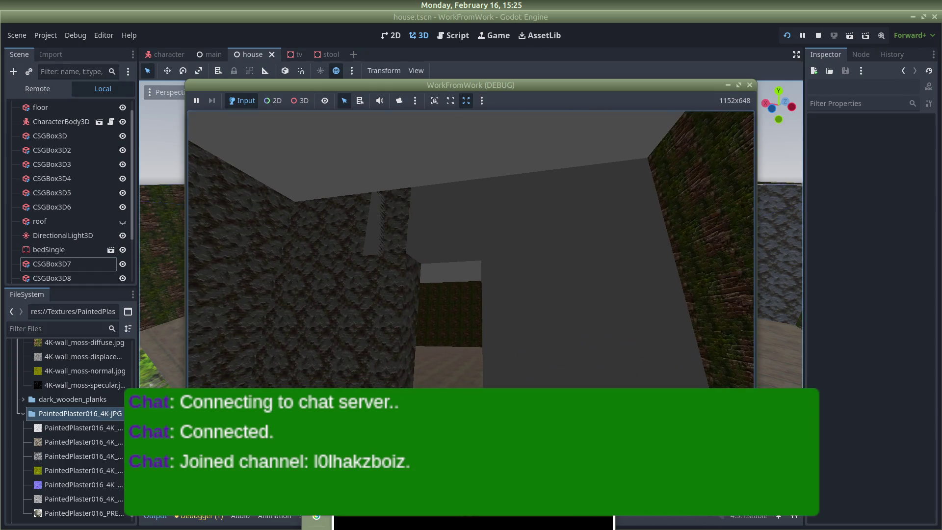
key(Escape)
scroll(544, 232, down, 5)
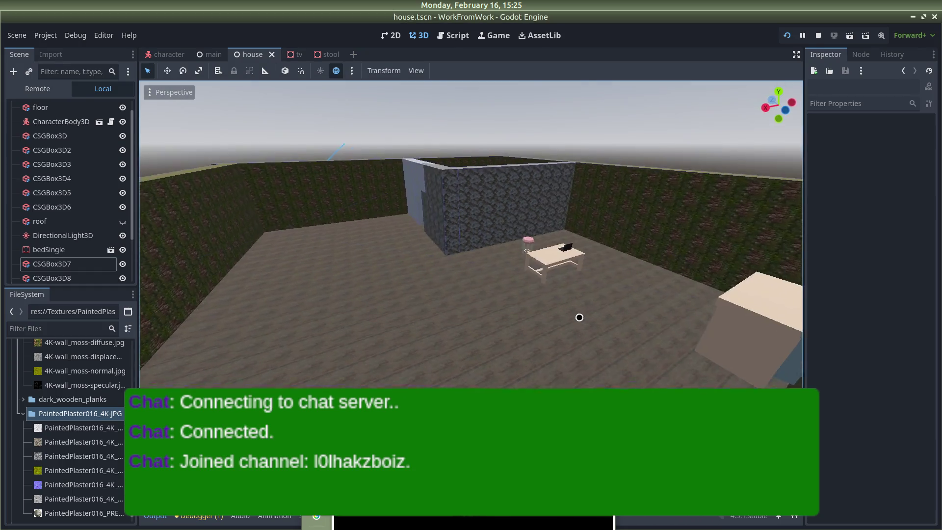
drag(574, 316, 314, 156)
click(346, 164)
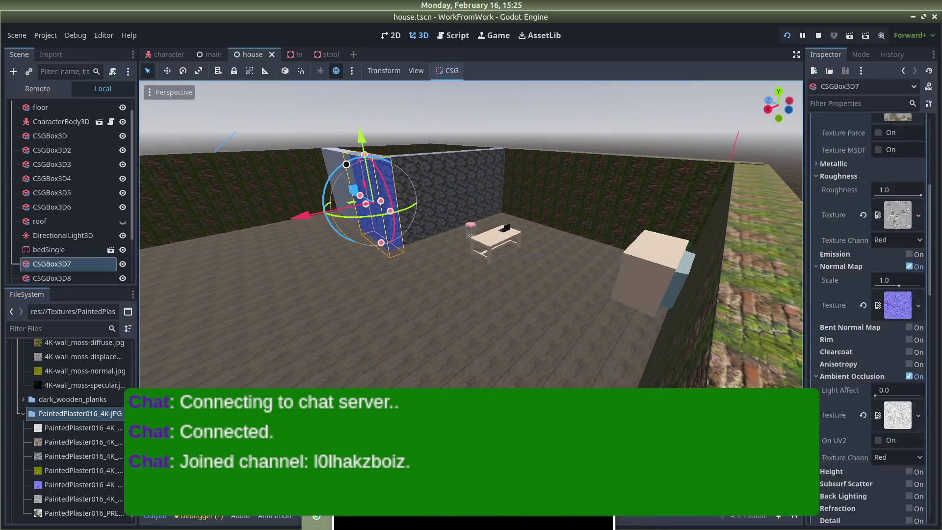
mouse_move(335, 293)
mouse_down()
mouse_move(551, 286)
mouse_move(328, 313)
mouse_move(464, 303)
mouse_move(396, 169)
mouse_up()
click(385, 174)
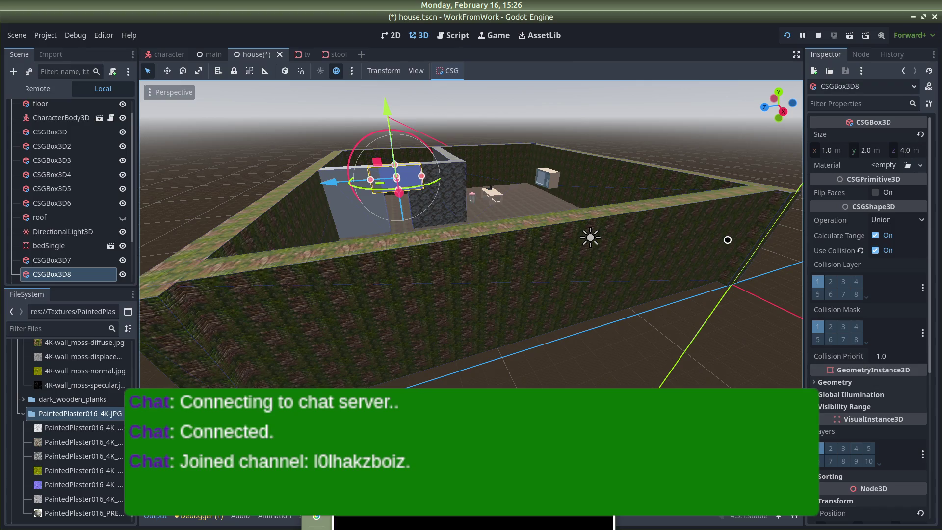
Give CSGBox3D8 a new StandardMaterial3D with triplanar UV1, ambient occlusion and normal map enabled.
scroll(382, 161, up, 5)
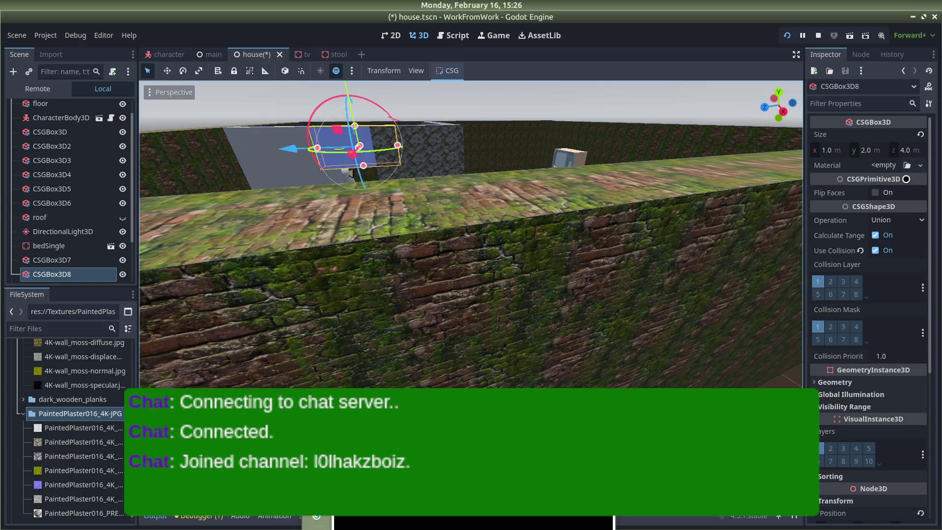
click(919, 163)
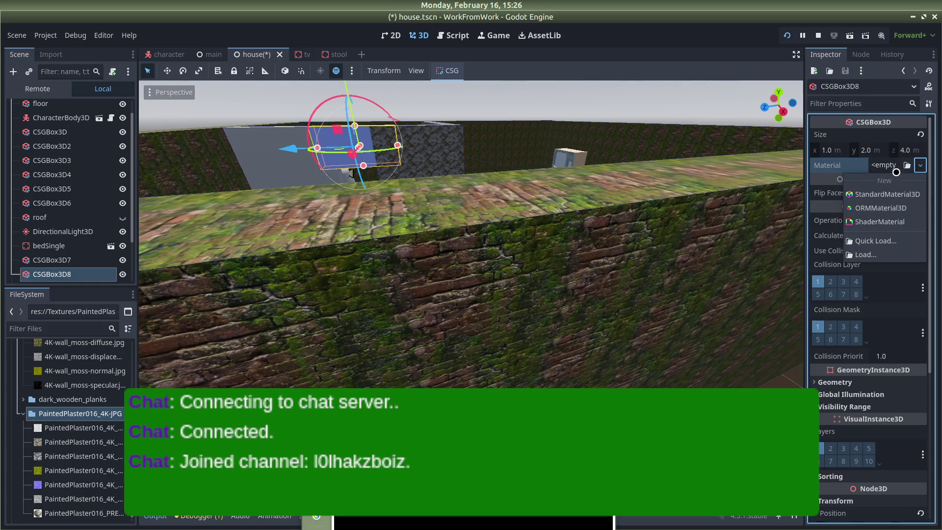
click(883, 193)
click(897, 172)
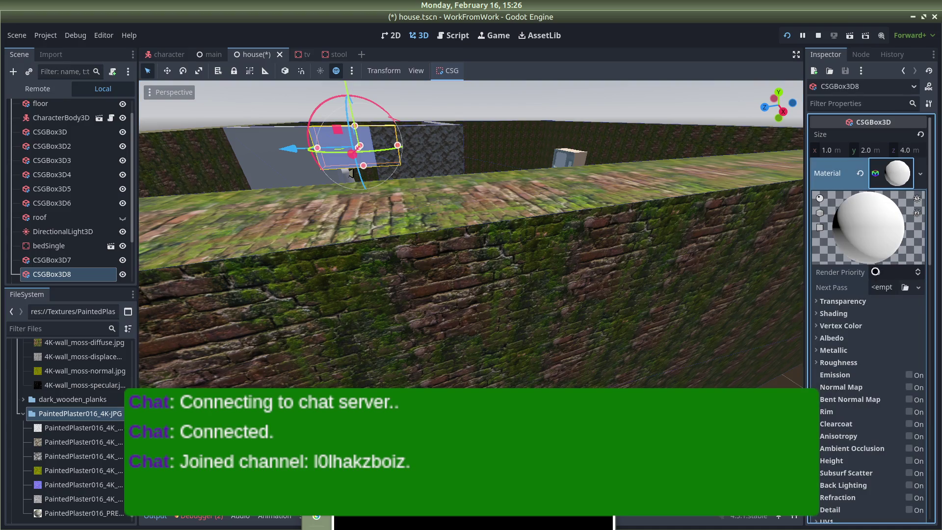
scroll(828, 428, down, 3)
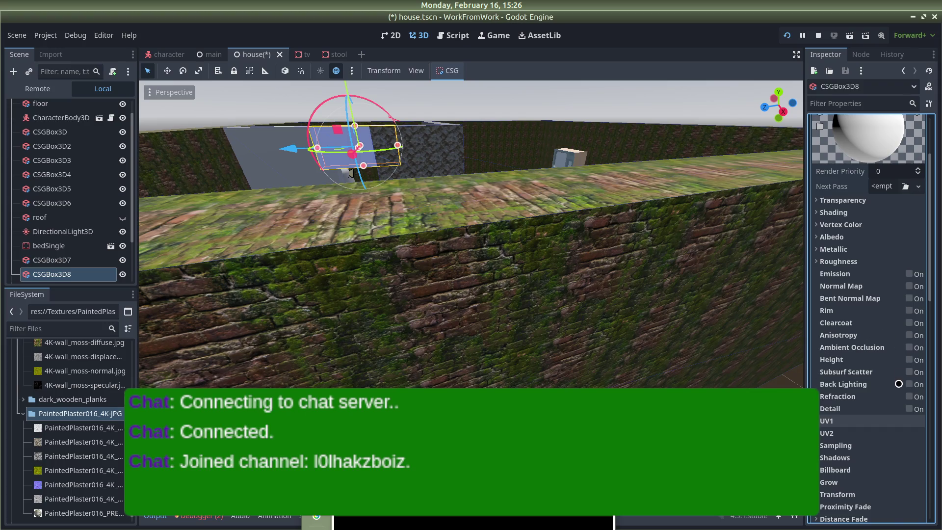
click(826, 420)
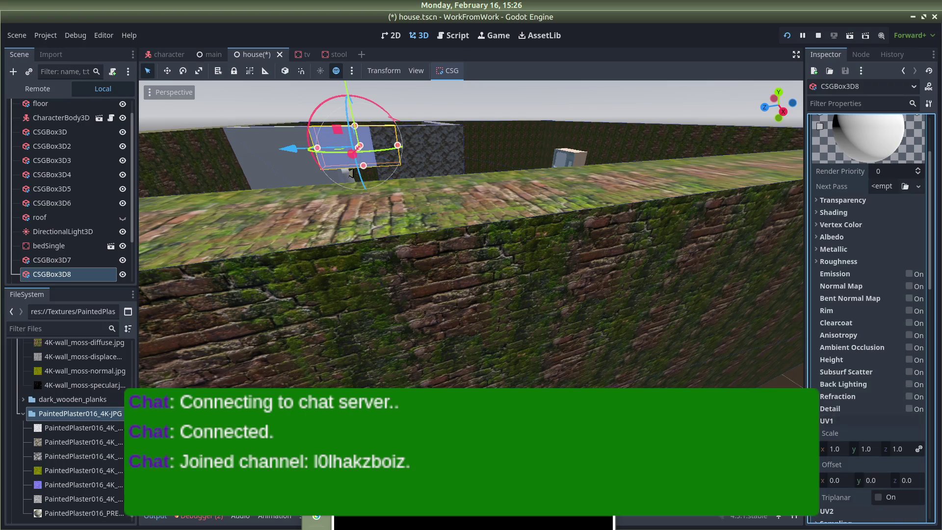
click(884, 496)
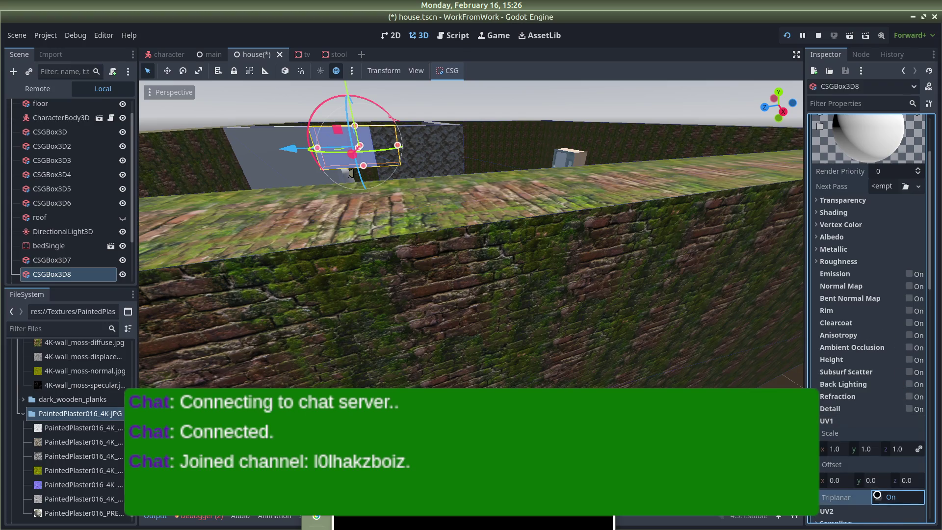
click(911, 347)
click(910, 287)
click(839, 261)
click(831, 237)
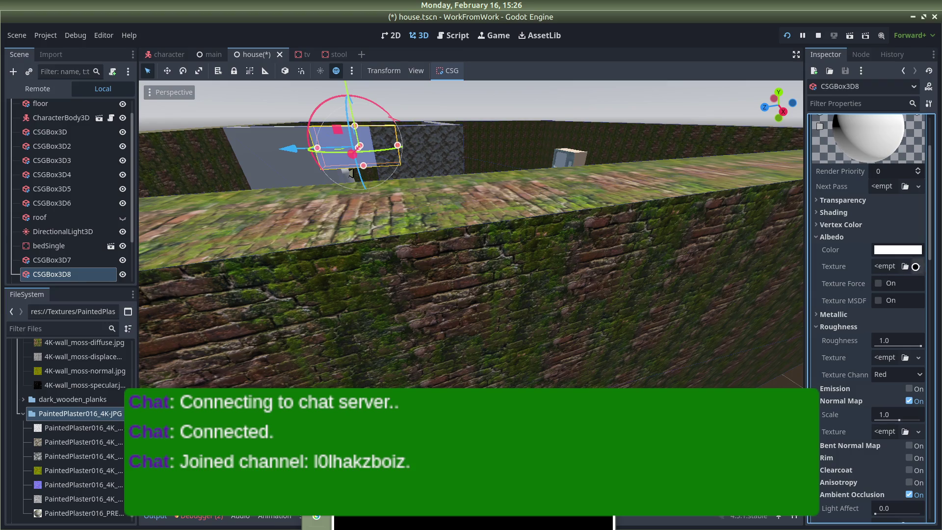
Load the PaintedPlaster016 color image as albedo and its roughness image as roughness texture.
click(916, 267)
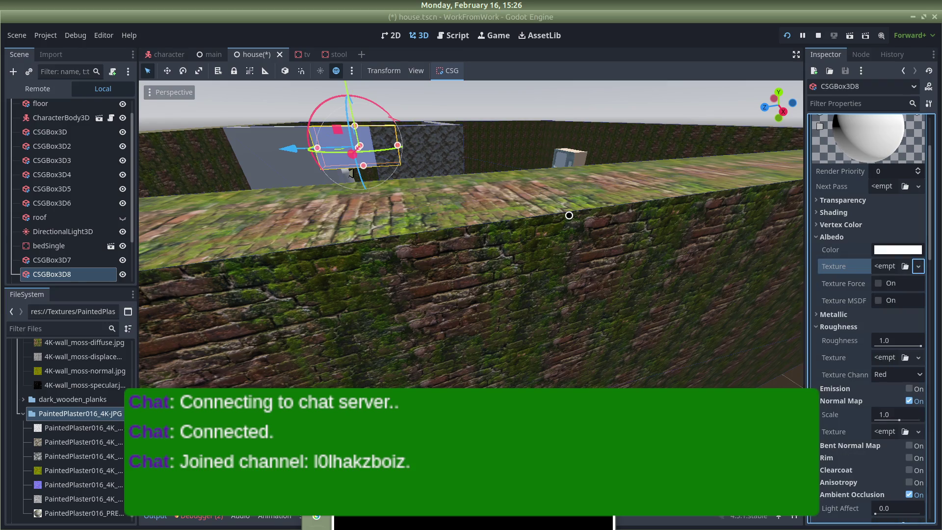
double_click(422, 158)
double_click(430, 159)
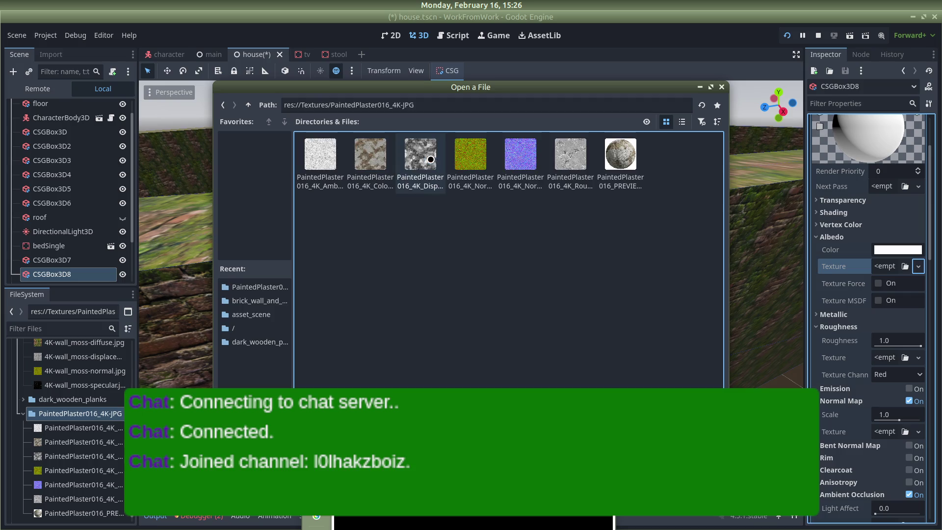
double_click(374, 158)
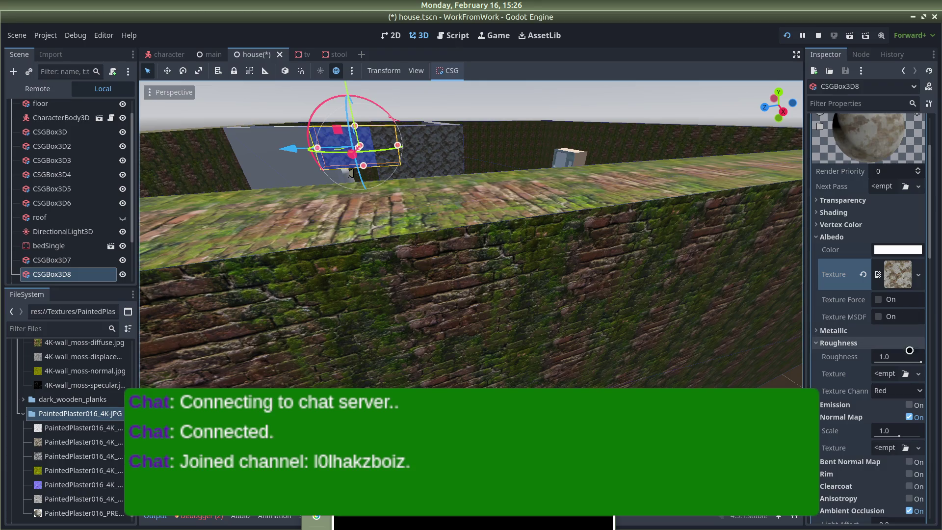
click(899, 368)
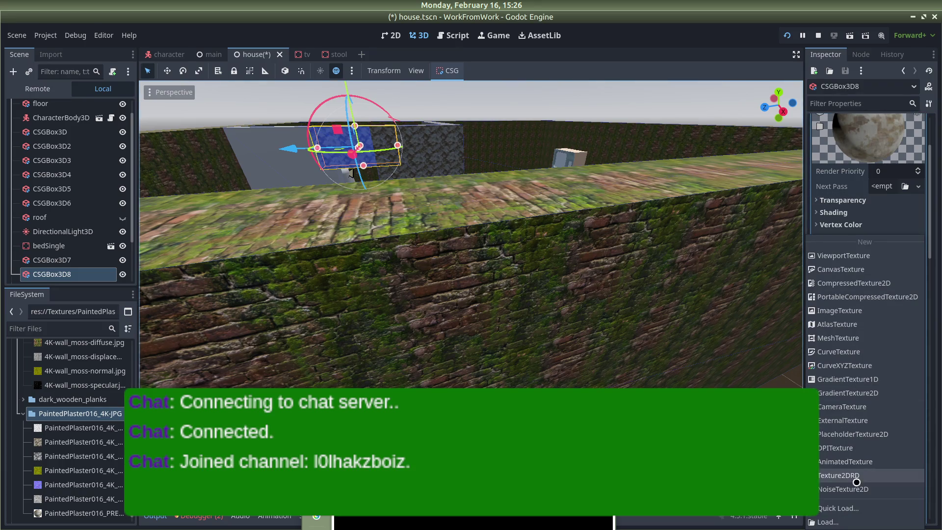
key(Escape)
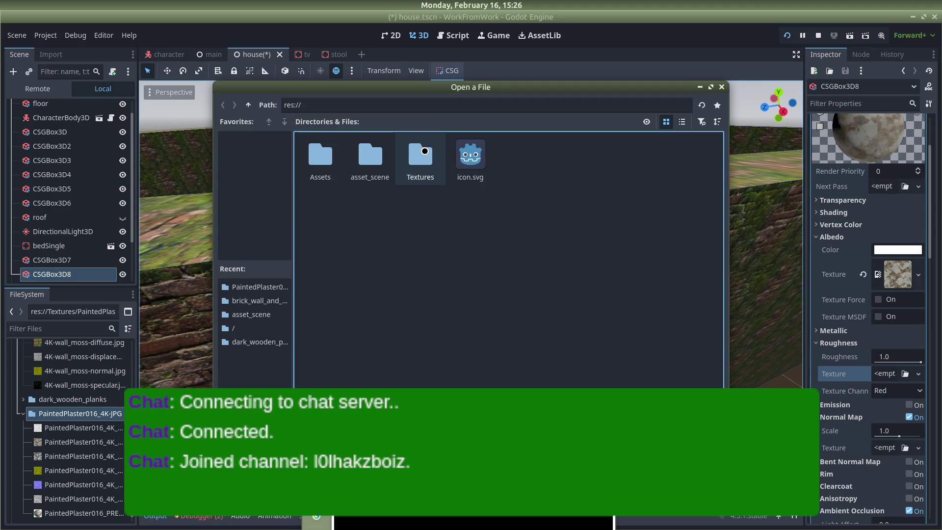
double_click(425, 151)
double_click(421, 153)
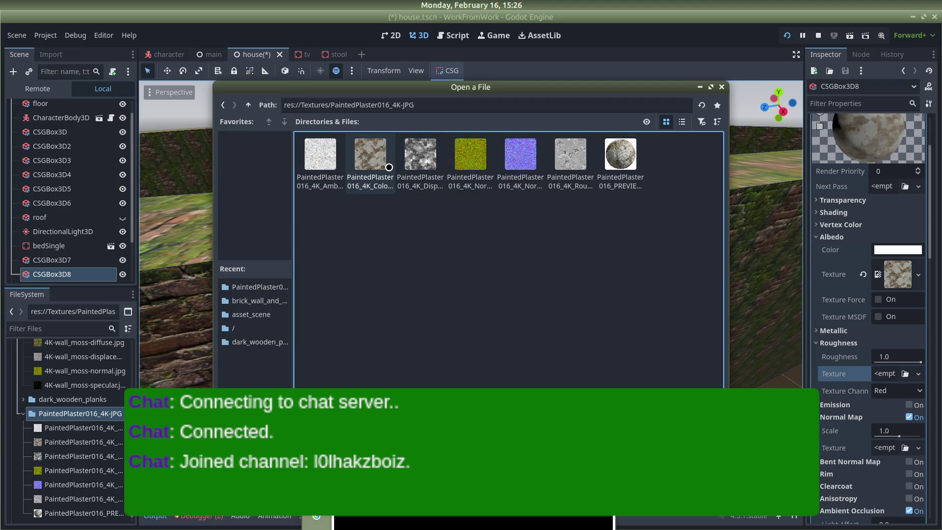
double_click(569, 153)
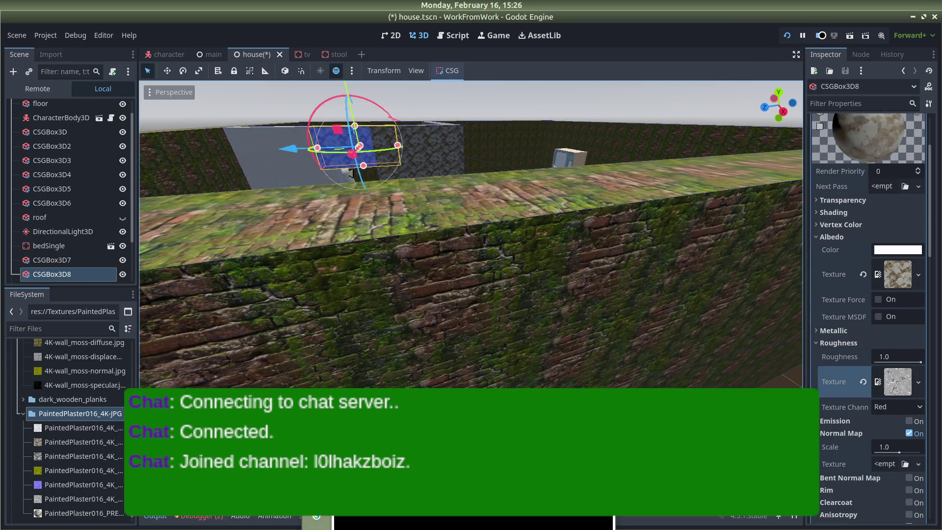
Load the PaintedPlaster016 normal map and ambient occlusion images into their texture slots.
scroll(878, 384, down, 2)
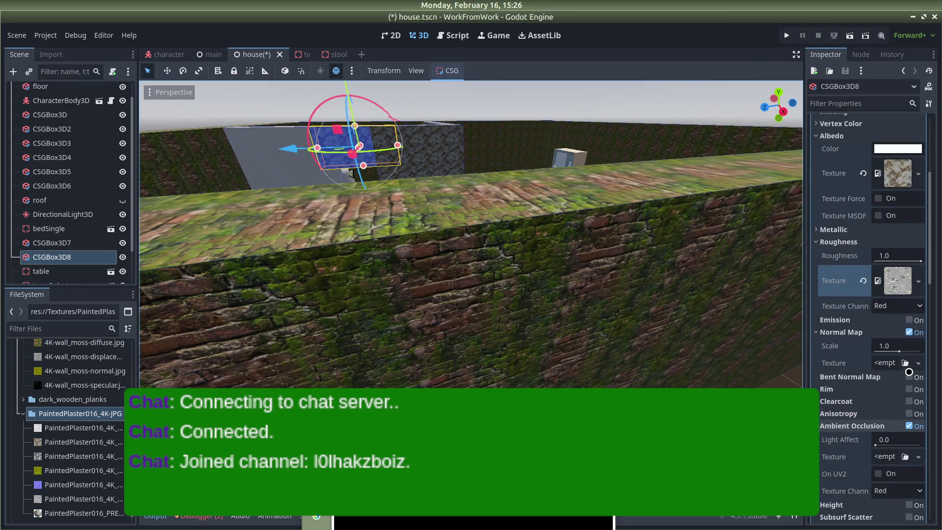
click(918, 362)
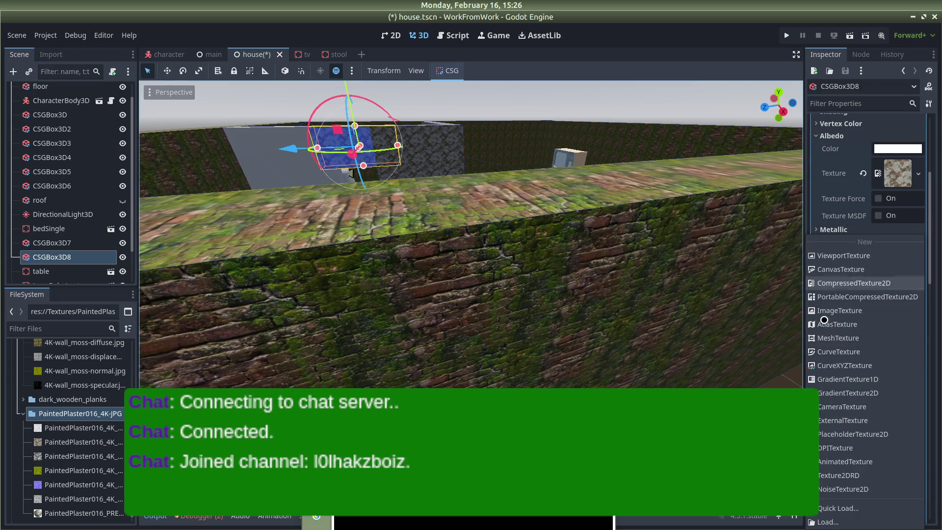
click(834, 521)
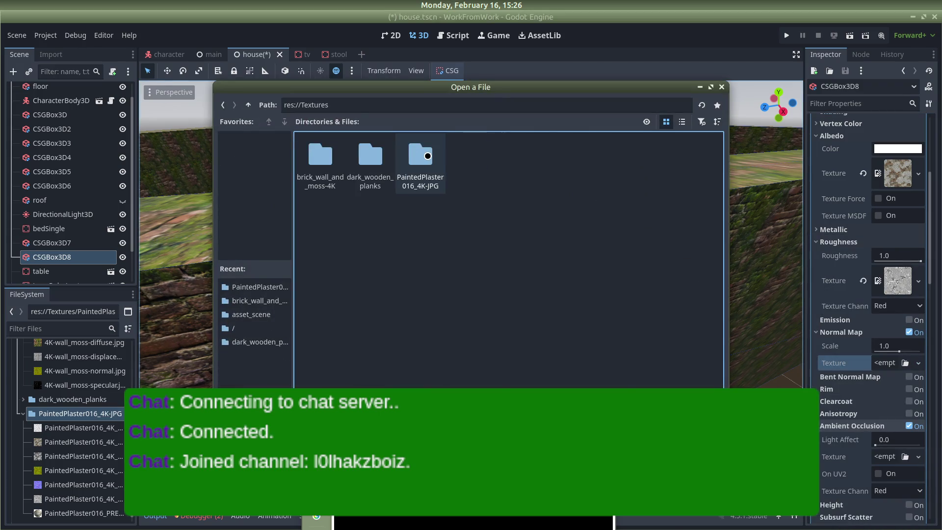
double_click(421, 155)
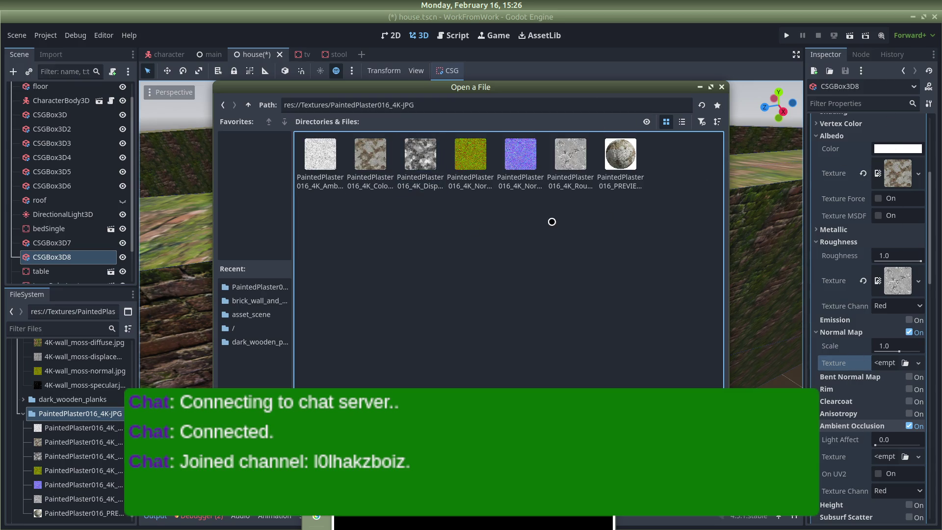
double_click(471, 153)
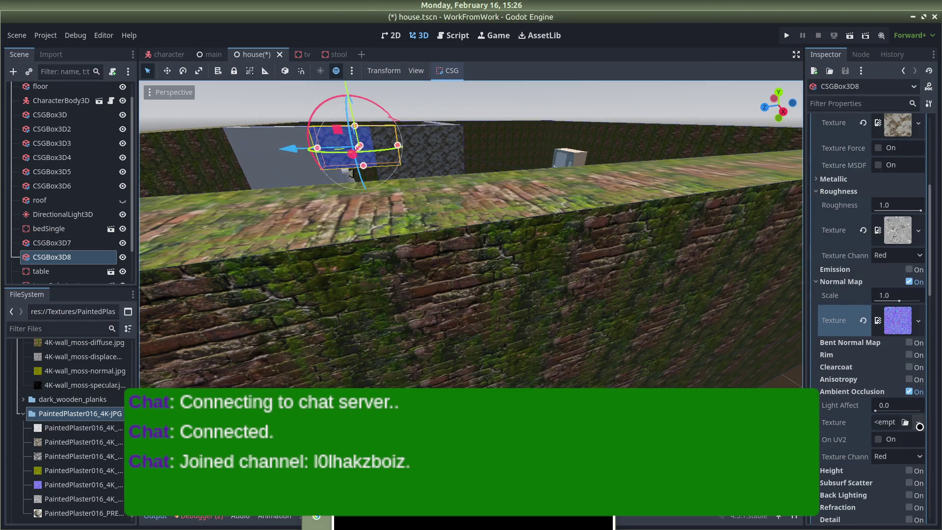
click(919, 426)
click(834, 515)
double_click(421, 155)
double_click(421, 156)
double_click(324, 154)
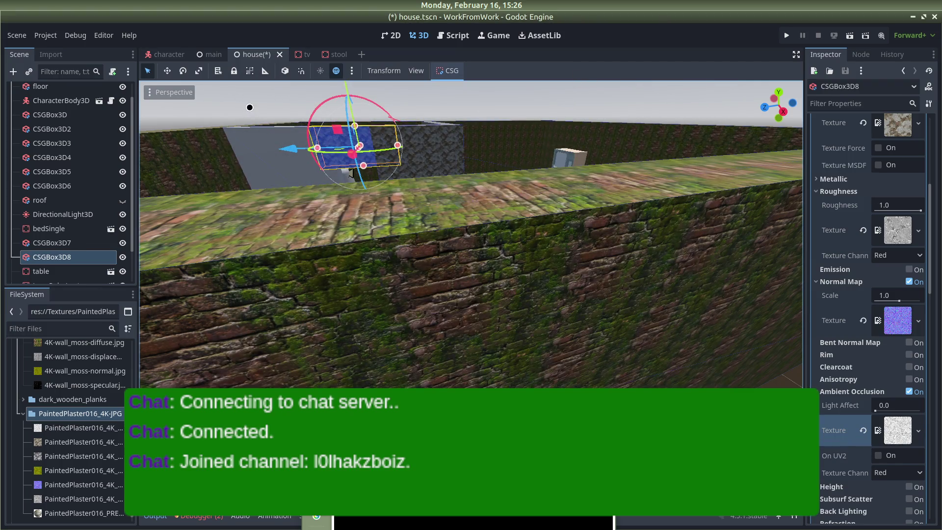
click(263, 162)
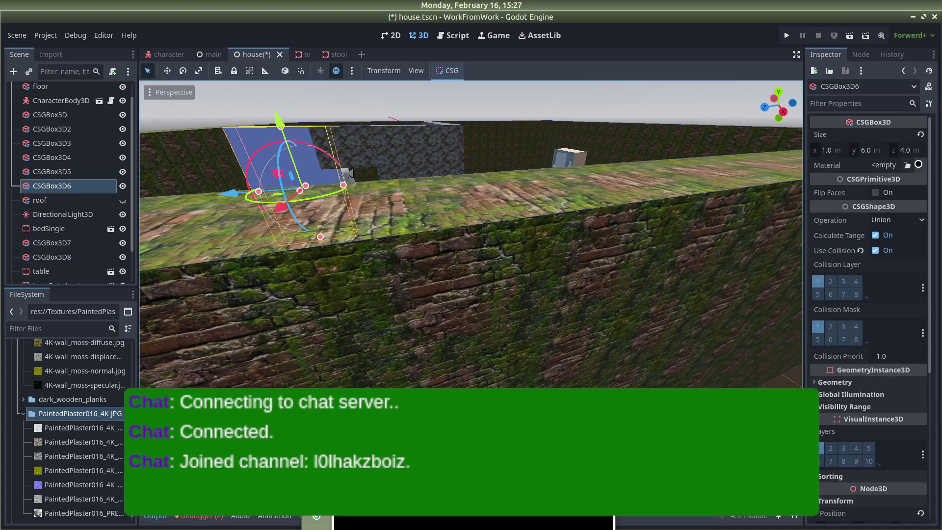
Give CSGBox3D6 a new StandardMaterial3D with normal map, ambient occlusion and triplanar UV1 enabled.
click(919, 165)
click(878, 201)
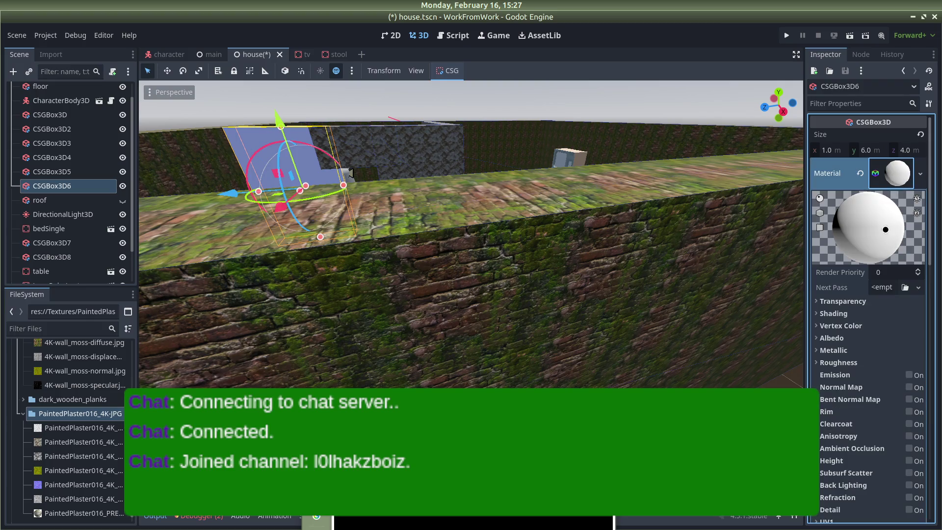
click(817, 338)
scroll(814, 324, down, 2)
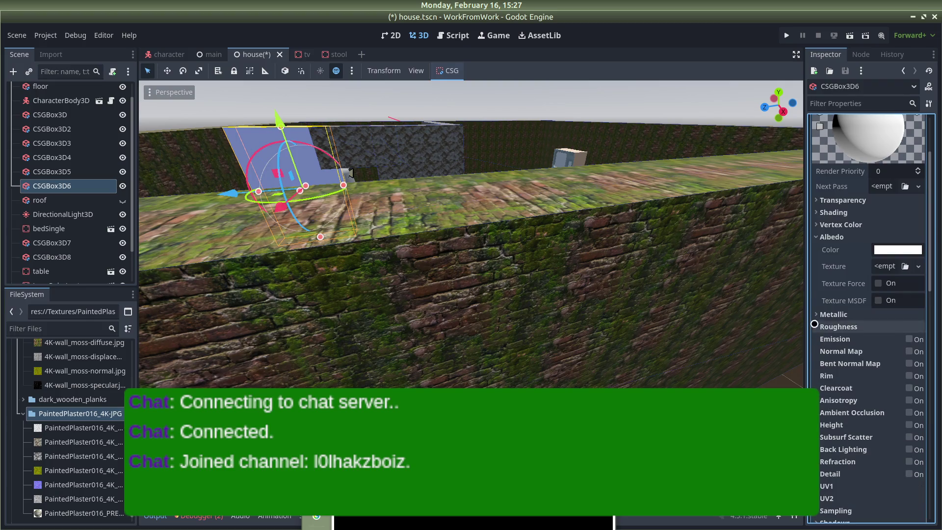
click(817, 327)
scroll(819, 334, down, 2)
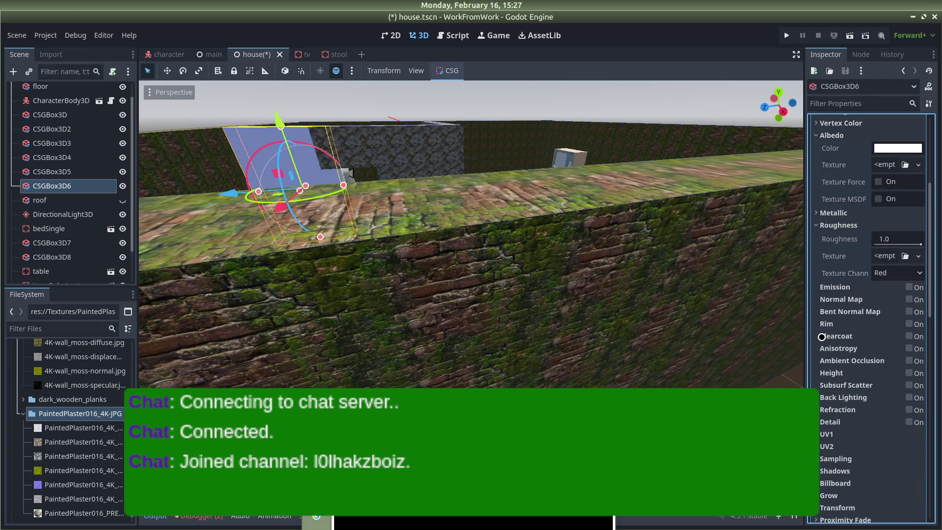
click(908, 299)
click(908, 393)
scroll(873, 442, down, 2)
click(829, 431)
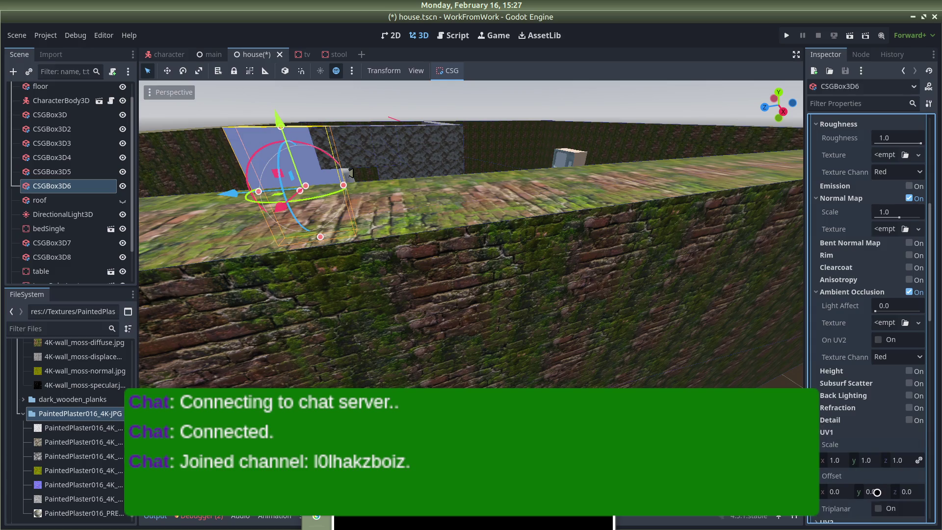
click(878, 508)
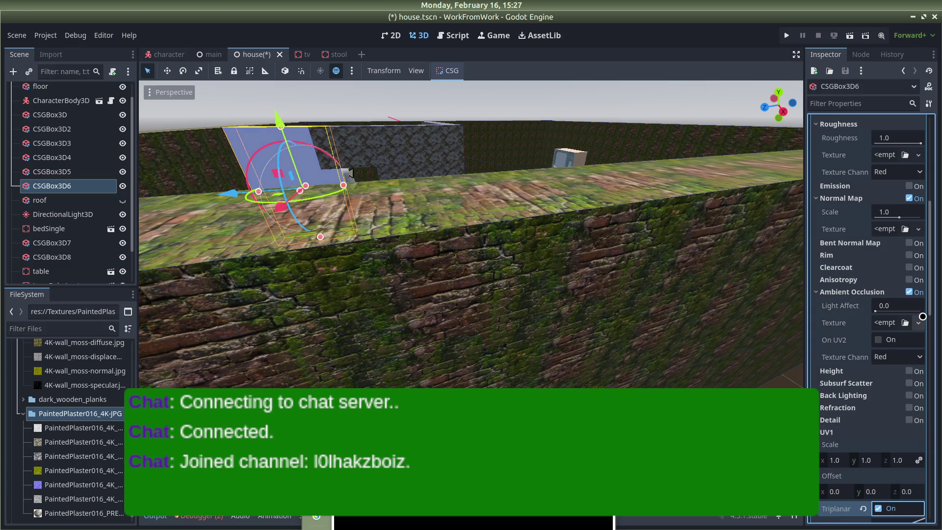
Load the PaintedPlaster016 ambient occlusion and normal map images into their slots.
click(919, 323)
click(785, 513)
double_click(438, 160)
double_click(426, 157)
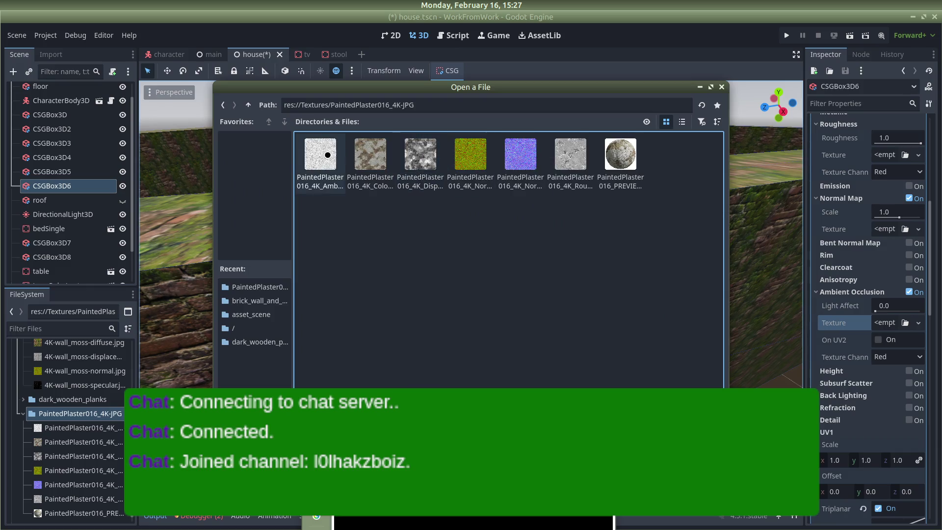
double_click(328, 155)
scroll(904, 290, up, 2)
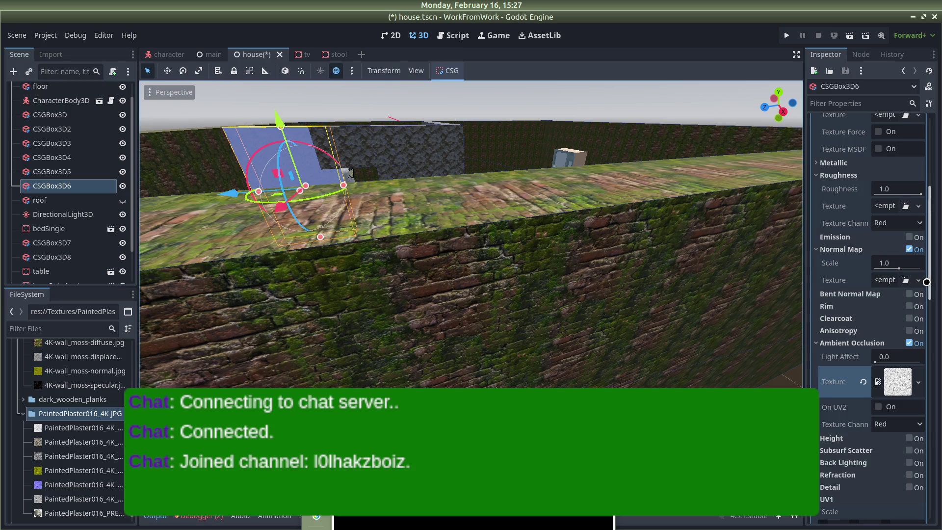
click(918, 280)
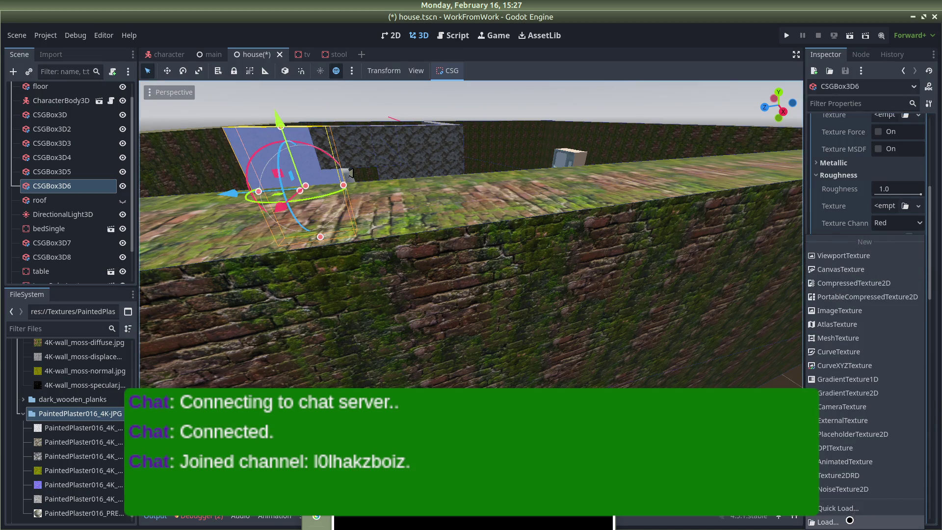
click(849, 520)
double_click(418, 156)
double_click(412, 158)
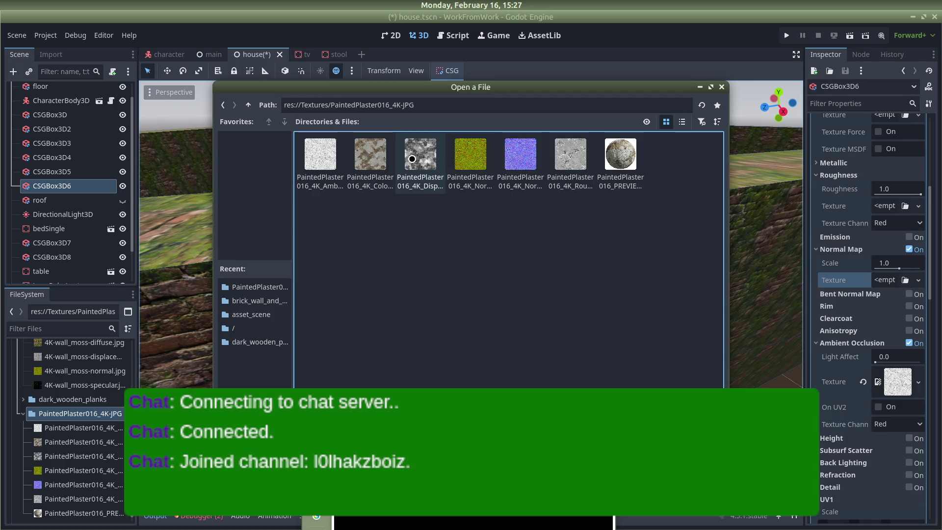
double_click(474, 161)
Load the plaster roughness and color images into roughness and albedo, then save the scene.
scroll(894, 251, up, 3)
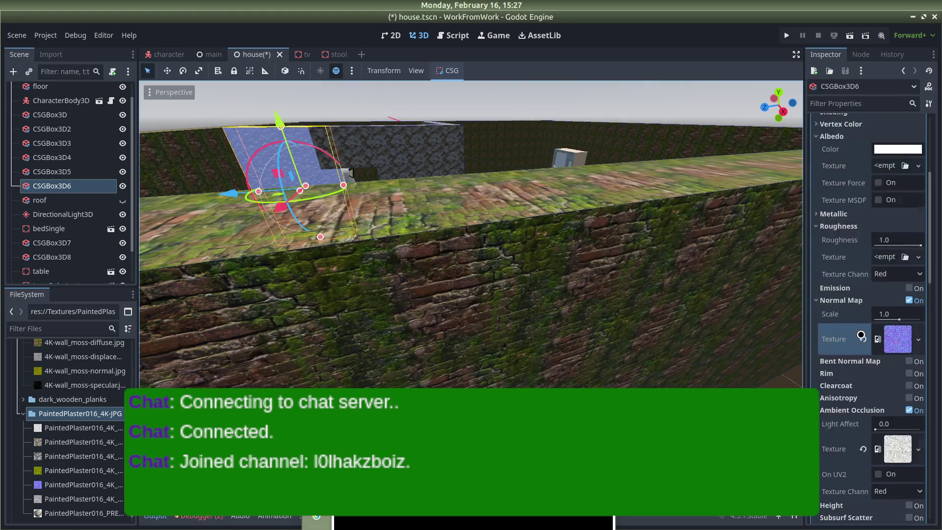
click(918, 308)
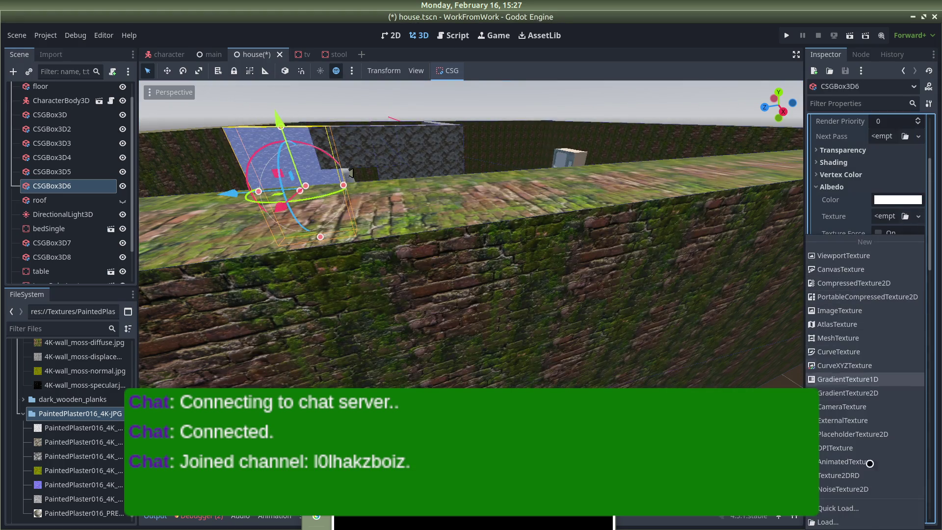
click(834, 519)
double_click(420, 157)
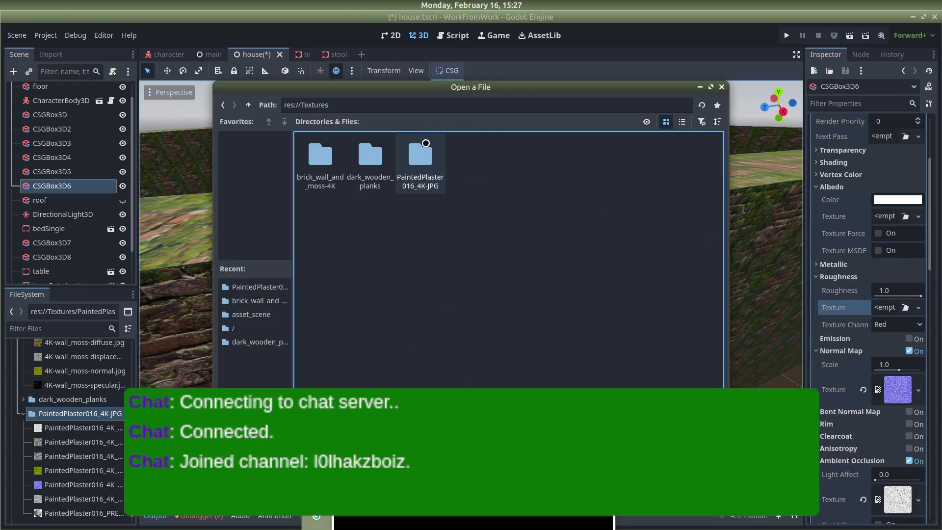
double_click(423, 160)
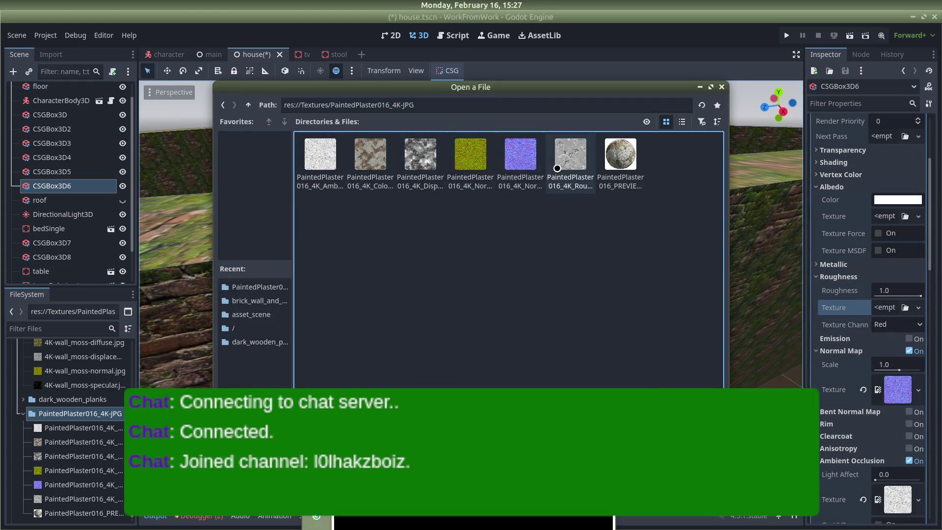
double_click(570, 162)
click(918, 268)
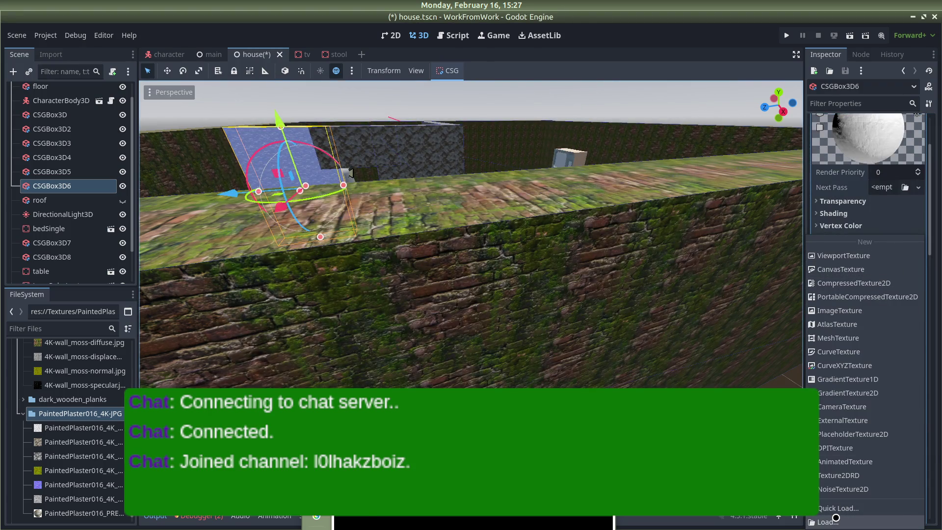
click(835, 518)
double_click(417, 160)
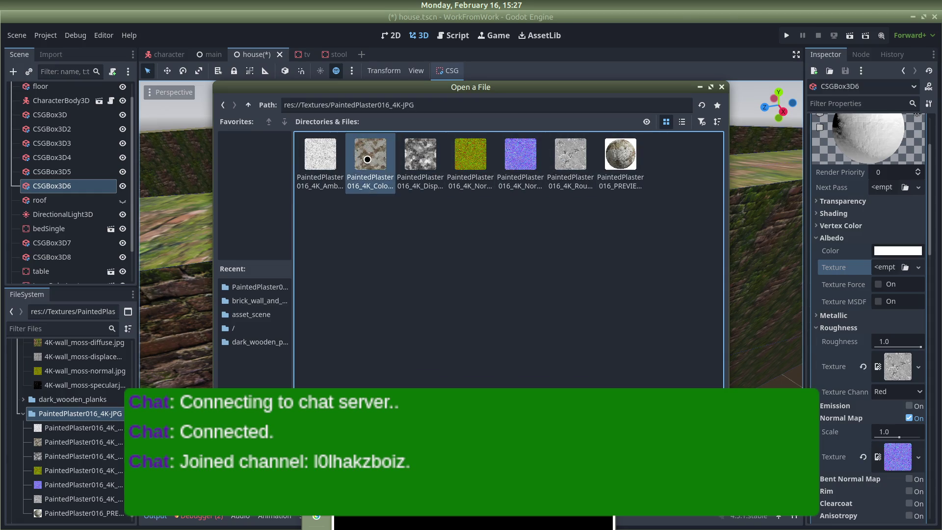
double_click(369, 158)
click(350, 173)
key(ctrl+s)
Run the game to check the plaster walls, then back in the editor select the block above the doorway.
key(F5)
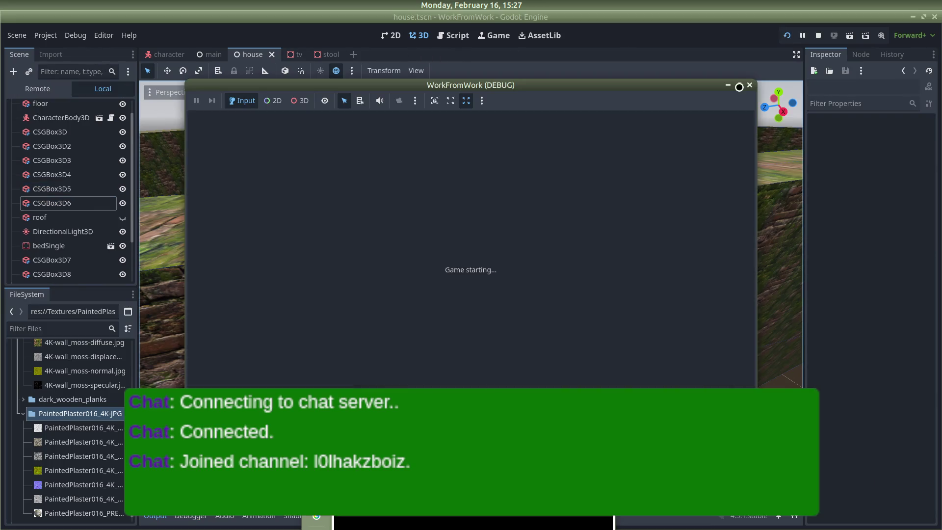
key(w)
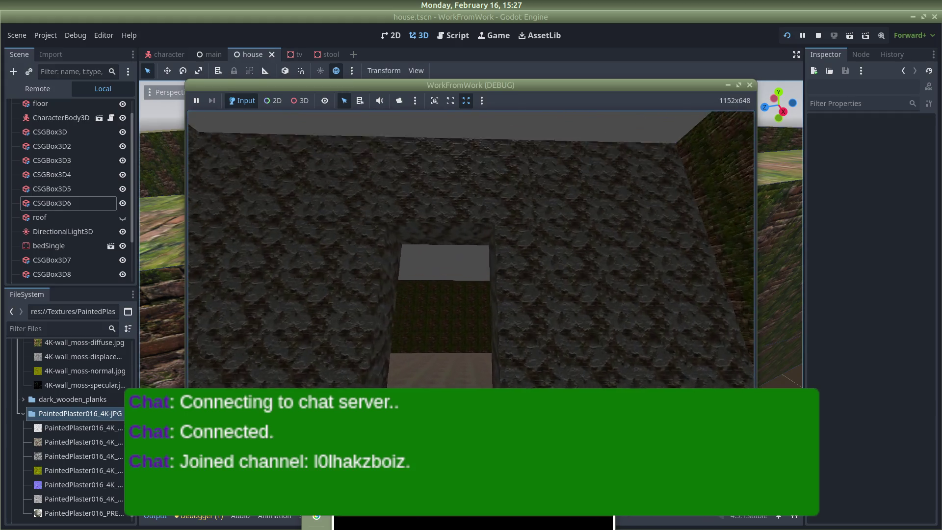
key(Escape)
mouse_move(432, 191)
mouse_down()
mouse_move(406, 162)
mouse_move(446, 245)
mouse_move(389, 231)
mouse_move(427, 279)
mouse_move(343, 285)
mouse_move(451, 267)
mouse_up()
click(431, 216)
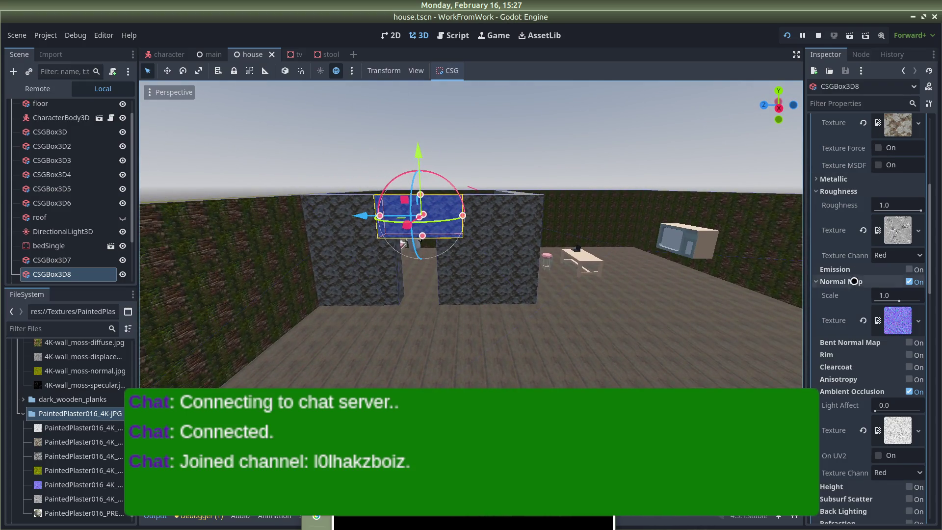
Set CSGBox3D8's Size z to 2.
scroll(854, 206, up, 5)
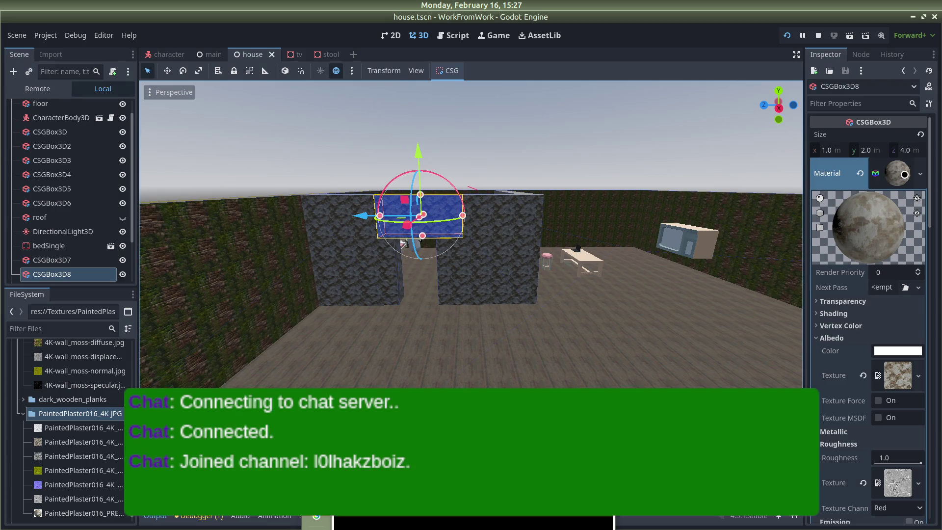
click(920, 173)
key(Escape)
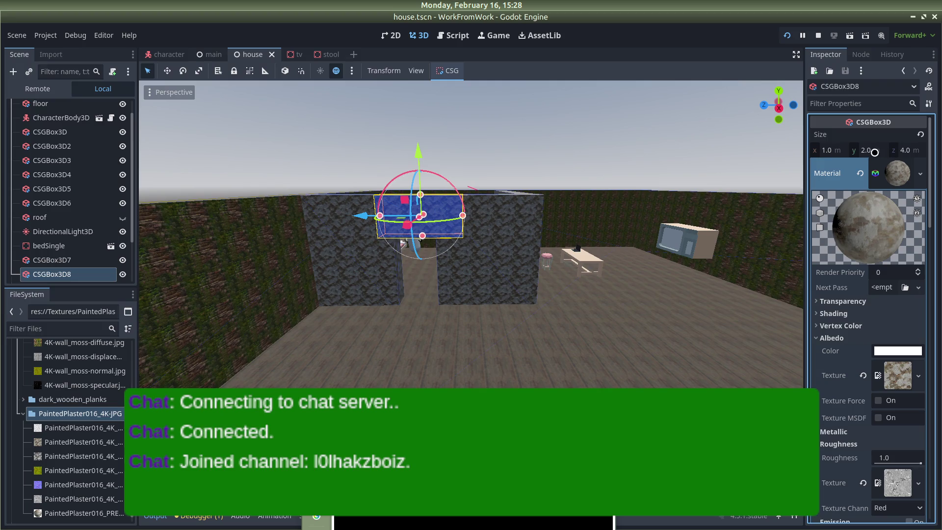
click(901, 150)
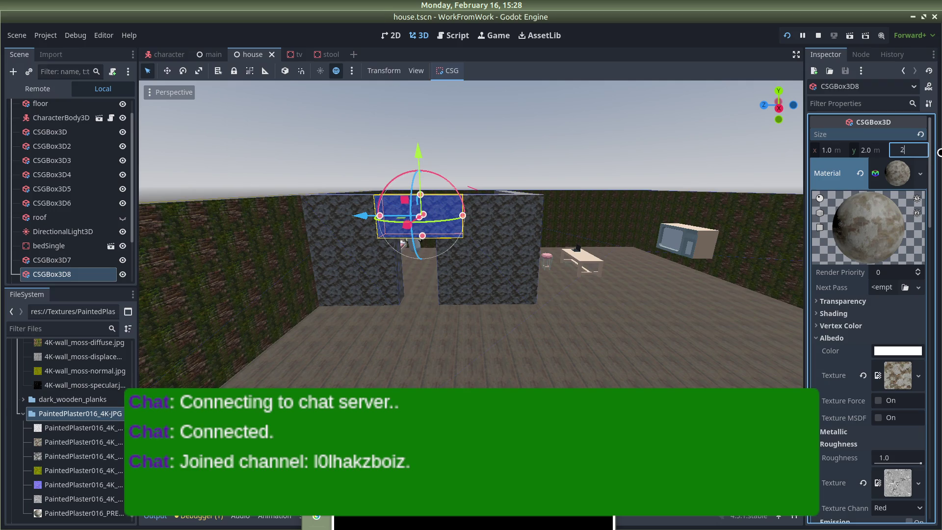
key(Return)
Slide CSGBox3D8 slightly along its depth axis to line up over the doorway.
click(574, 123)
drag(465, 147, 377, 192)
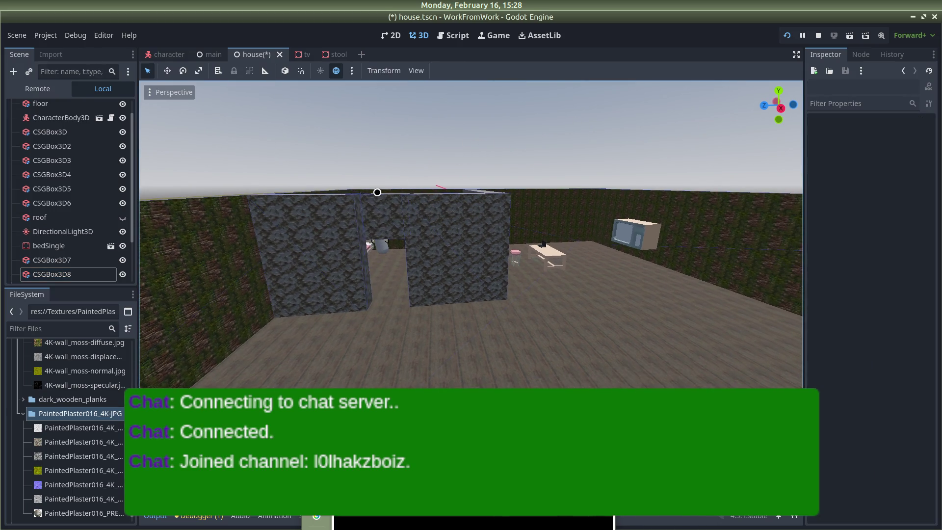
click(381, 204)
mouse_move(330, 302)
mouse_down()
mouse_move(353, 178)
mouse_move(416, 191)
mouse_move(294, 163)
mouse_up()
scroll(296, 163, up, 1)
scroll(288, 155, down, 15)
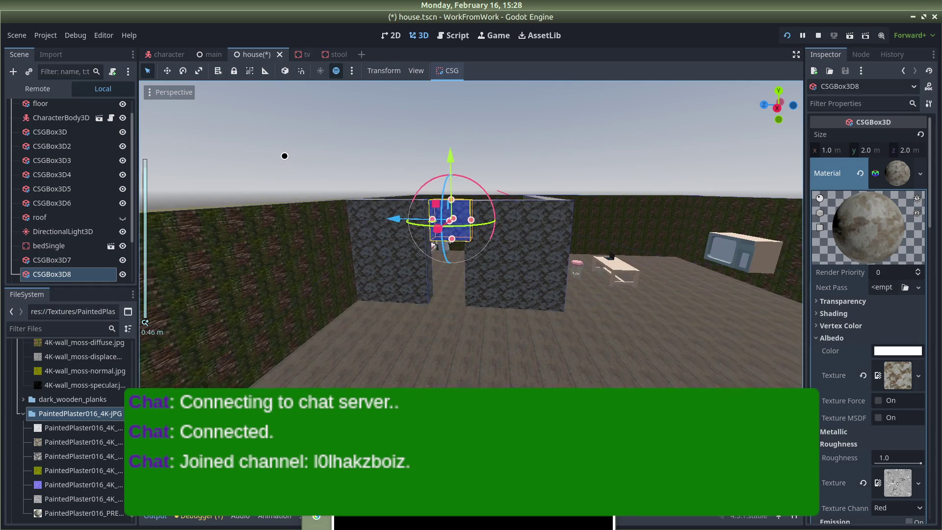
scroll(423, 208, up, 9)
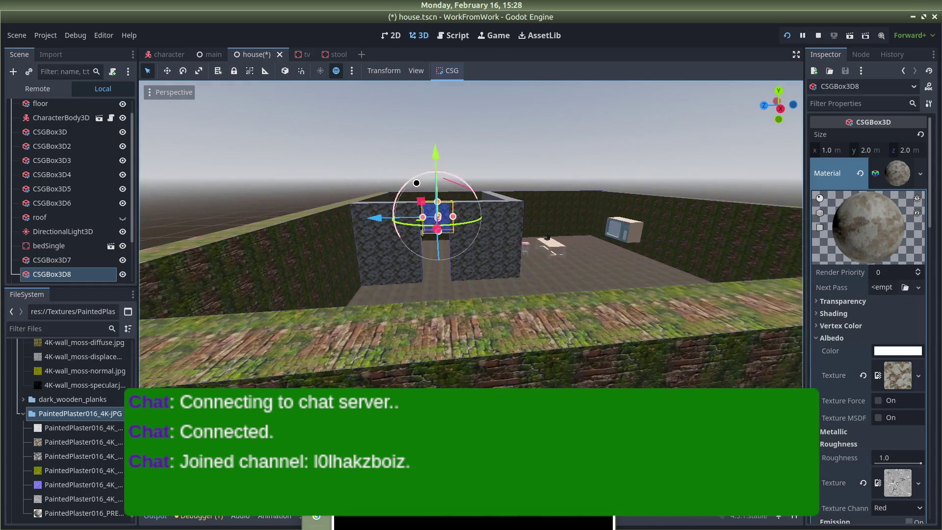
click(423, 208)
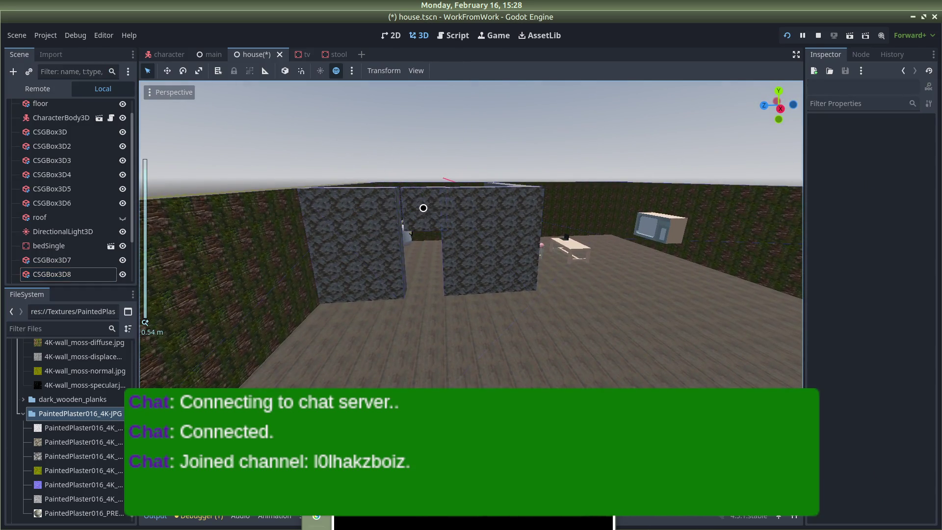
click(423, 208)
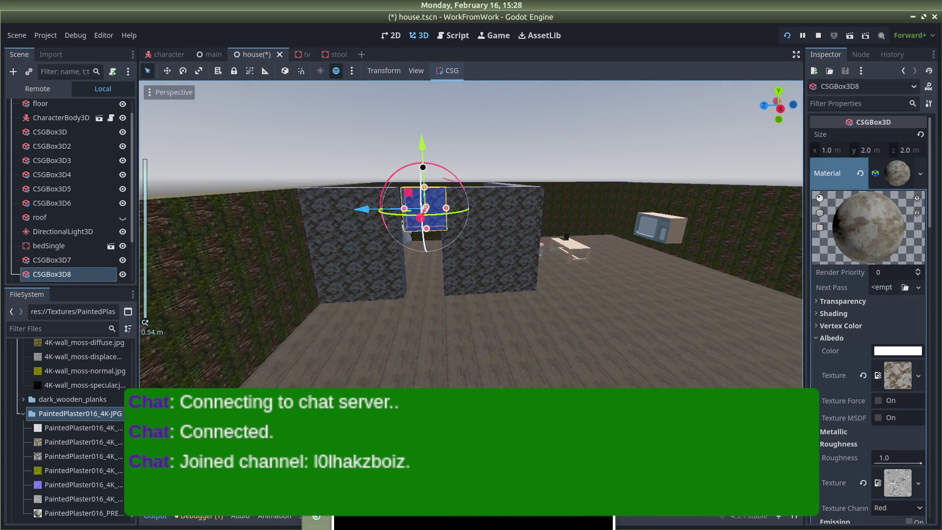
drag(362, 208, 361, 209)
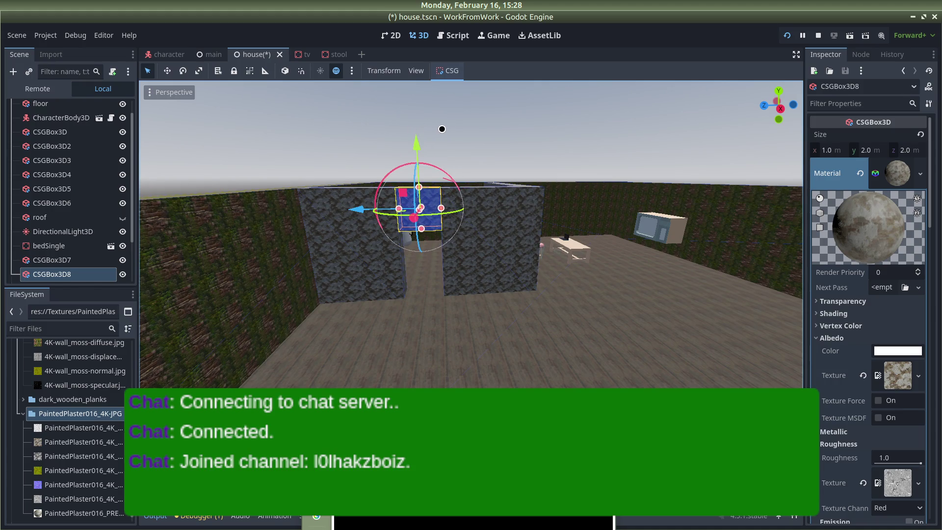
click(441, 142)
scroll(439, 151, up, 10)
Save the house scene and restart the running game.
key(ctrl+s)
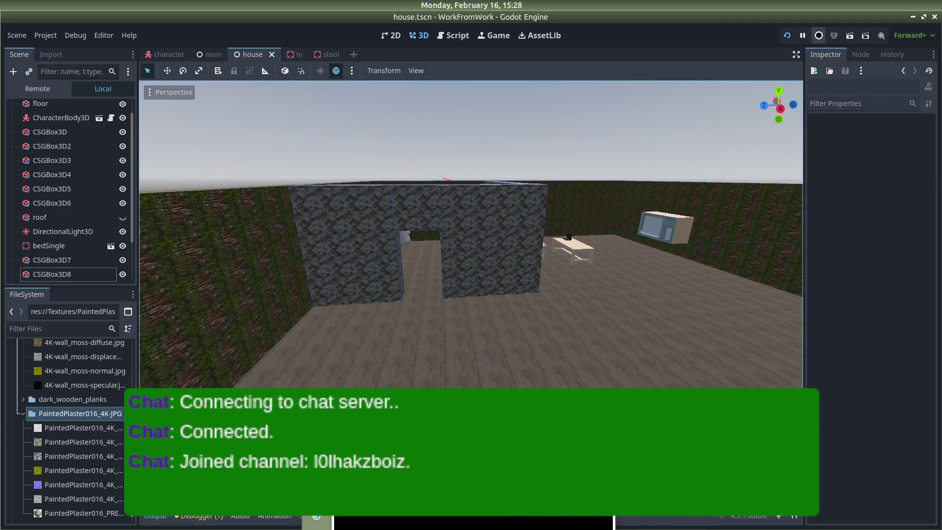
click(818, 35)
click(788, 35)
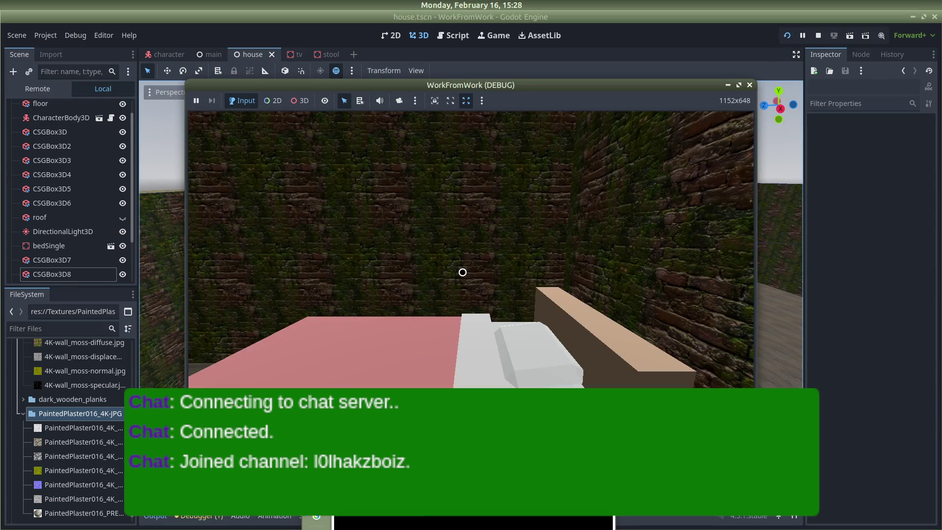
Walk through the doorway into the corridor up to the mossy brick wall, then close the game.
key(w)
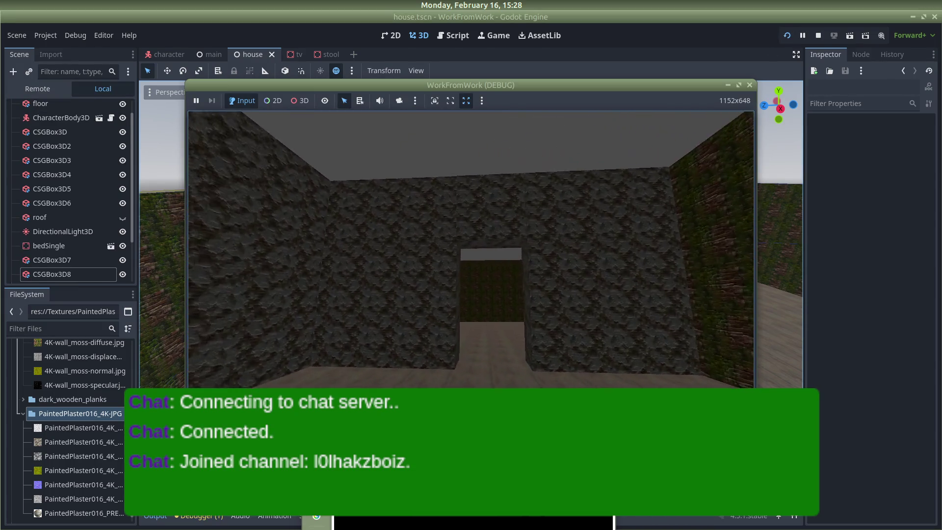
key(w)
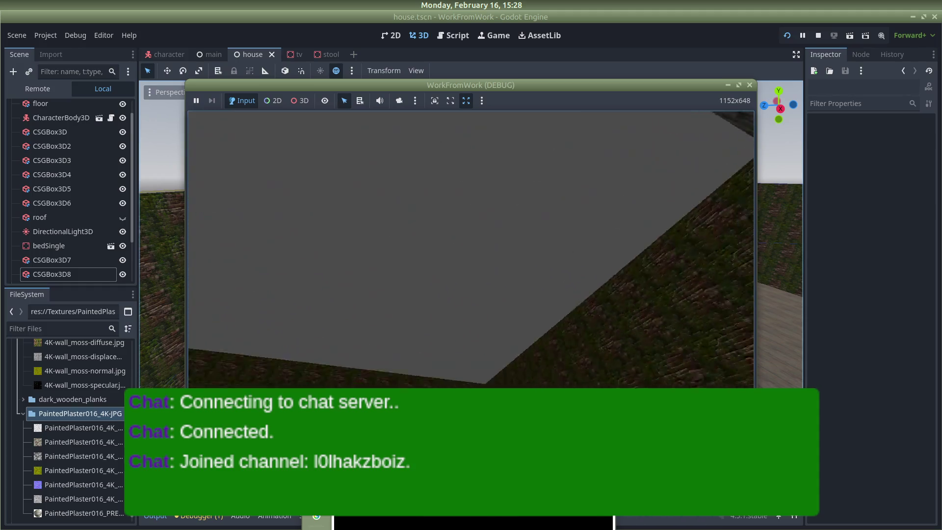
key(w)
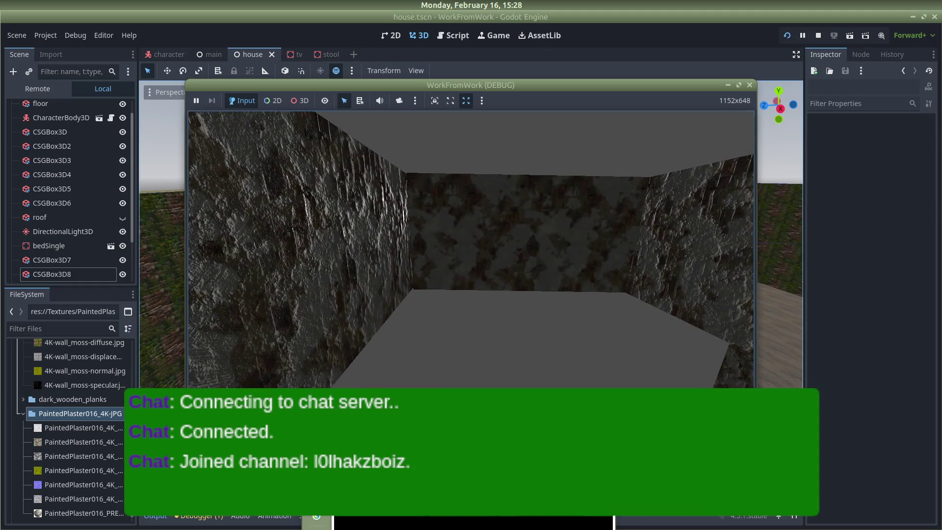
key(w)
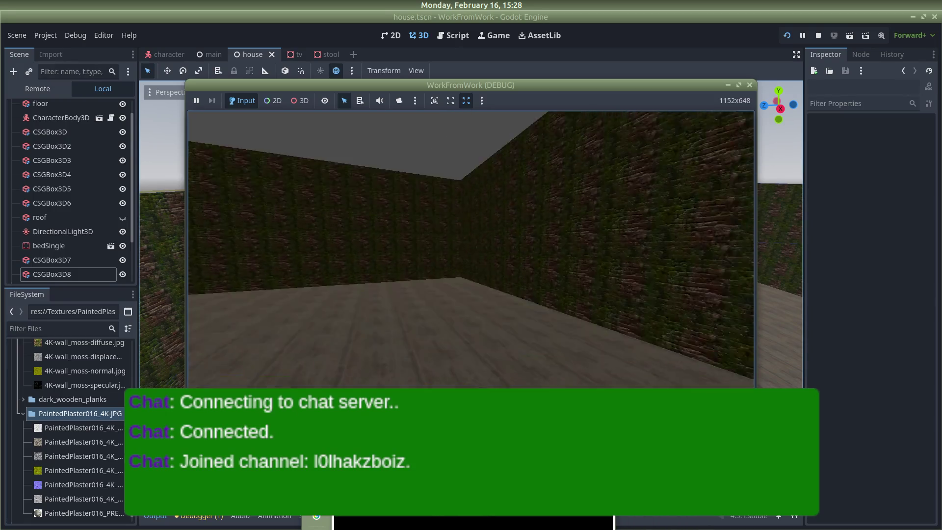
key(w)
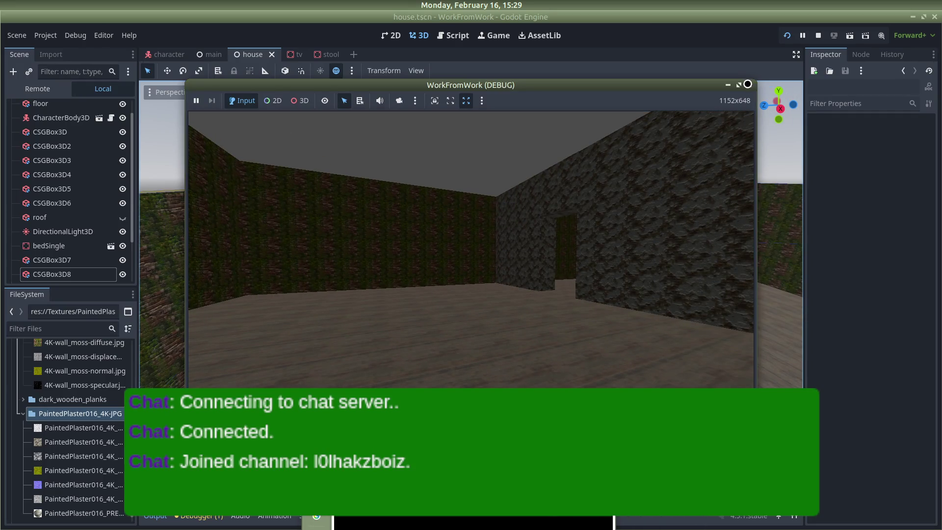
click(750, 85)
key(alt+Tab)
key(alt+Tab)
key(alt+Tab)
key(alt+Tab)
key(alt+Tab)
key(alt+Tab)
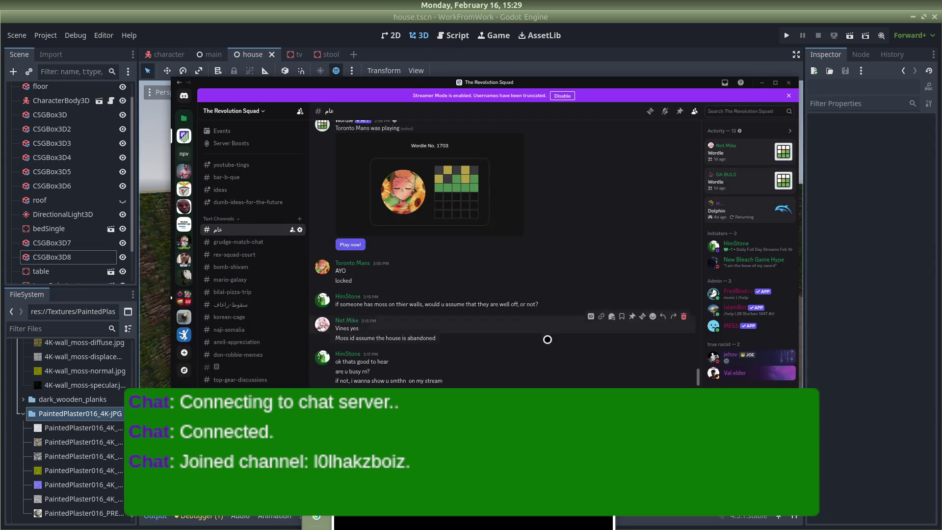
Delete the 'are u busy rn?' message and two other recent chat messages.
shift+click(683, 365)
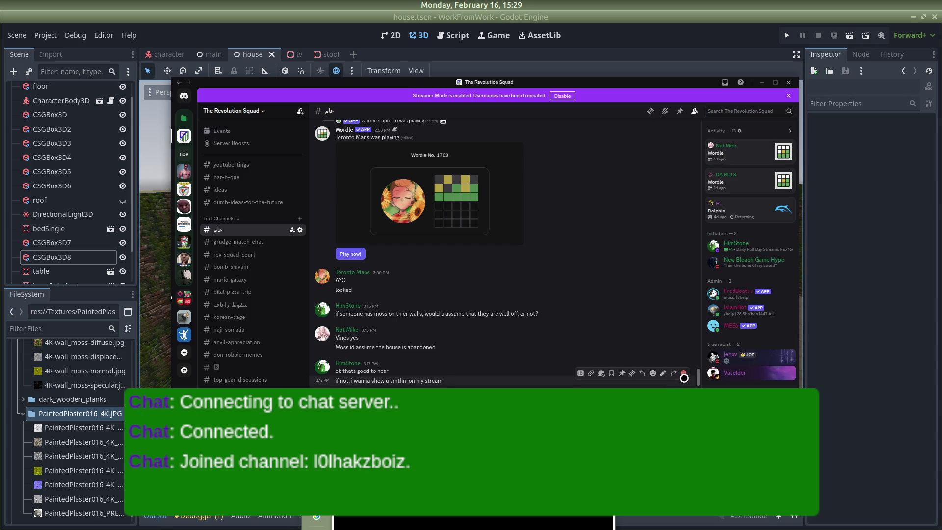
shift+click(683, 373)
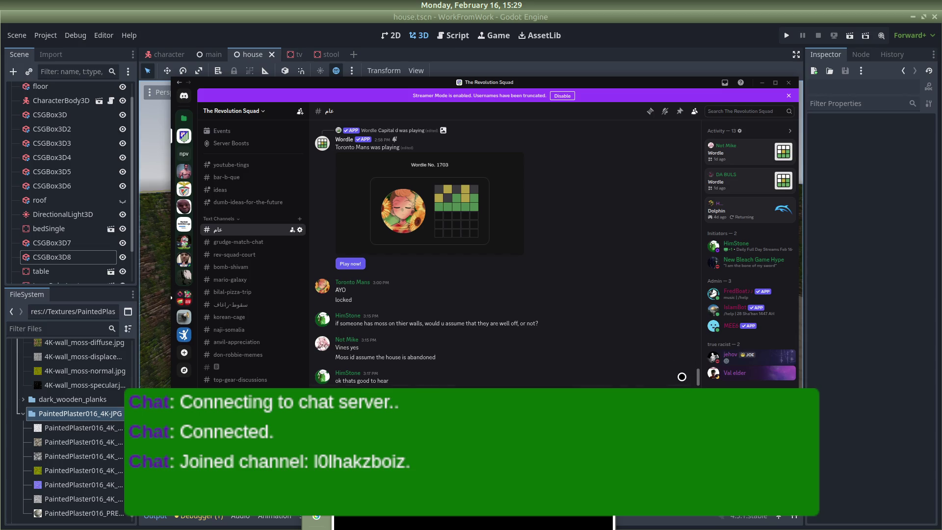
click(902, 330)
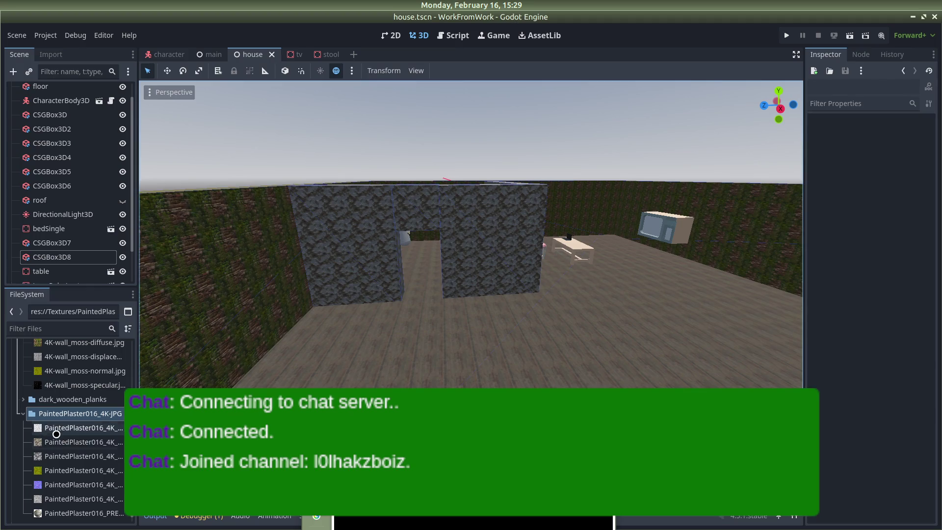
Collapse the PaintedPlaster016_4K-JPG and brick_wall_and_moss-4K folders in the FileSystem dock.
click(22, 414)
scroll(27, 409, up, 3)
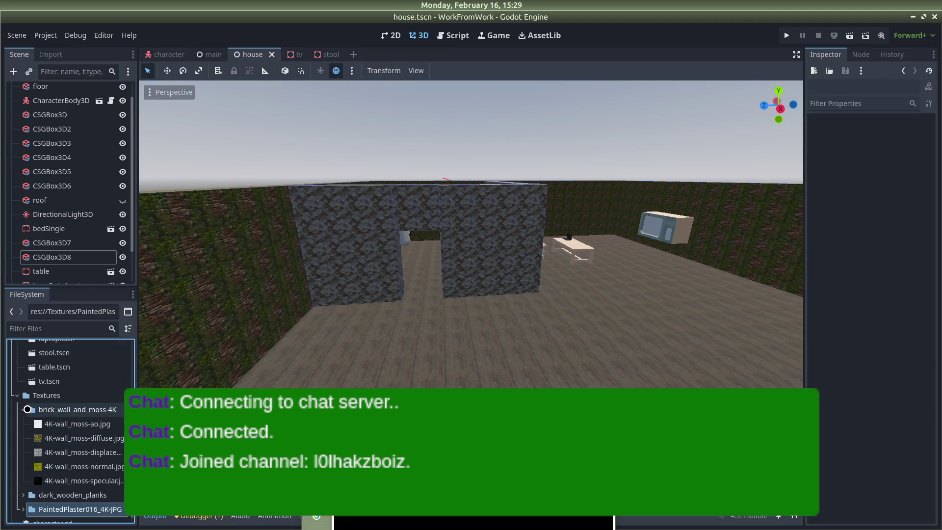
click(22, 409)
scroll(23, 409, up, 3)
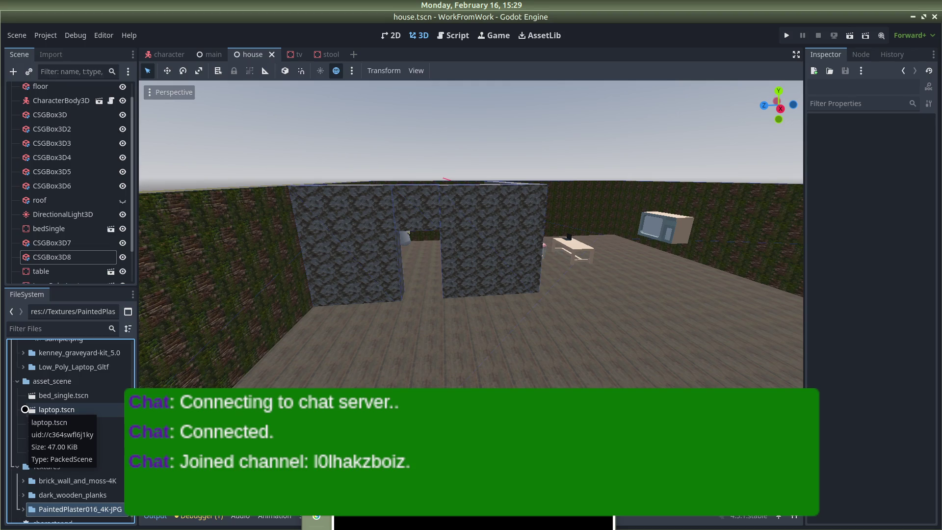
Orbit around the house from outside and collapse the scene tree to the House root.
scroll(595, 130, up, 5)
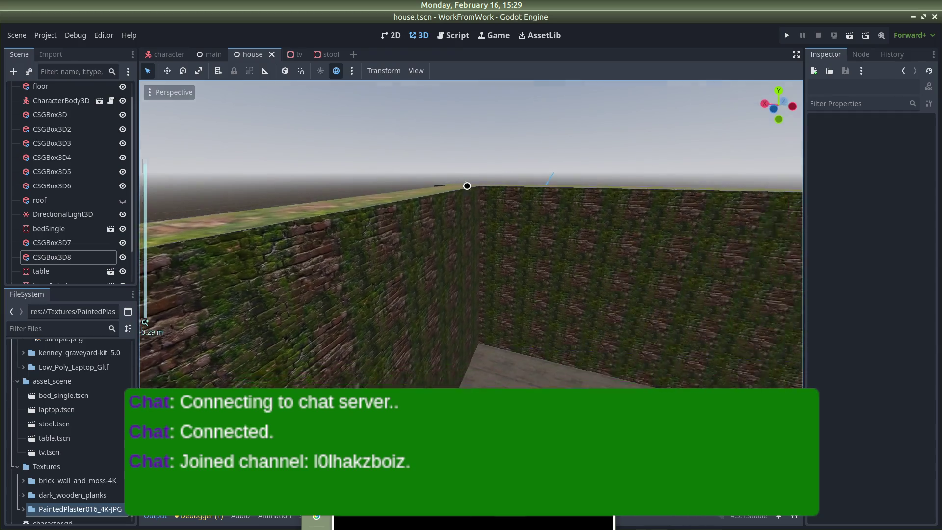
scroll(467, 186, down, 15)
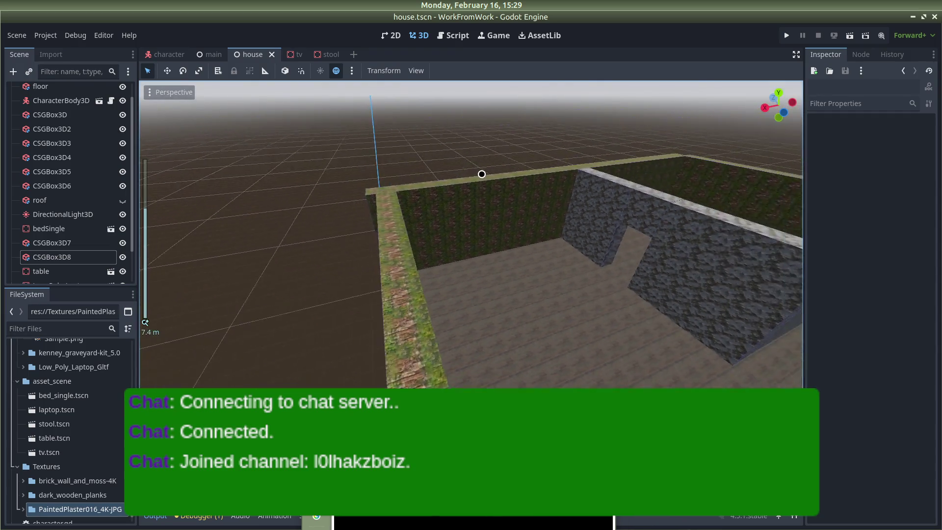
mouse_move(497, 151)
mouse_down()
mouse_move(574, 160)
mouse_move(688, 193)
mouse_move(708, 181)
mouse_up()
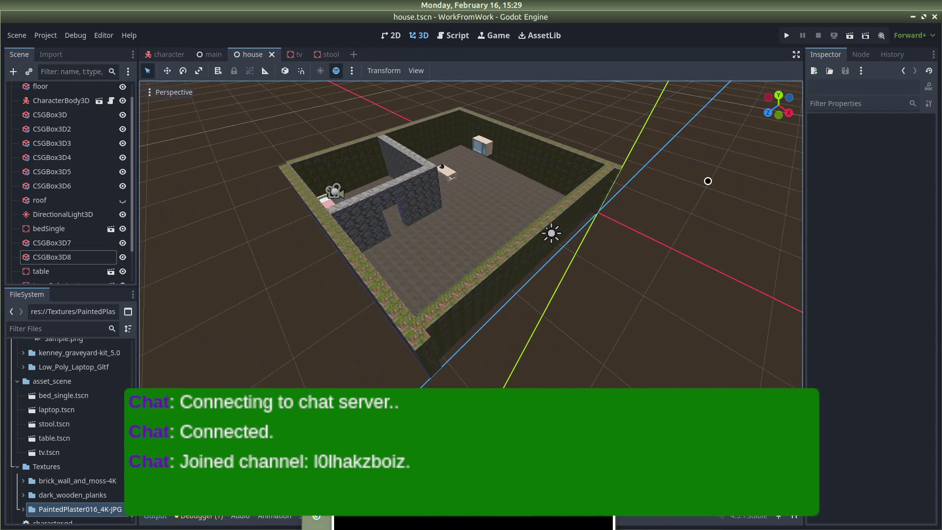
drag(530, 133, 627, 127)
scroll(601, 172, down, 5)
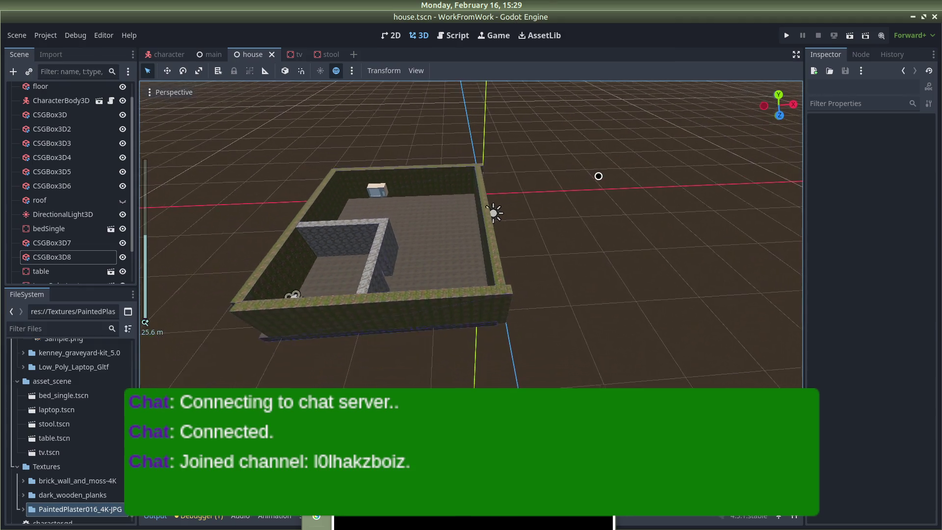
click(445, 292)
click(485, 293)
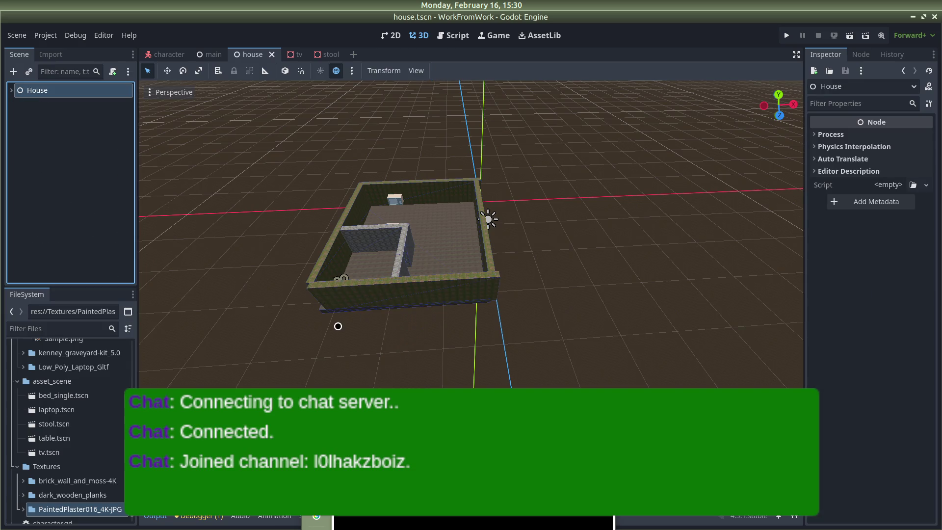
Nudge the front wall CSGBox3D3 slightly left along X and save the scene.
scroll(338, 326, up, 5)
click(443, 332)
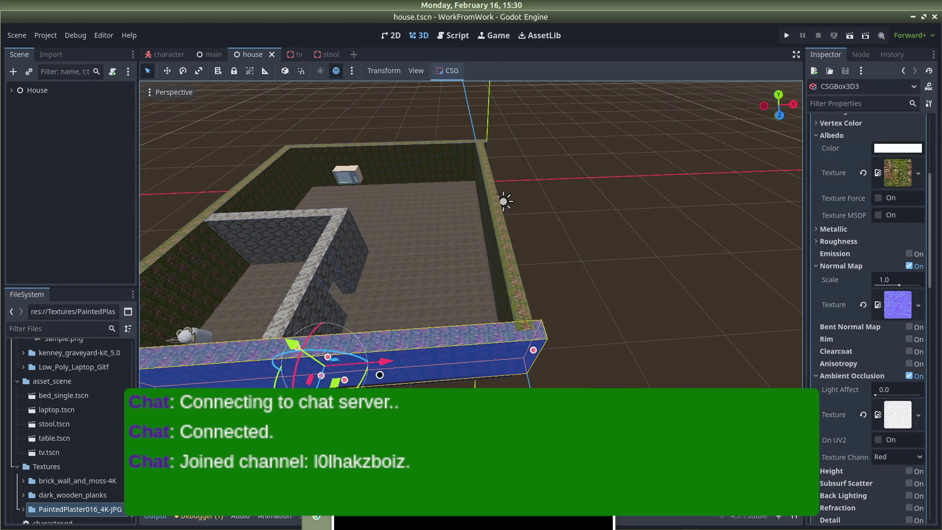
drag(378, 363, 368, 367)
scroll(354, 275, down, 4)
click(177, 292)
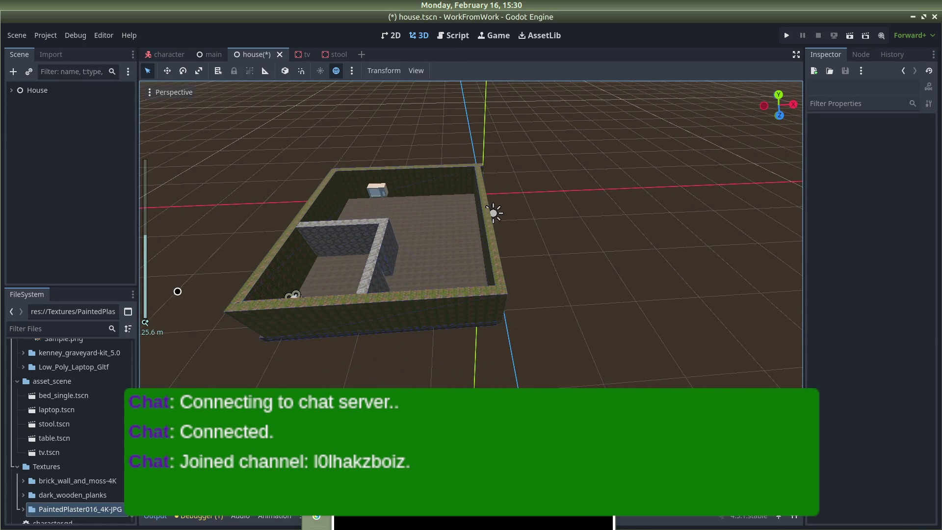
drag(177, 291, 204, 296)
key(ctrl+s)
mouse_move(534, 181)
mouse_down()
mouse_move(296, 201)
mouse_move(242, 154)
mouse_move(333, 369)
mouse_move(344, 353)
mouse_up()
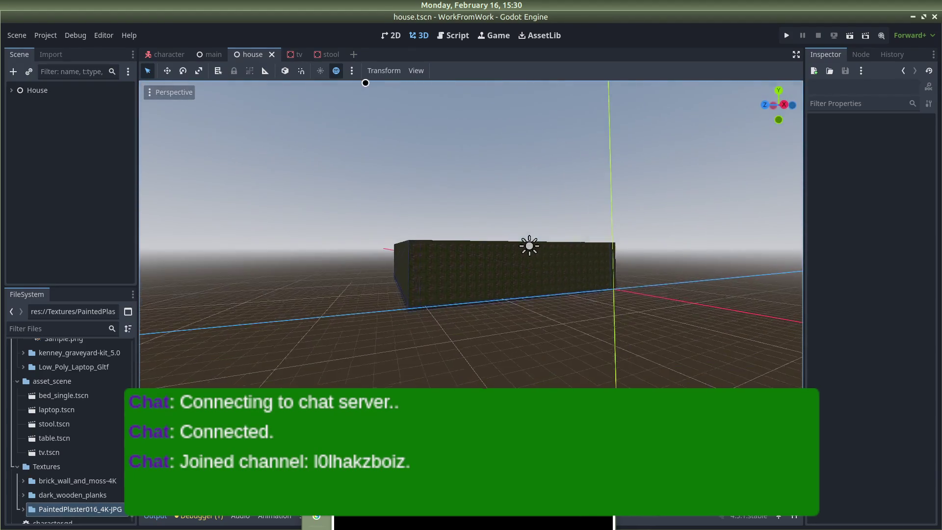
Make the roof visible to inspect it, then hide it again.
click(11, 90)
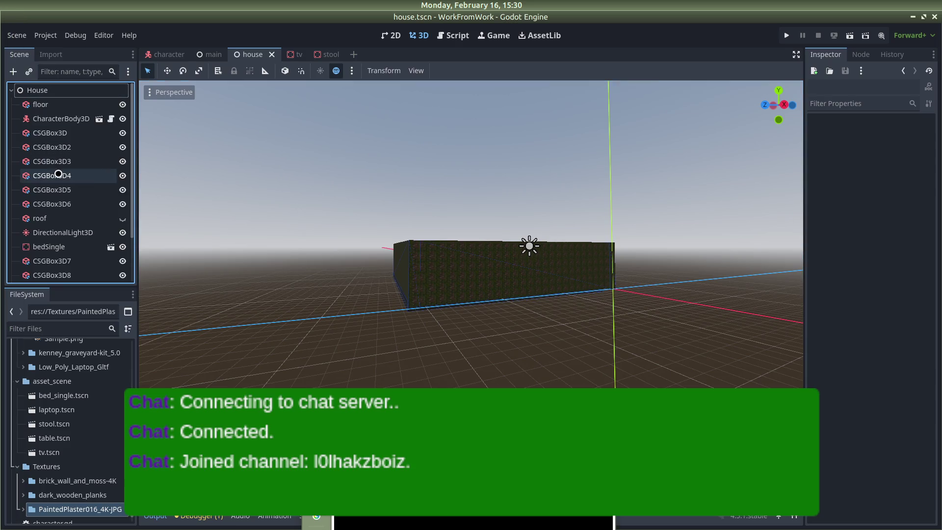
click(123, 216)
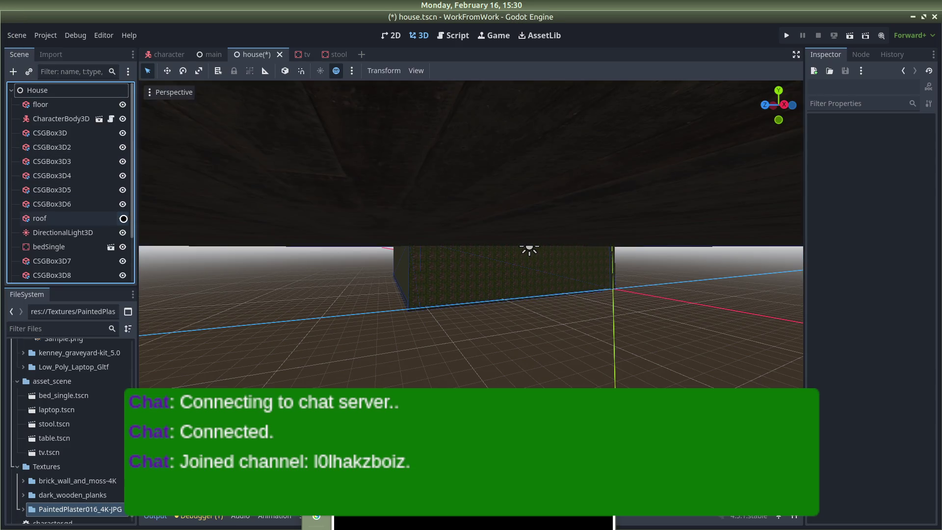
scroll(366, 305, down, 5)
scroll(426, 311, up, 6)
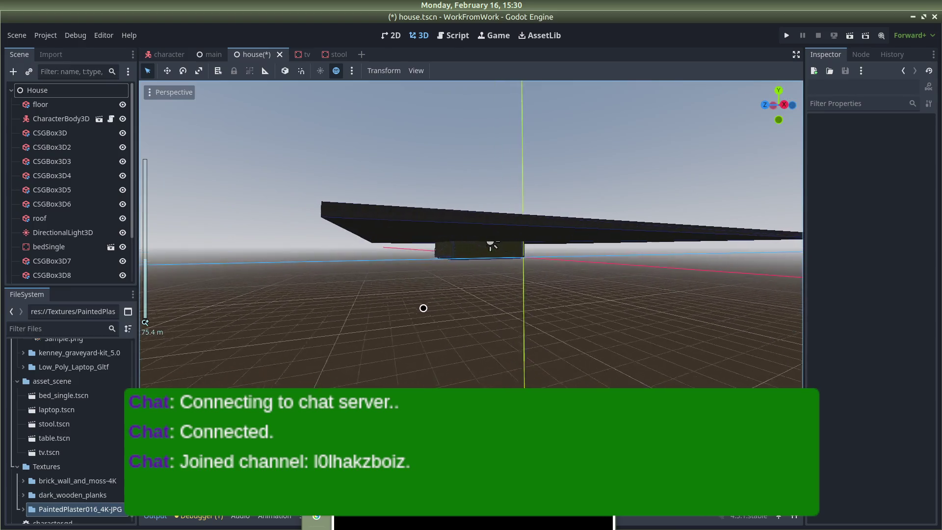
drag(422, 309, 441, 369)
click(486, 337)
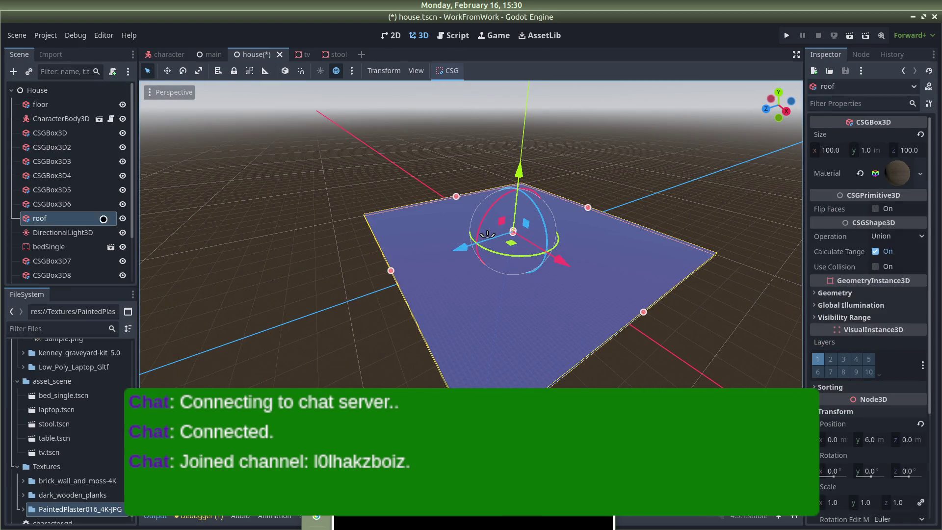
click(123, 218)
click(490, 281)
Orbit around the open house to view it from above and from the opposite side.
scroll(525, 278, up, 10)
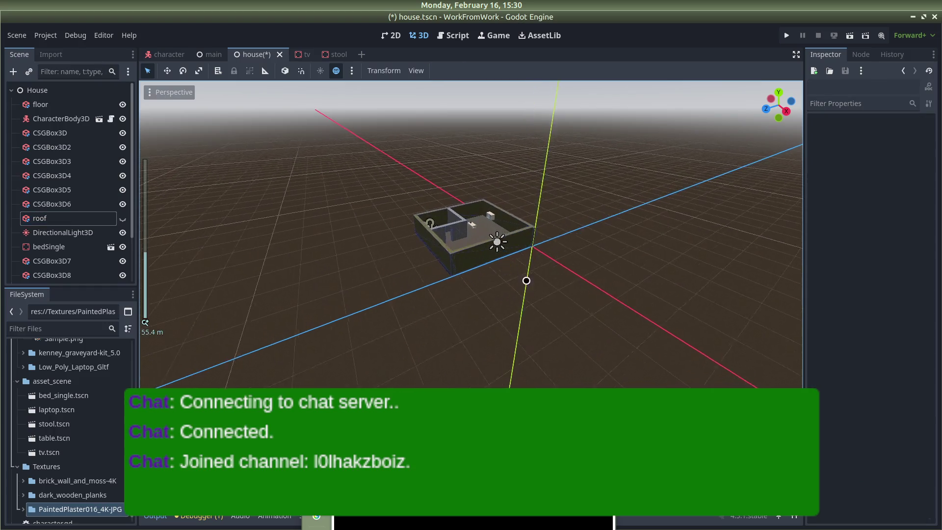
scroll(521, 147, down, 5)
mouse_move(480, 153)
mouse_down()
mouse_move(753, 160)
mouse_move(665, 187)
mouse_up()
scroll(696, 184, down, 3)
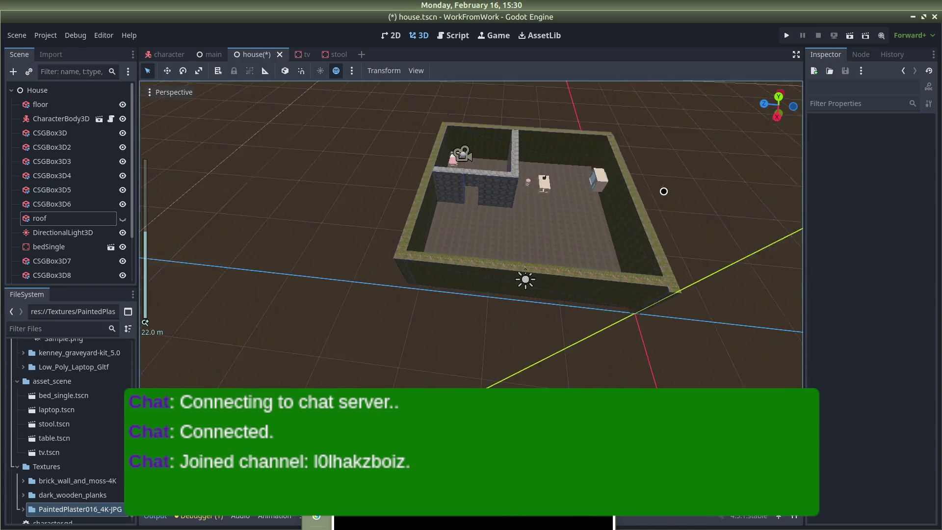
scroll(520, 274, up, 5)
drag(457, 388, 465, 389)
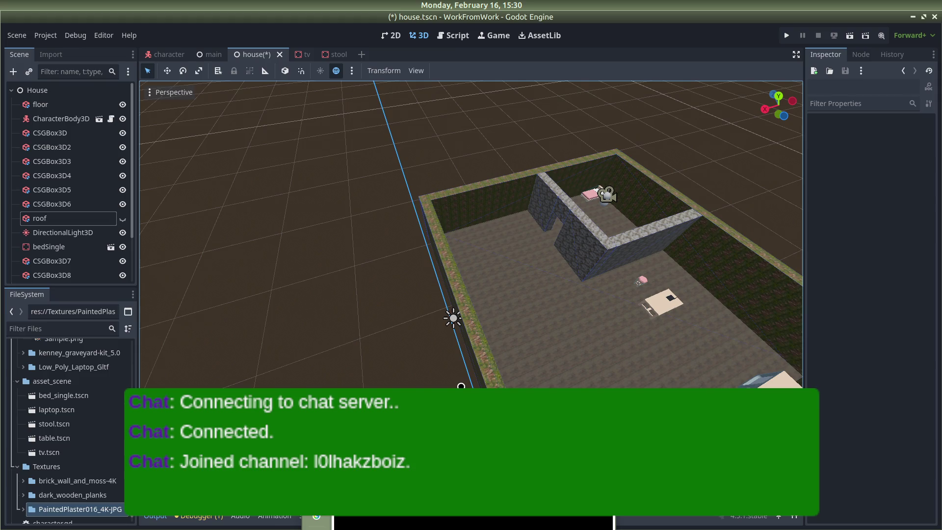
mouse_move(738, 175)
mouse_down()
mouse_move(540, 162)
mouse_move(288, 92)
mouse_move(246, 139)
mouse_up()
scroll(345, 146, up, 3)
scroll(345, 146, down, 2)
scroll(423, 118, down, 3)
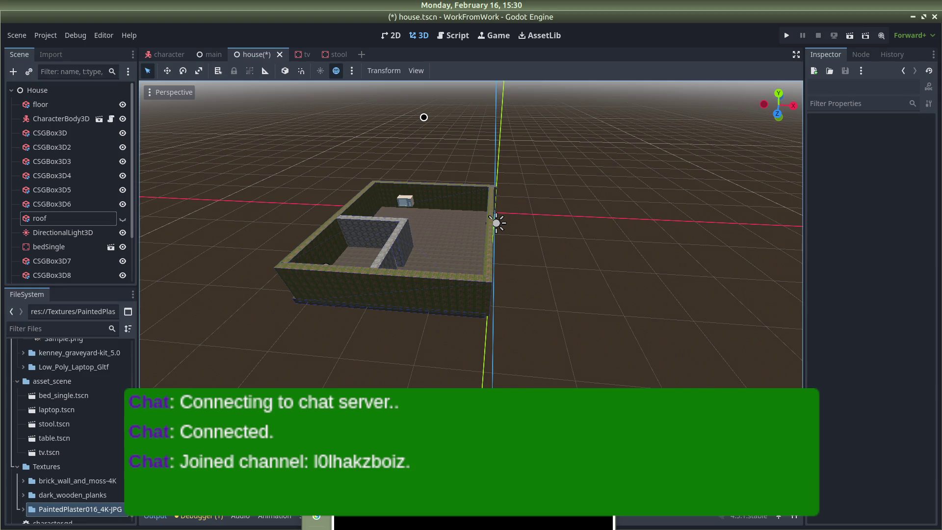
Nudge the chat overlay slightly upward in the OBS Streaming scene preview and deselect it.
mouse_move(11, 49)
click(11, 51)
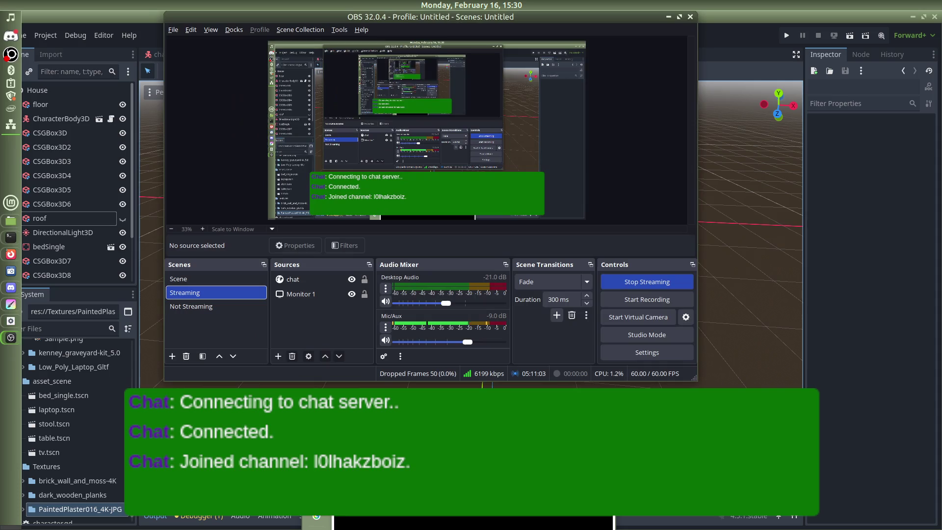
mouse_move(411, 186)
mouse_down()
mouse_move(402, 185)
mouse_move(410, 183)
mouse_up()
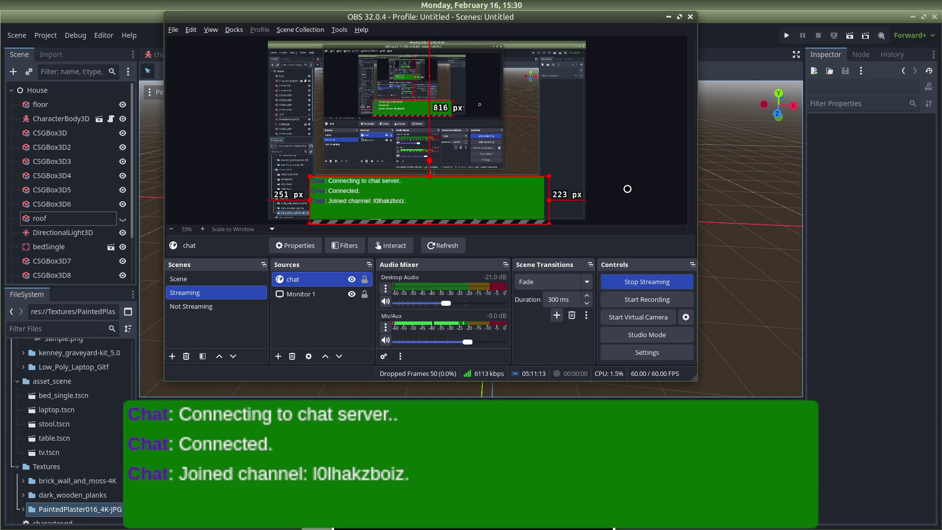
click(633, 187)
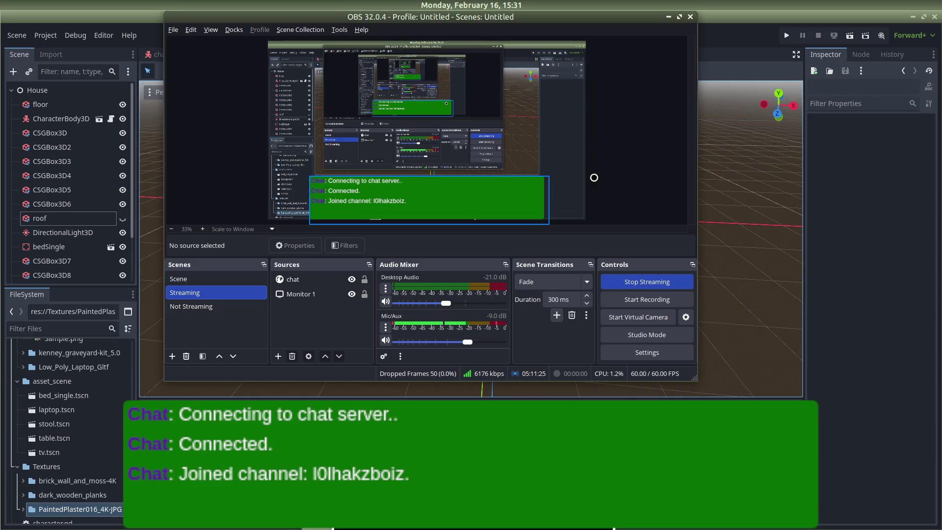
key(alt+Tab)
key(alt+Tab)
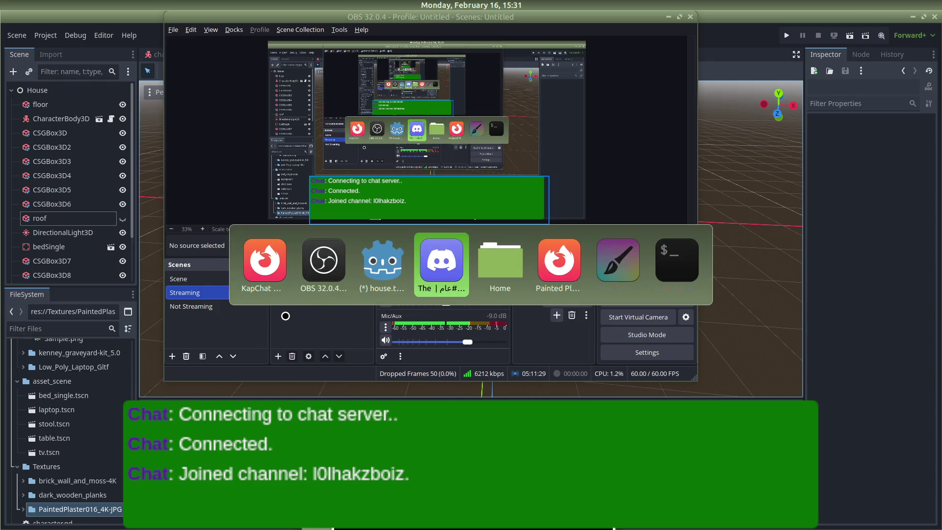
key(alt+Tab)
Go to twitch.tv in a new Firefox tab and open the Creator Dashboard from the account menu.
key(ctrl+t)
text(twitch.tv/)
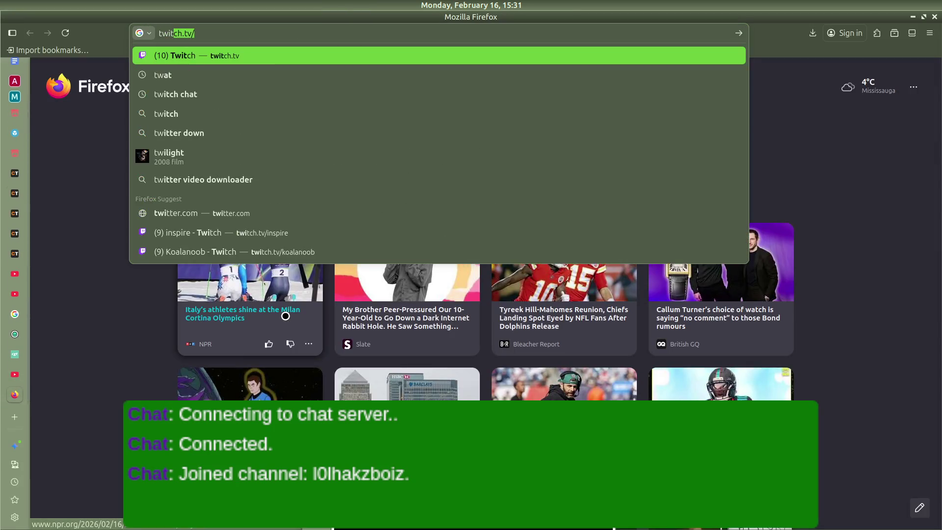
key(Return)
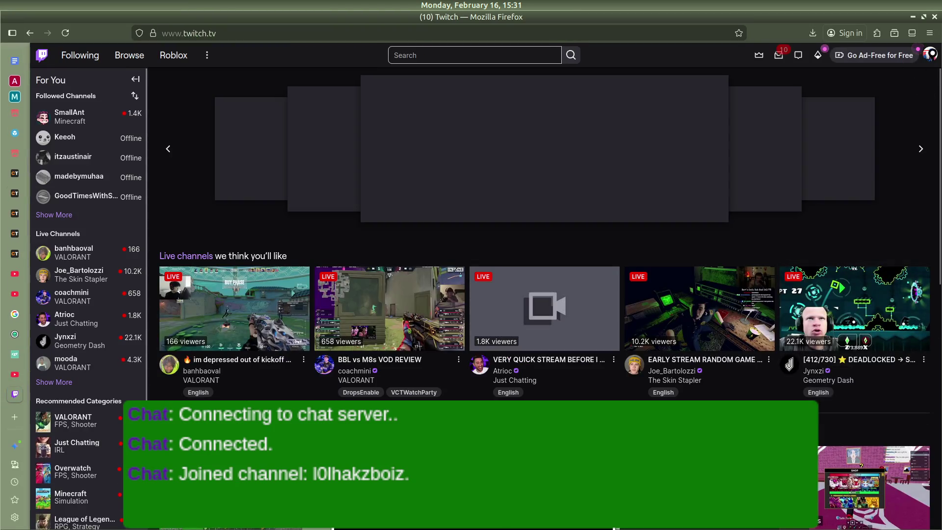
click(930, 55)
click(883, 120)
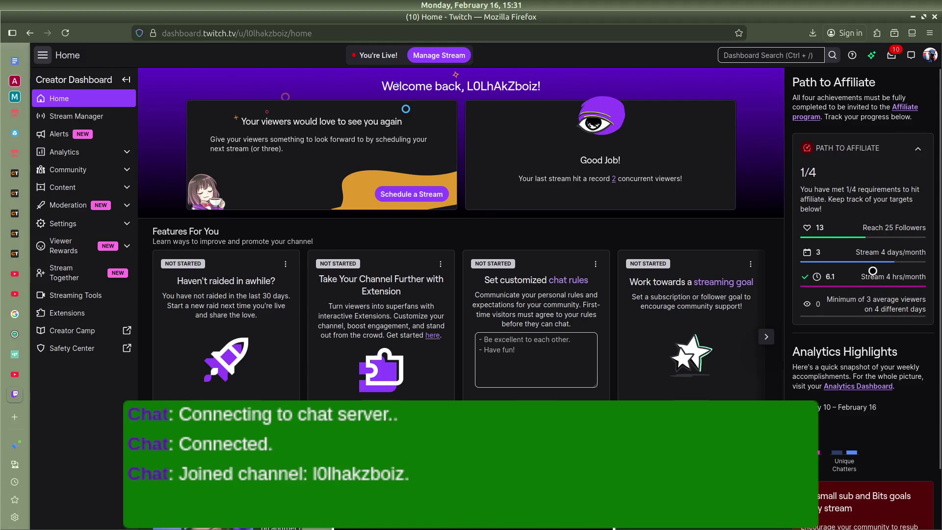
scroll(872, 271, down, 2)
scroll(874, 177, up, 1)
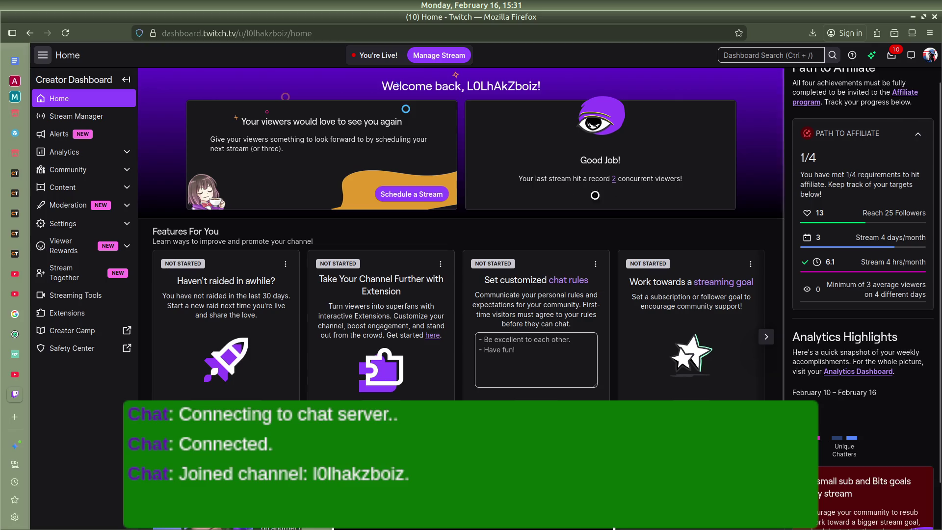
scroll(450, 322, down, 3)
scroll(451, 322, up, 3)
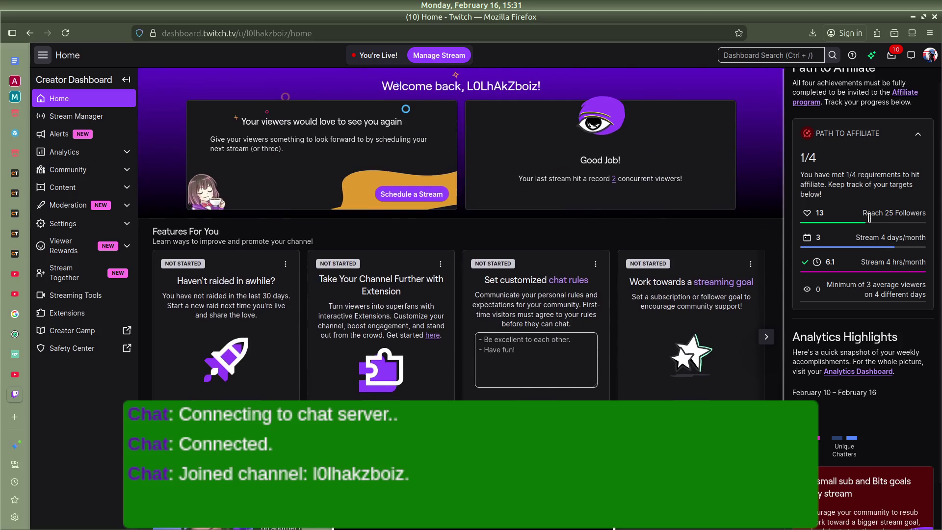
Collapse the Path to Affiliate card, switch to the Painted Plaster 016 tab, and return to Godot.
click(920, 133)
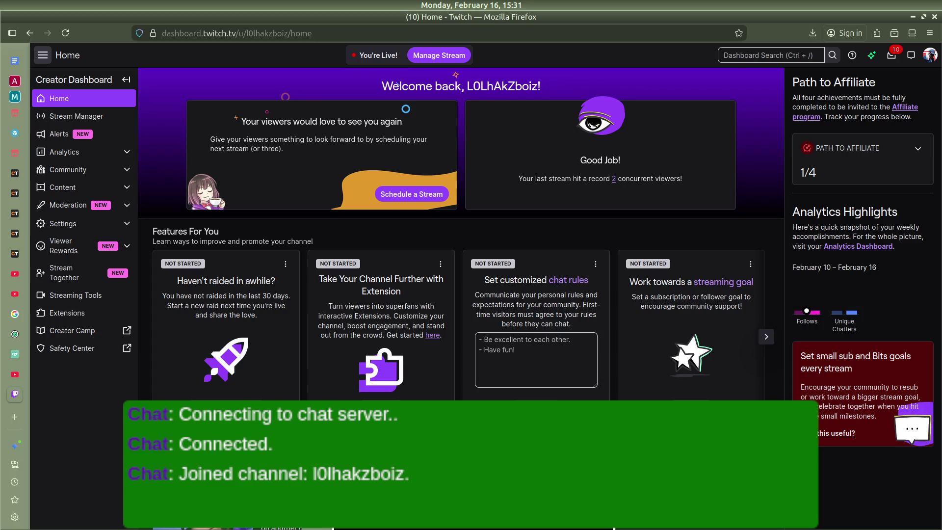
scroll(496, 307, down, 3)
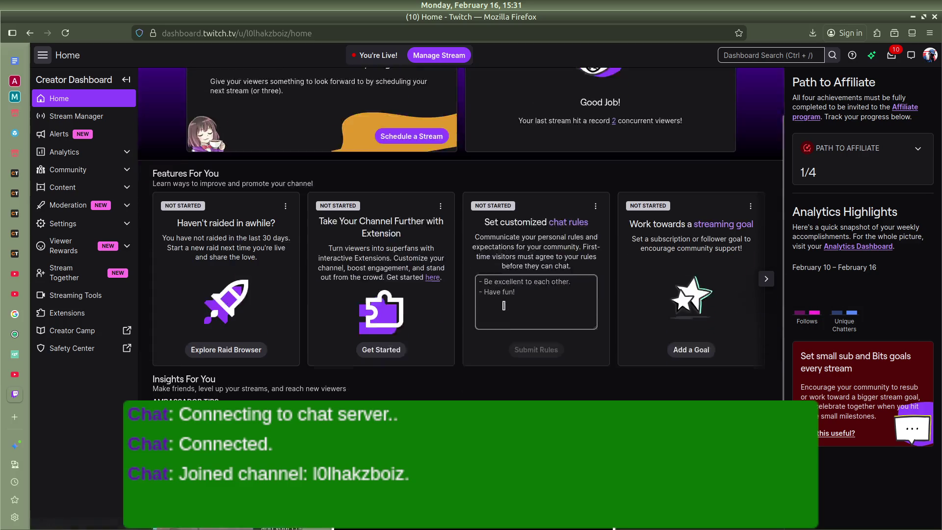
scroll(485, 305, up, 3)
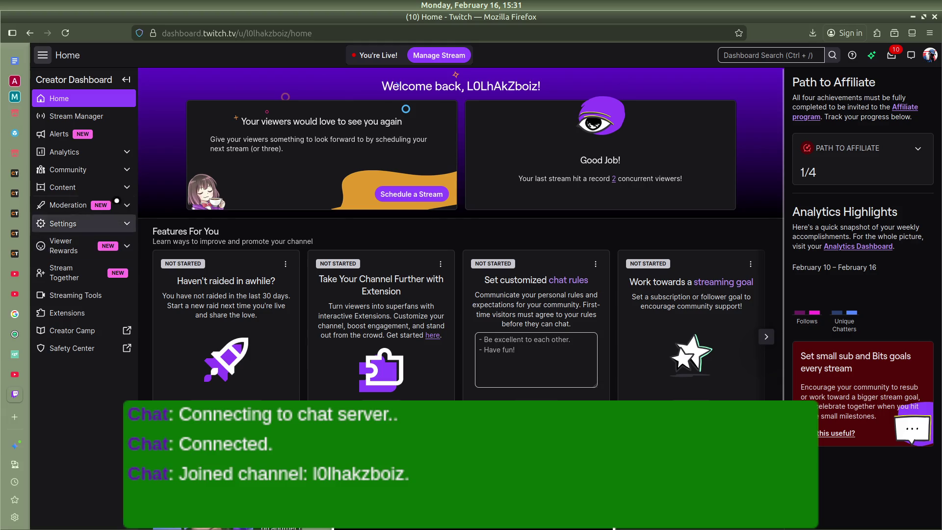
mouse_move(2, 308)
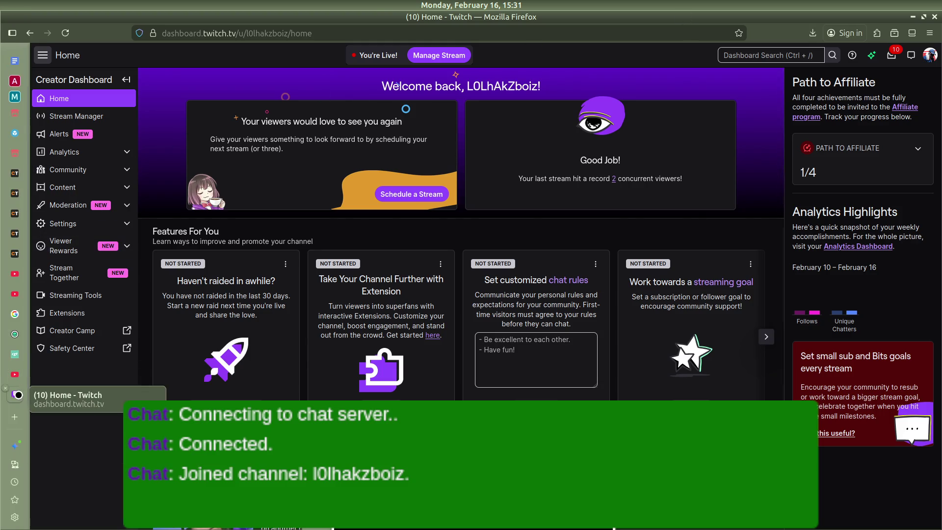
click(15, 193)
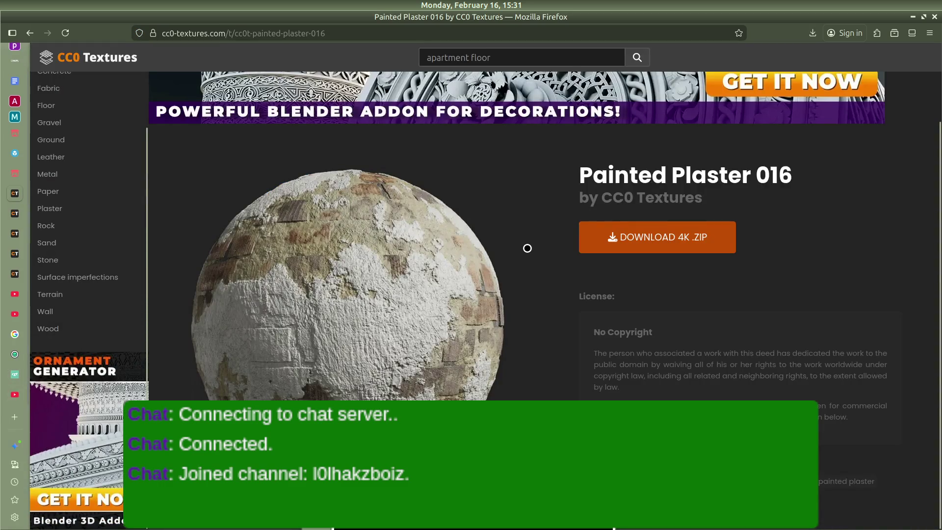
scroll(528, 248, up, 2)
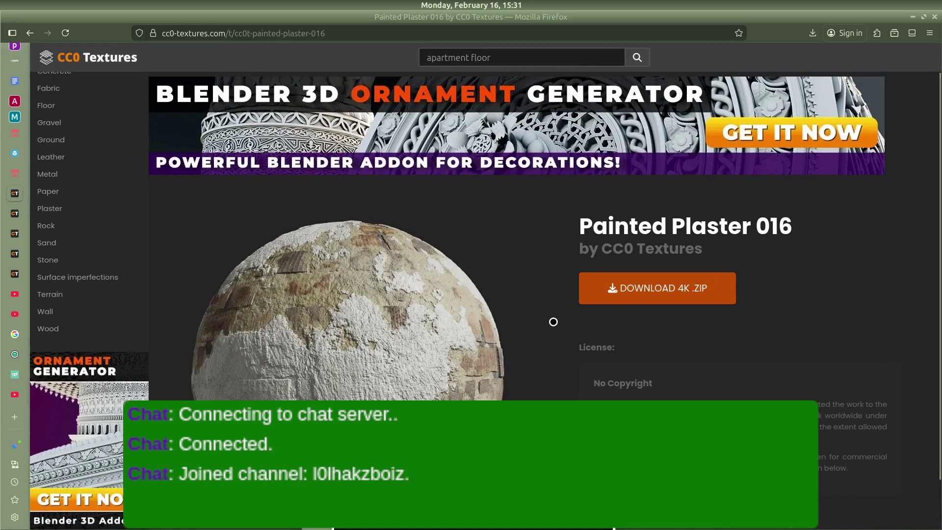
key(alt+Tab)
key(alt+Tab)
key(alt+Tab)
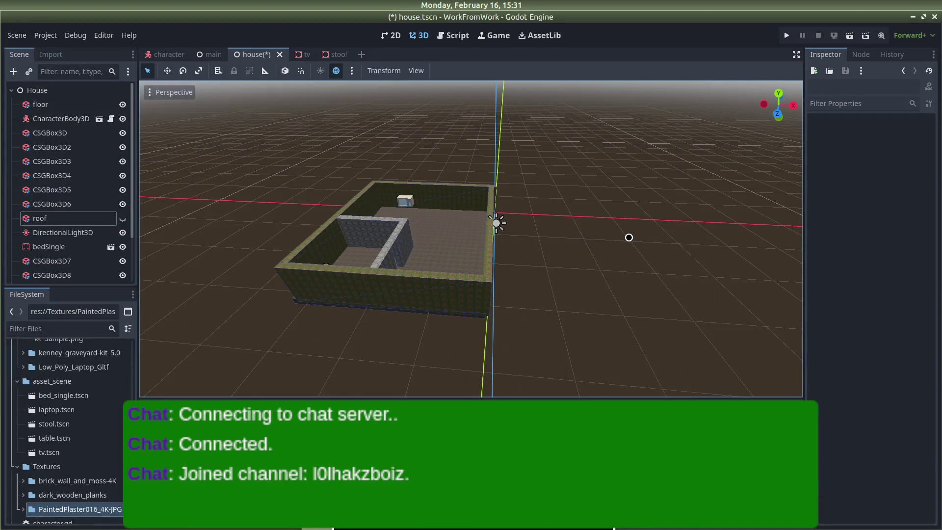
Run the game with F5 and walk past the desk to the plaster wall, mossy brick wall and bed.
key(F5)
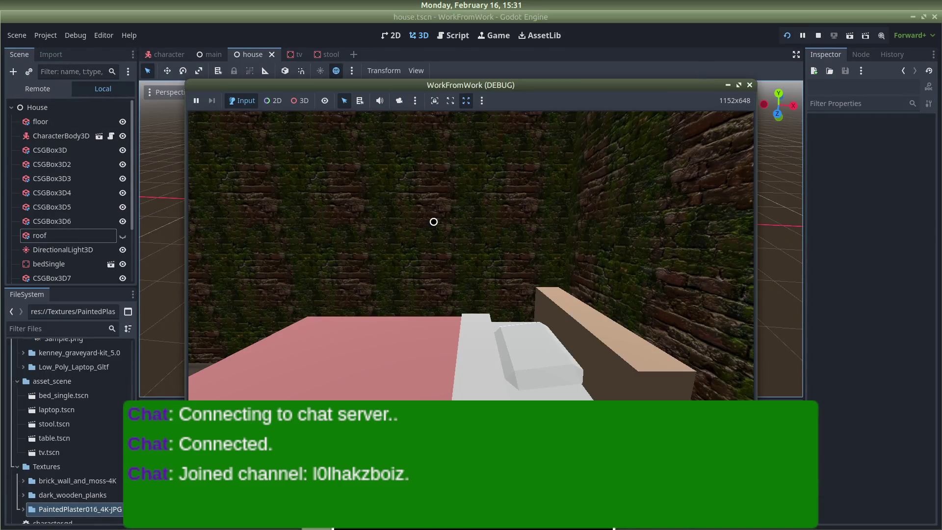
key(w)
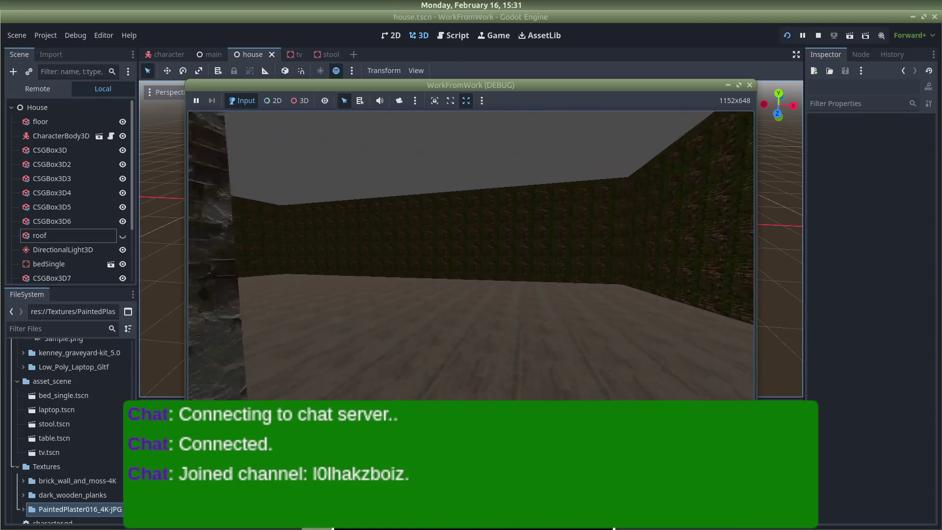
key(s)
key(d)
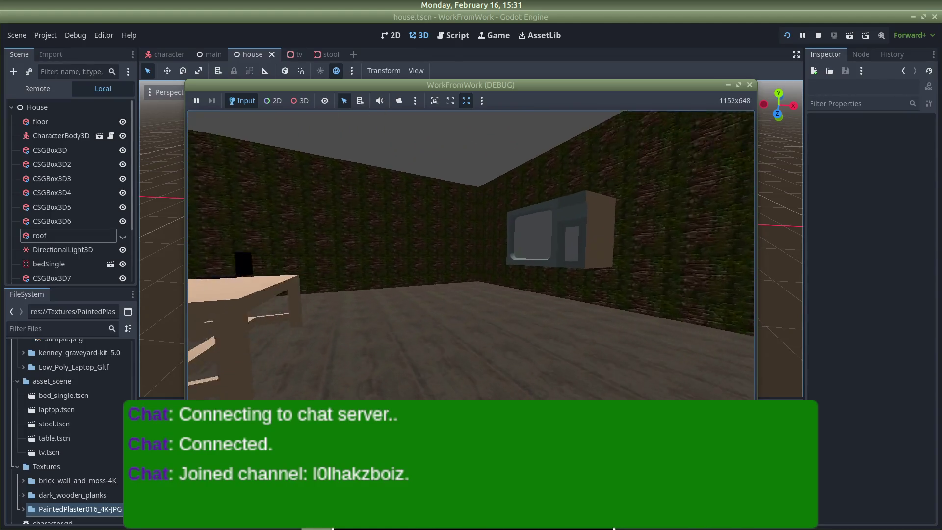
key(a)
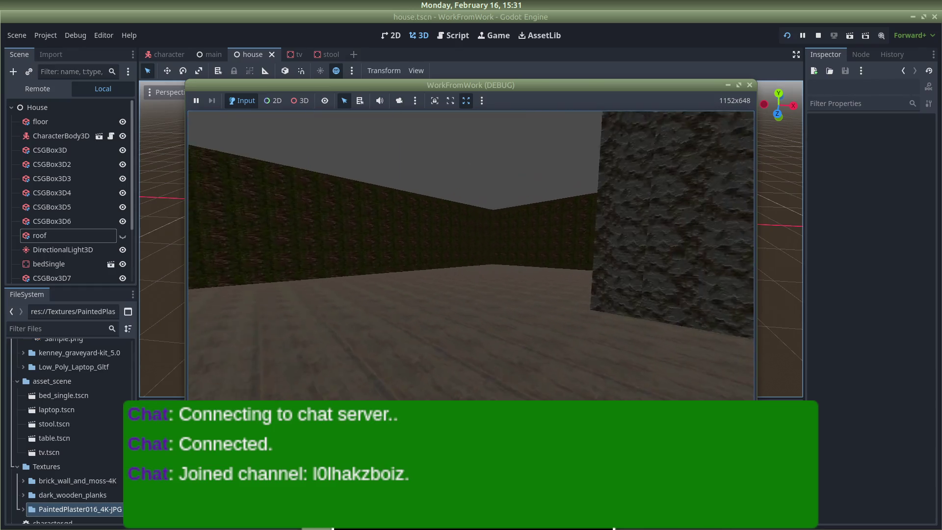
key(w)
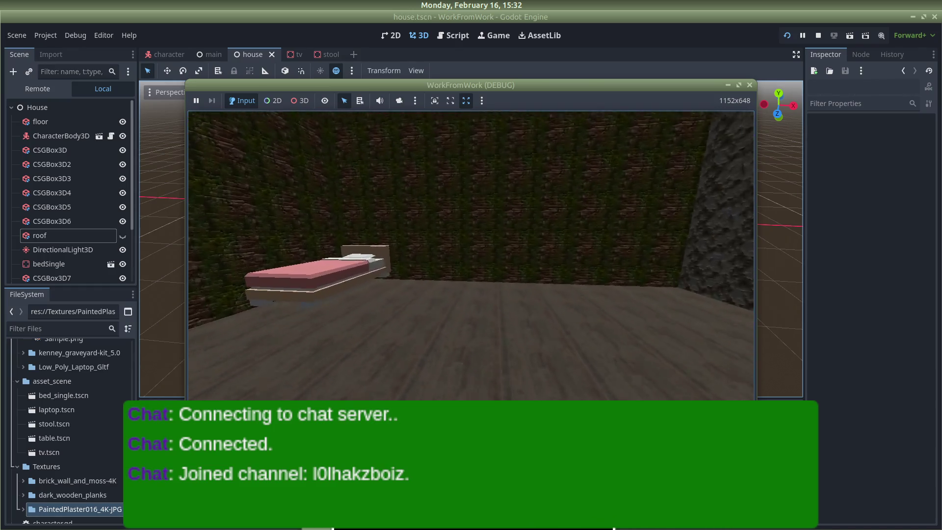
key(w)
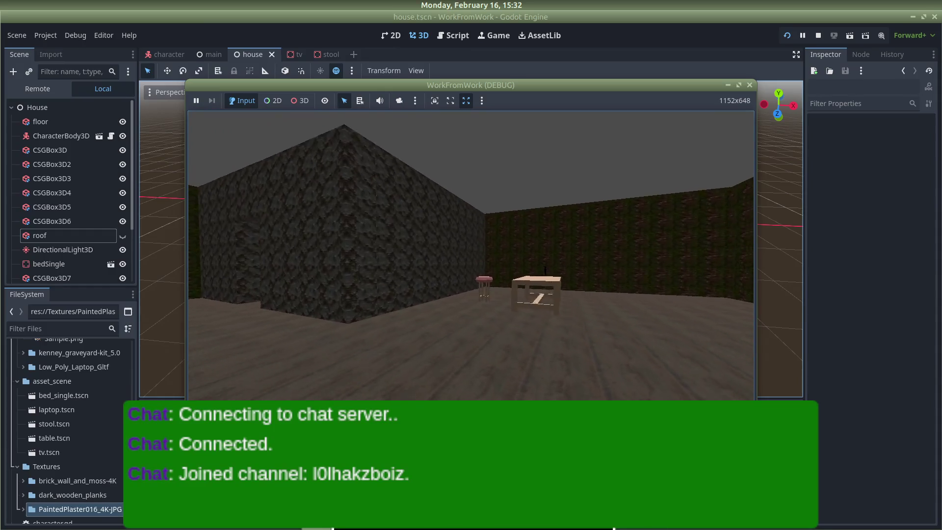
key(w)
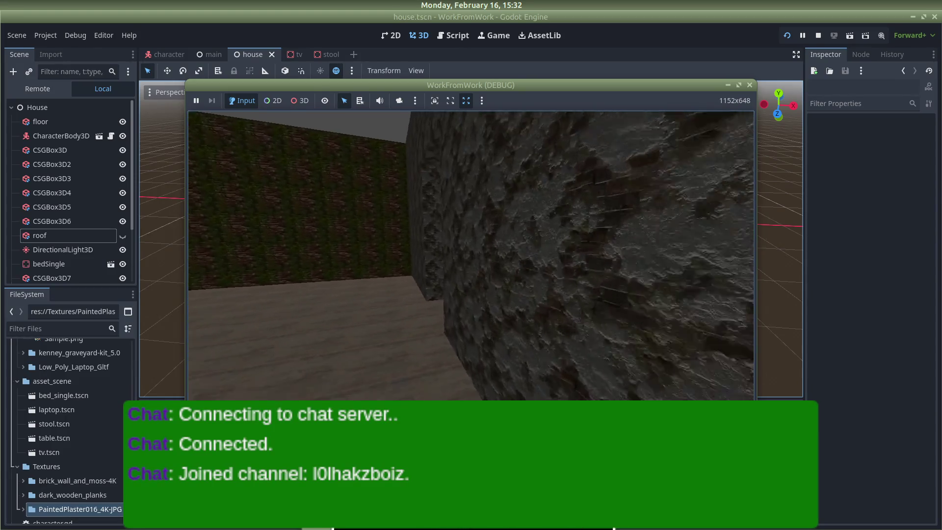
key(s)
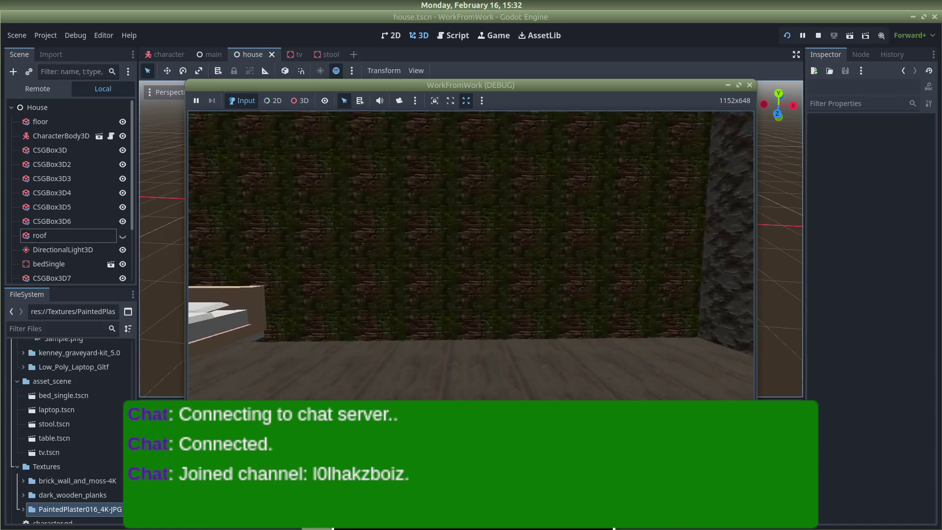
Walk to the doorway's stone wall, circle the table, stool and TV, then stop the game.
key(w)
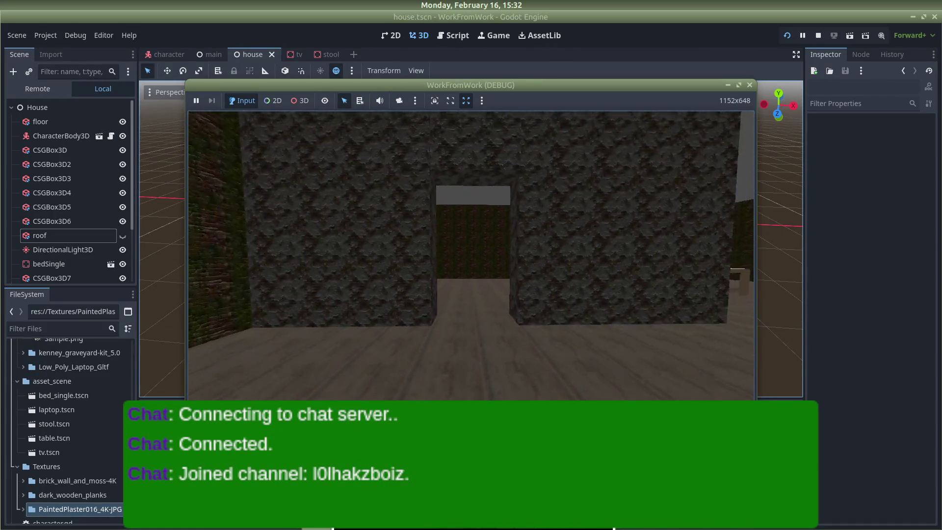
key(w)
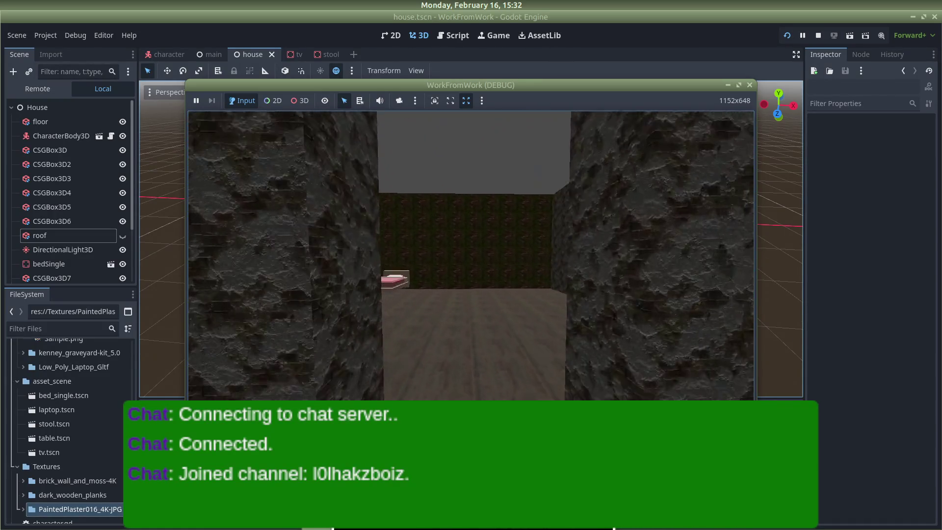
key(s)
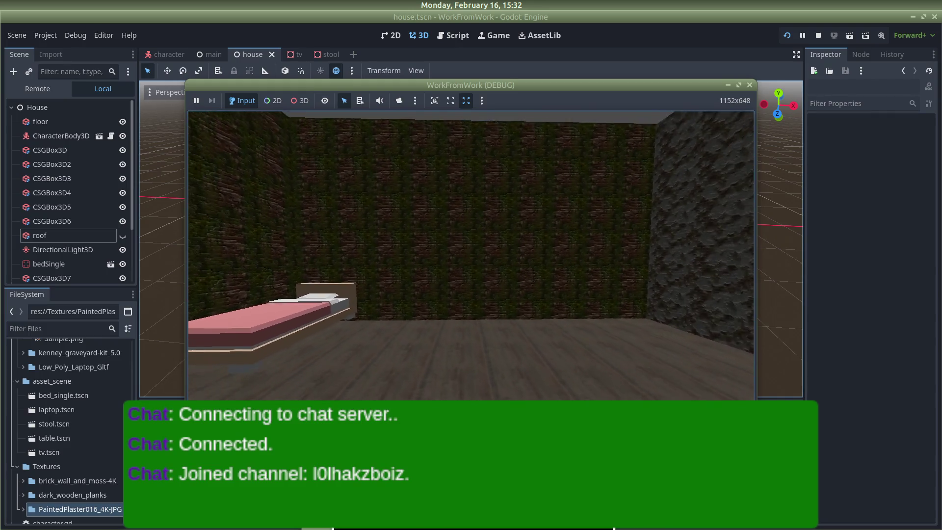
key(w)
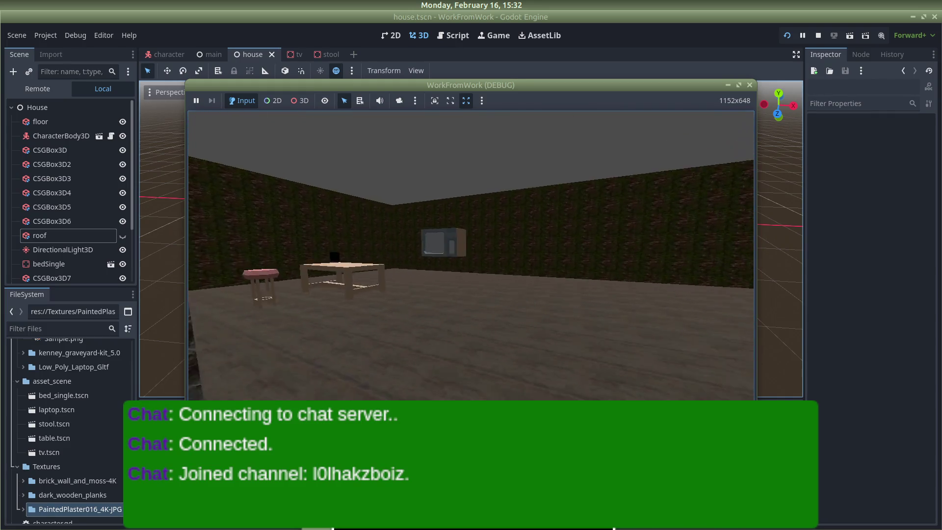
key(s)
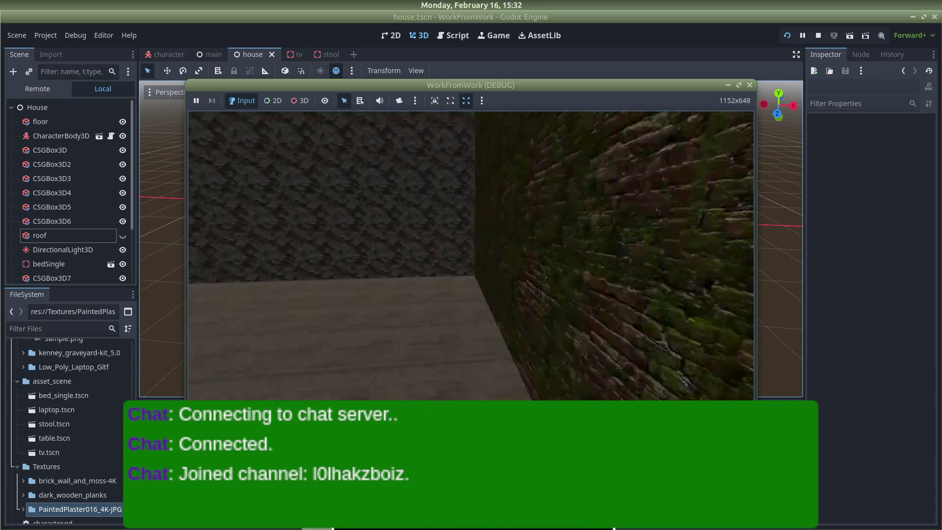
key(w)
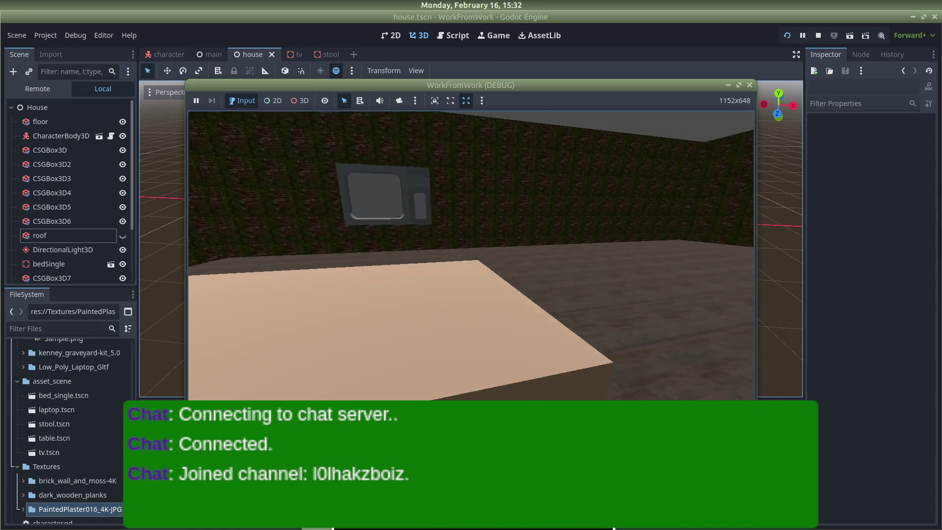
key(s)
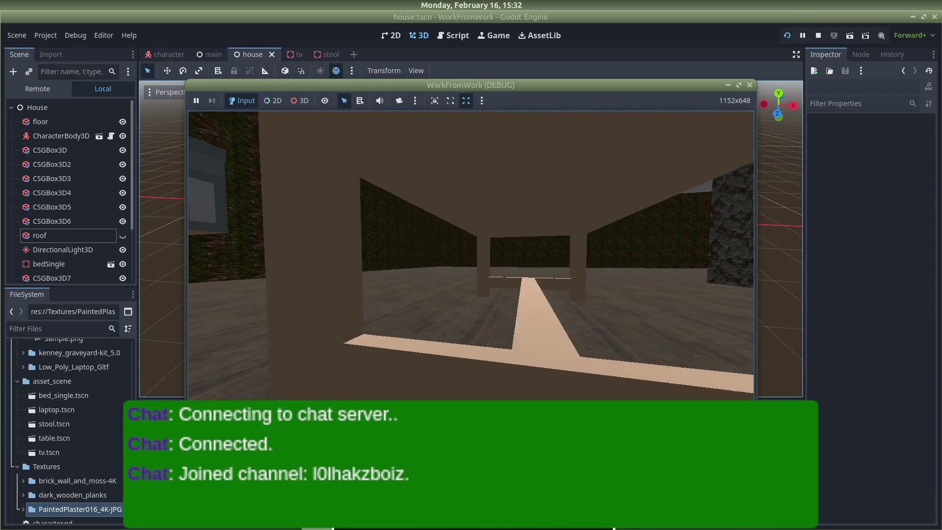
key(s)
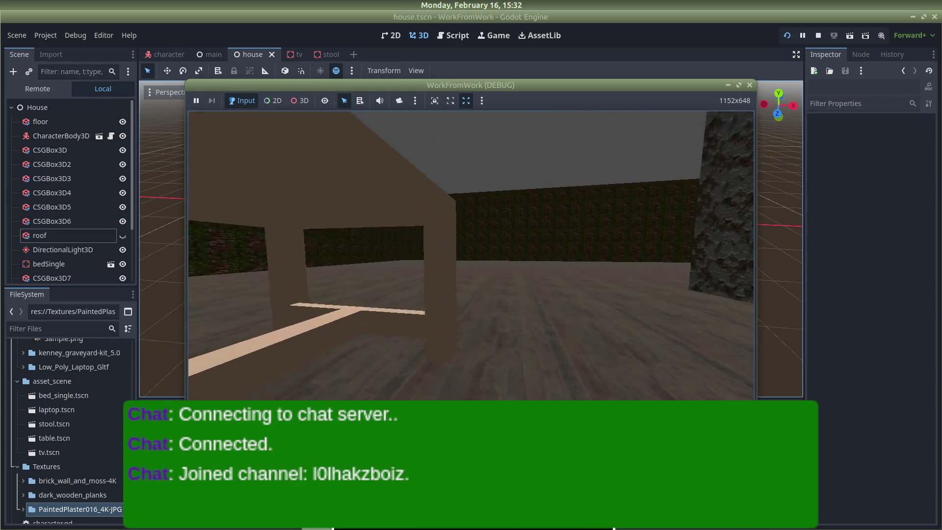
key(a)
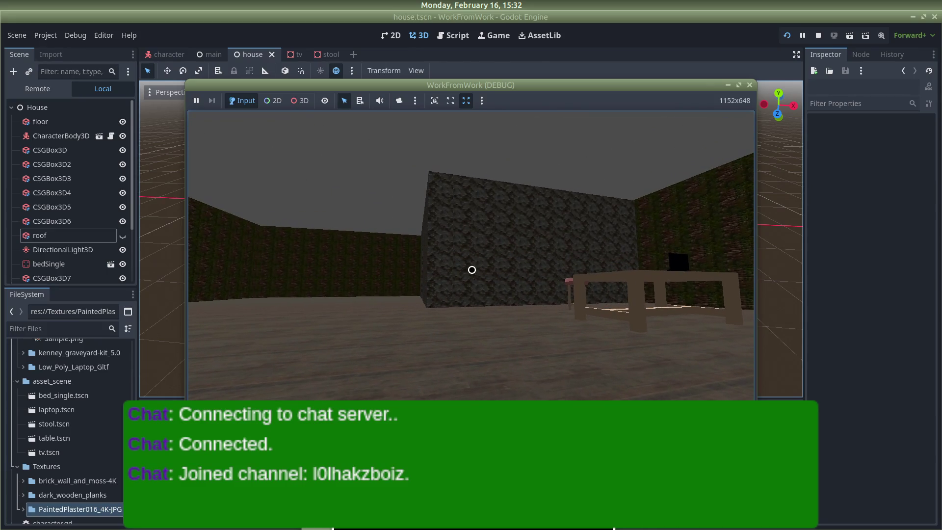
mouse_move(517, 239)
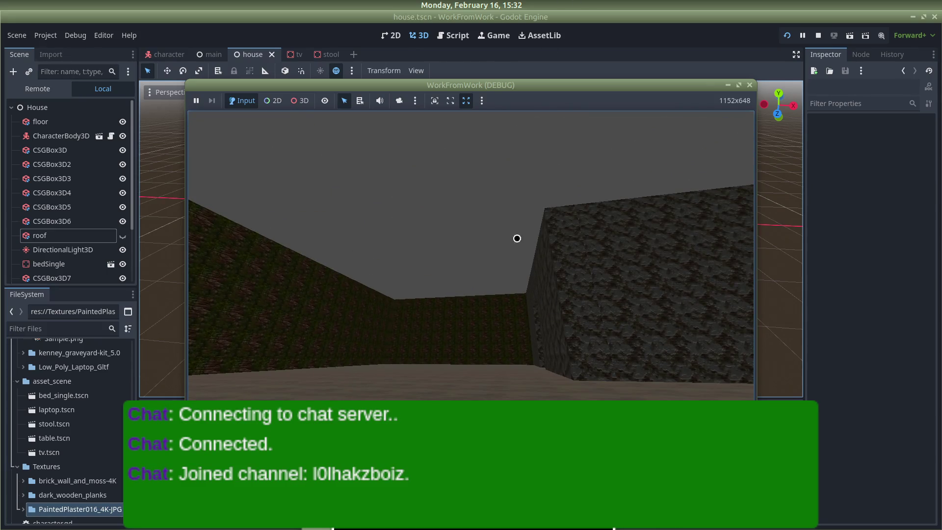
click(750, 83)
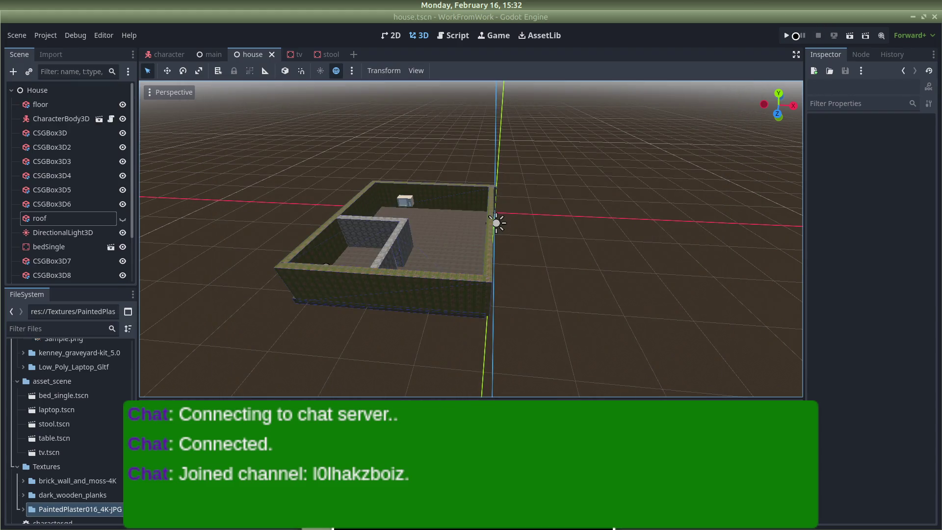
Launch the game and walk through the doorway to the table, wall-mounted TV, corner block and bed.
click(793, 35)
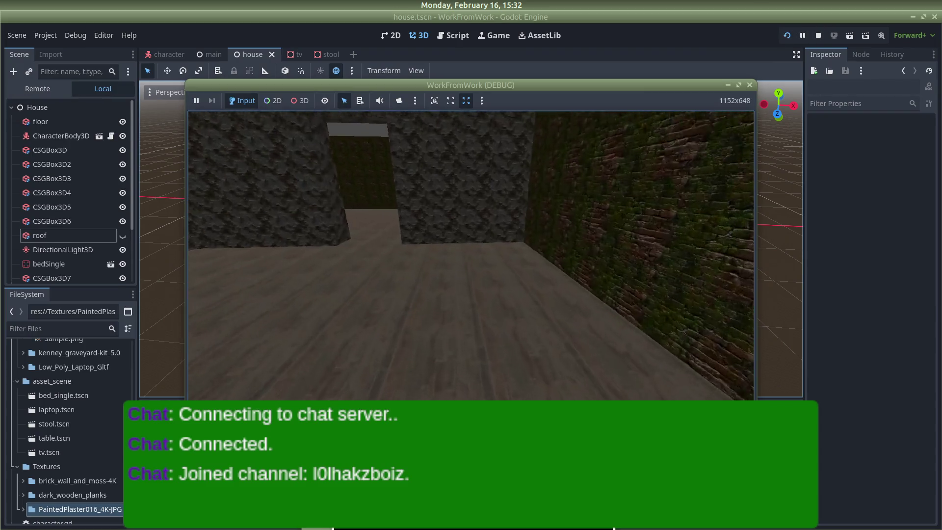
key(w)
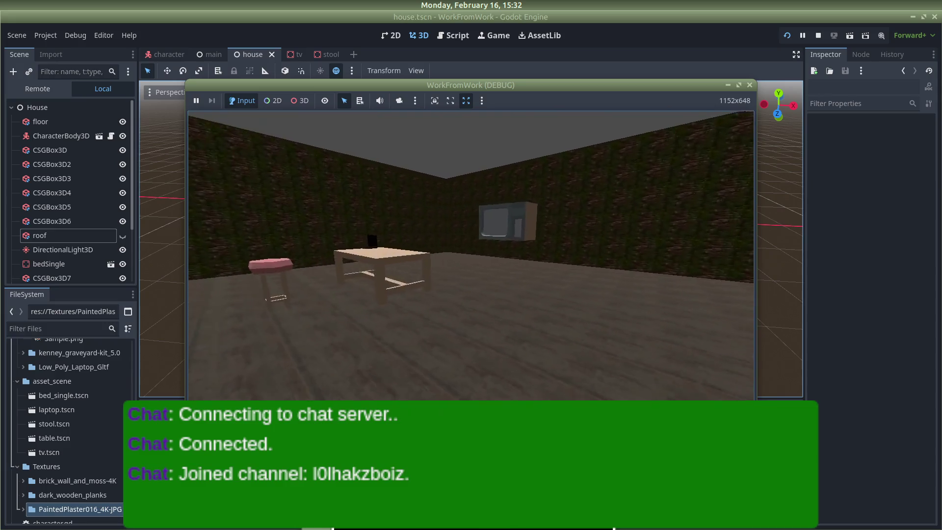
key(w)
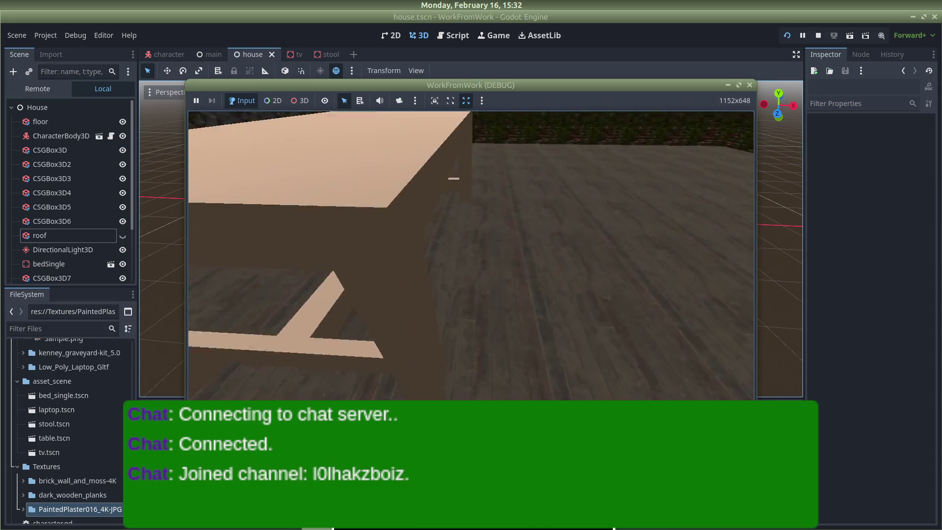
key(s)
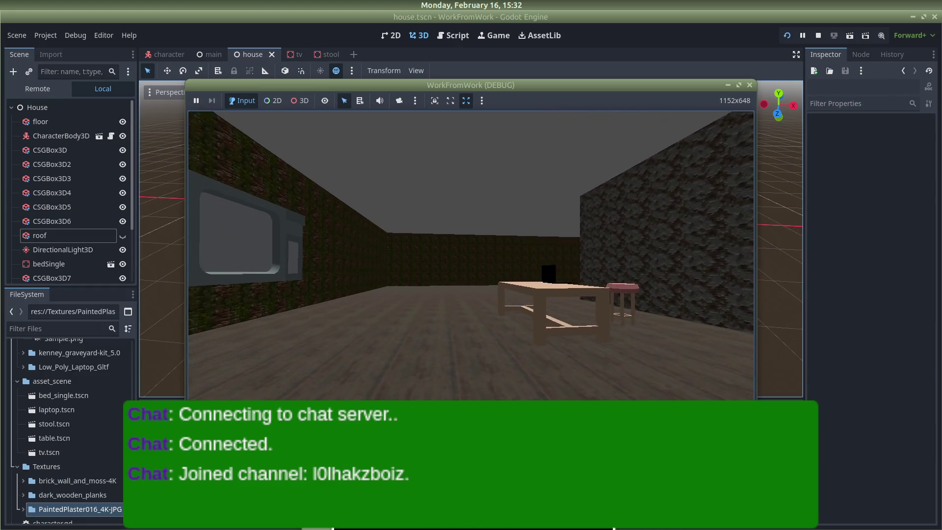
key(w)
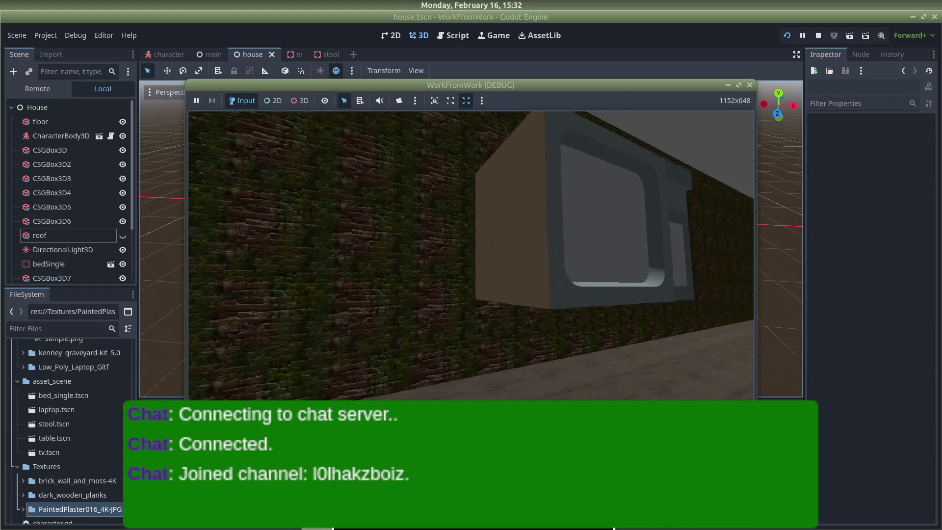
key(s)
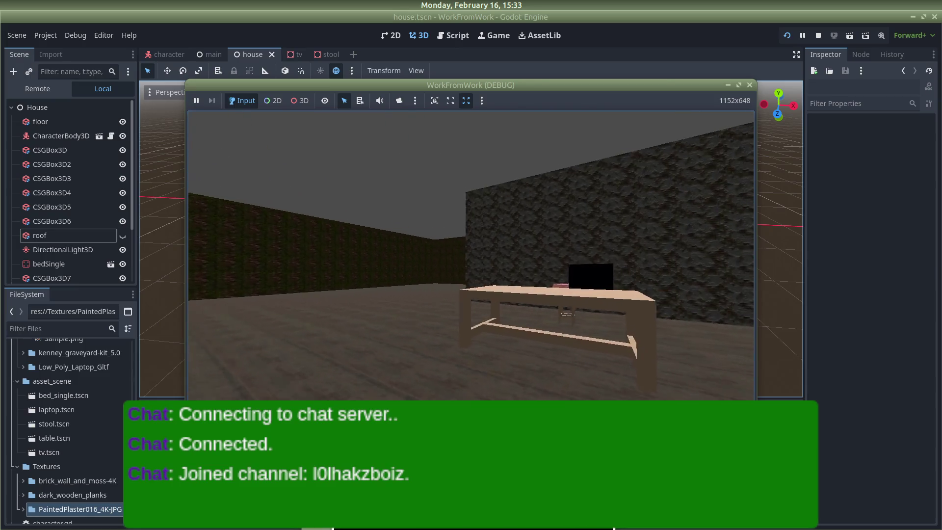
key(w)
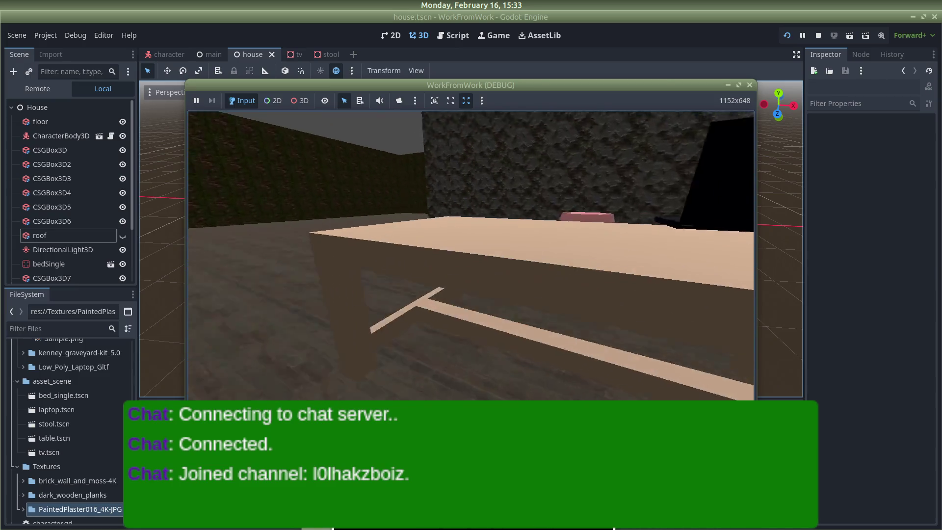
key(s)
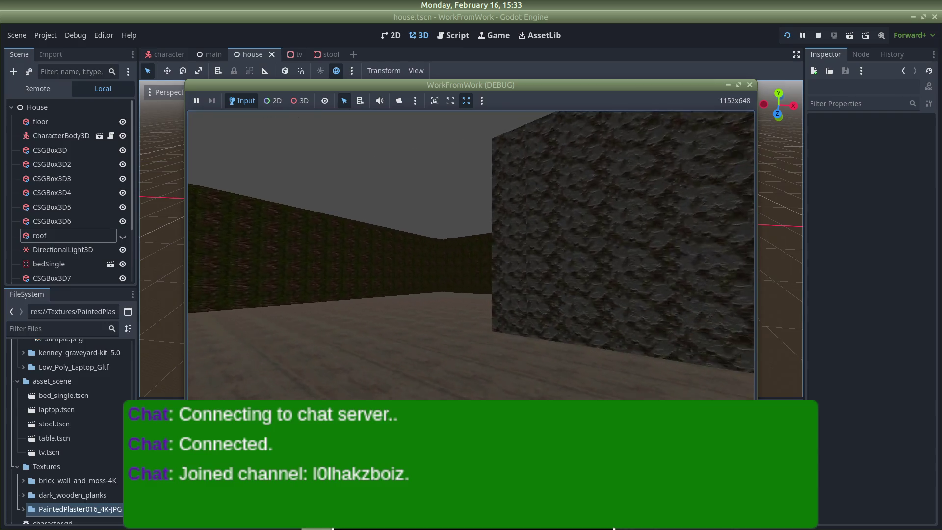
key(w)
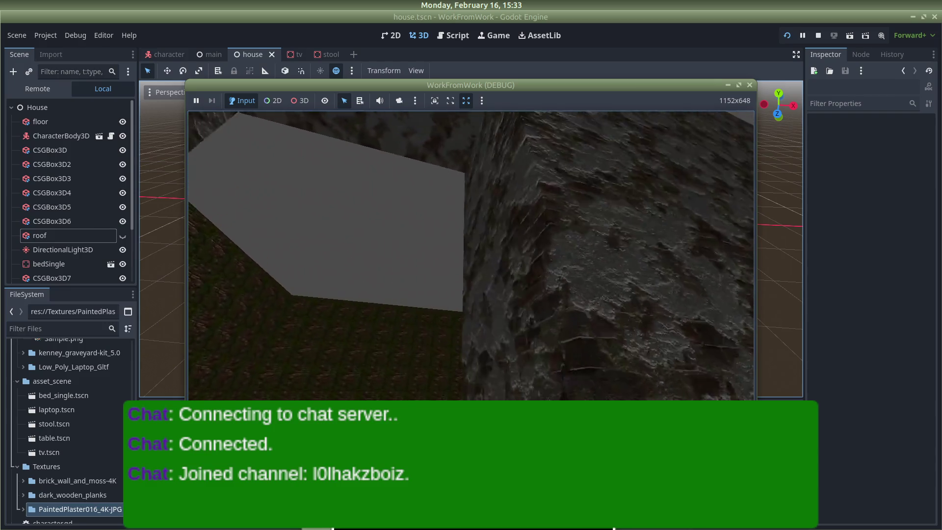
key(w)
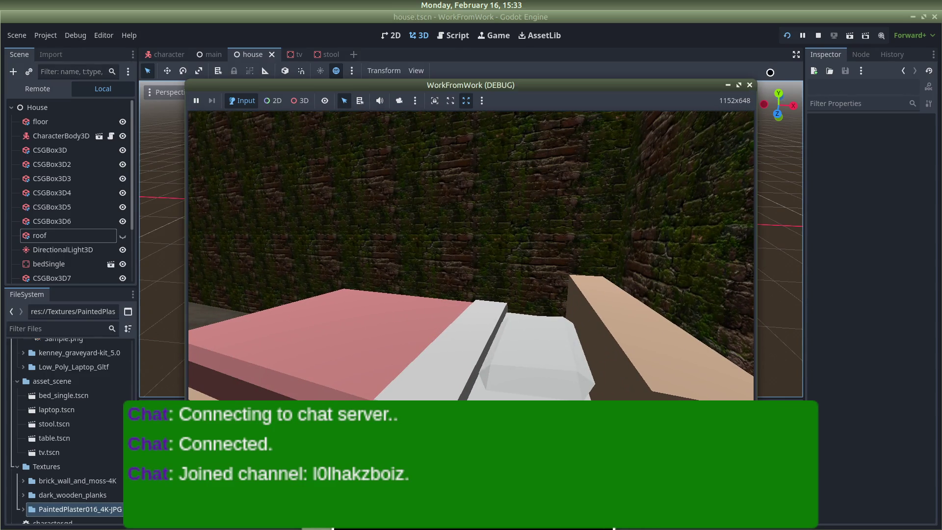
Stop the game and relaunch it, heading toward the doorway.
click(816, 35)
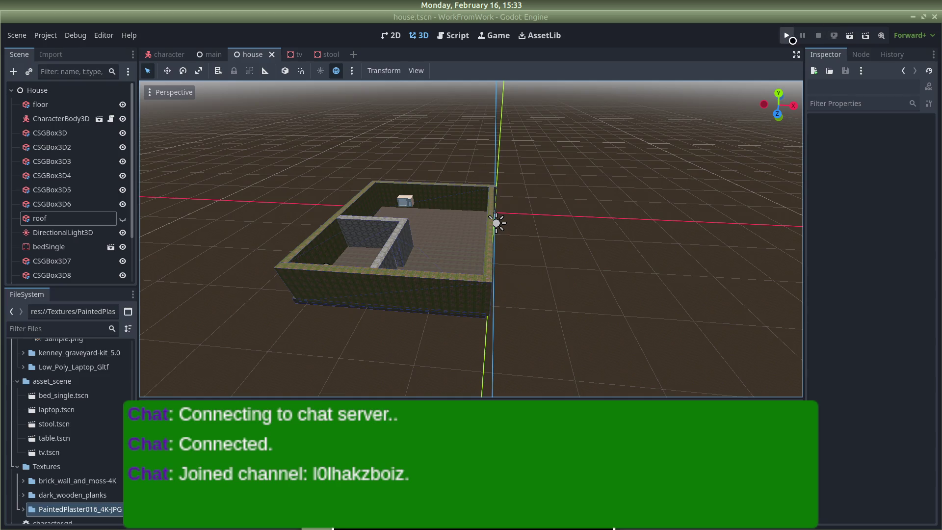
click(787, 36)
key(w)
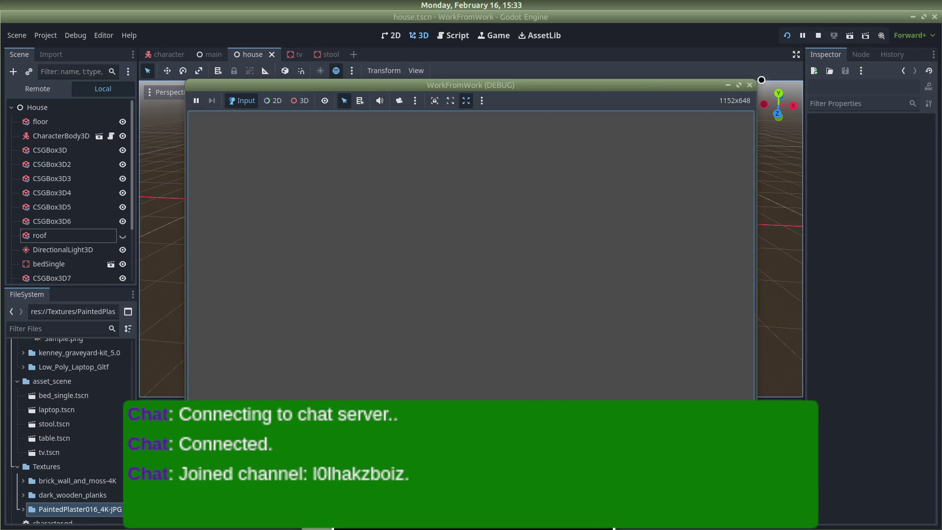
Stop the play test, view the house from a steep top-down angle, and open table.tscn.
click(824, 36)
scroll(465, 267, up, 10)
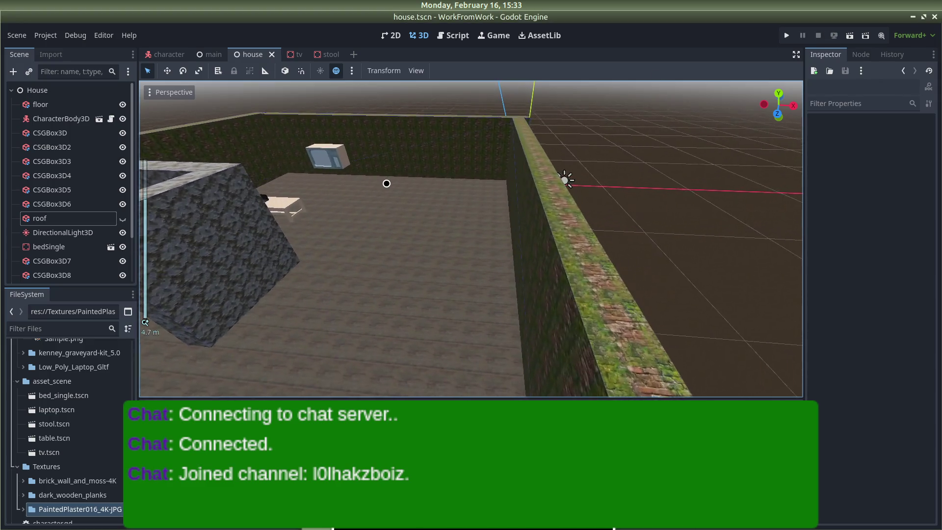
scroll(473, 168, up, 6)
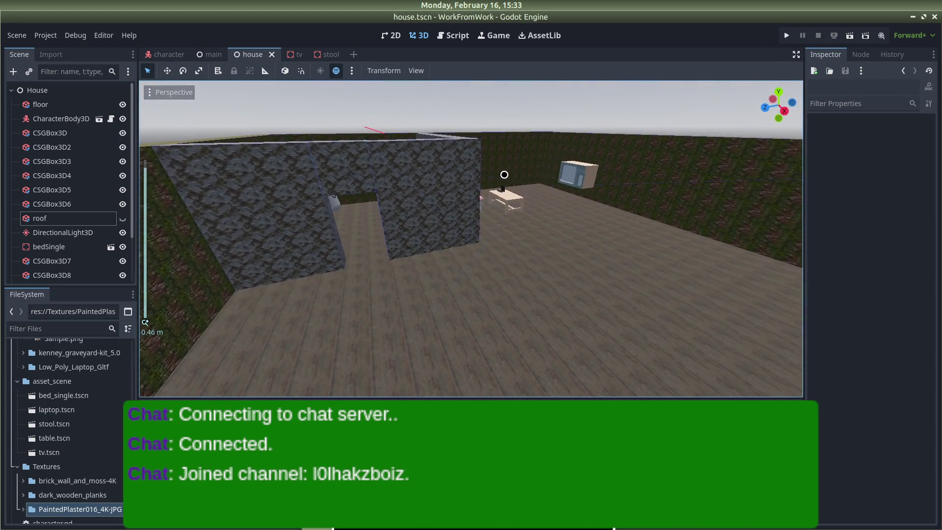
scroll(500, 176, down, 15)
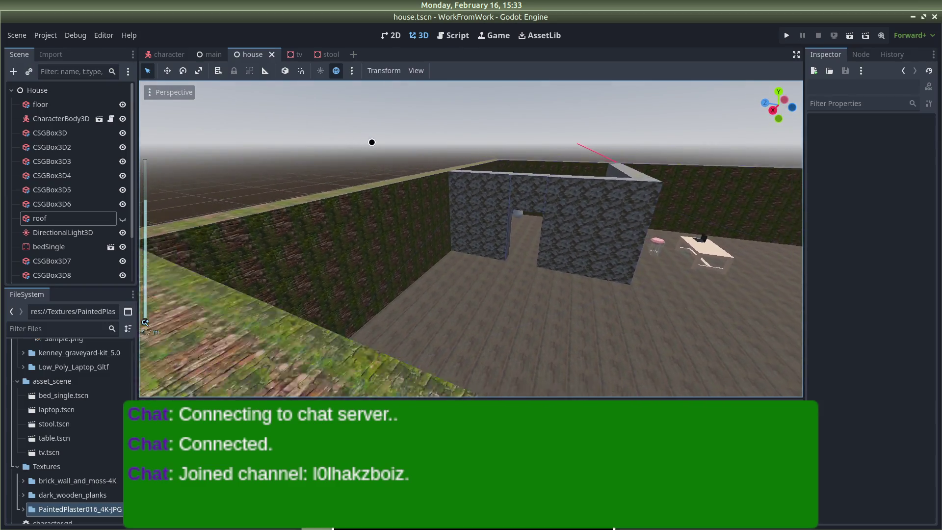
scroll(376, 145, down, 5)
mouse_move(668, 196)
mouse_down()
mouse_move(515, 211)
mouse_move(647, 277)
mouse_move(353, 145)
mouse_move(393, 198)
mouse_move(76, 271)
mouse_up()
scroll(393, 197, up, 5)
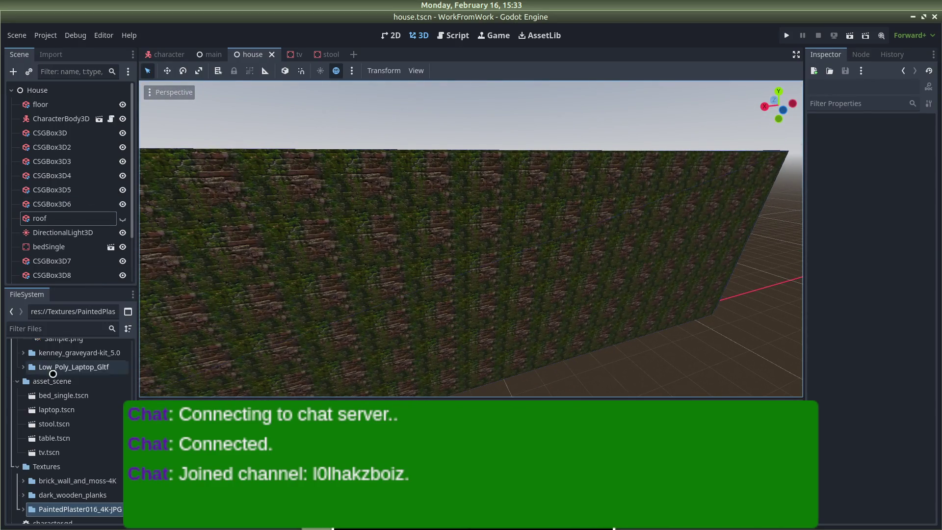
double_click(54, 438)
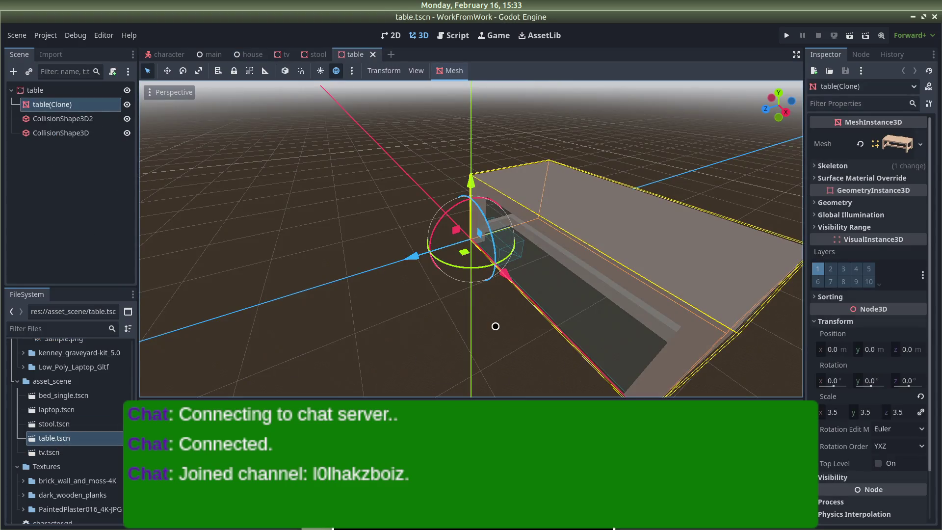
Select the table mesh and generate a simplified convex collision shape from the Mesh menu.
click(502, 283)
click(510, 260)
click(566, 236)
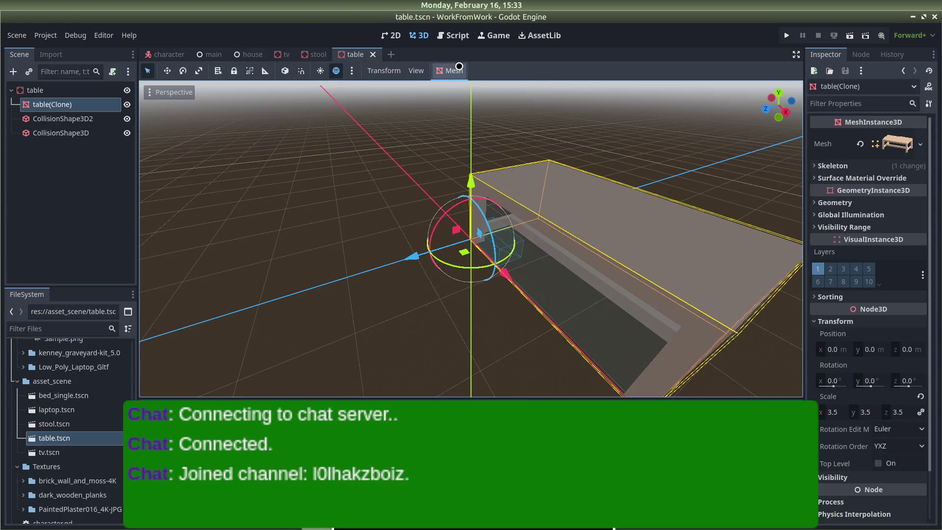
click(444, 69)
click(460, 85)
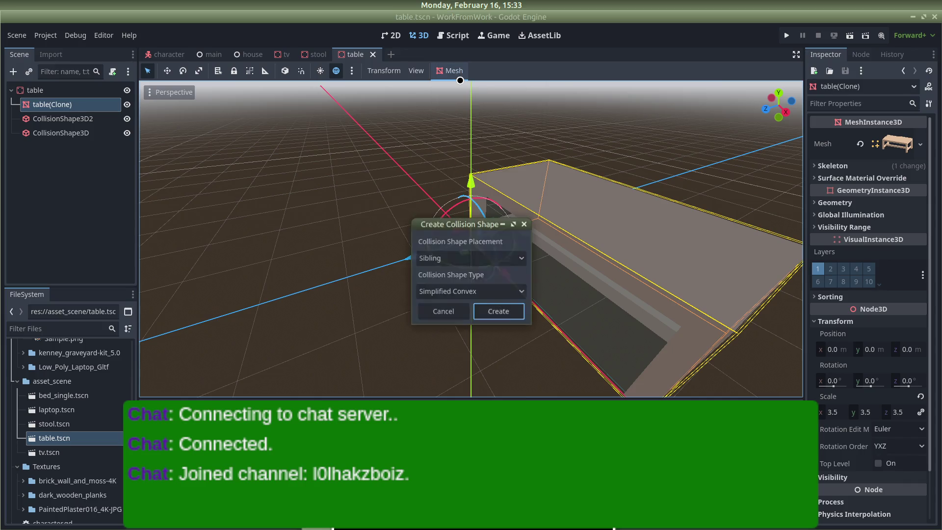
click(498, 297)
Inspect the table from the side, then undo the extra CollisionShape3D3 with Ctrl+Z.
click(399, 175)
mouse_move(399, 175)
mouse_down()
mouse_move(533, 139)
mouse_move(708, 185)
mouse_up()
scroll(475, 214, up, 6)
mouse_move(493, 213)
mouse_down()
mouse_move(354, 177)
mouse_move(416, 198)
mouse_up()
scroll(616, 216, down, 5)
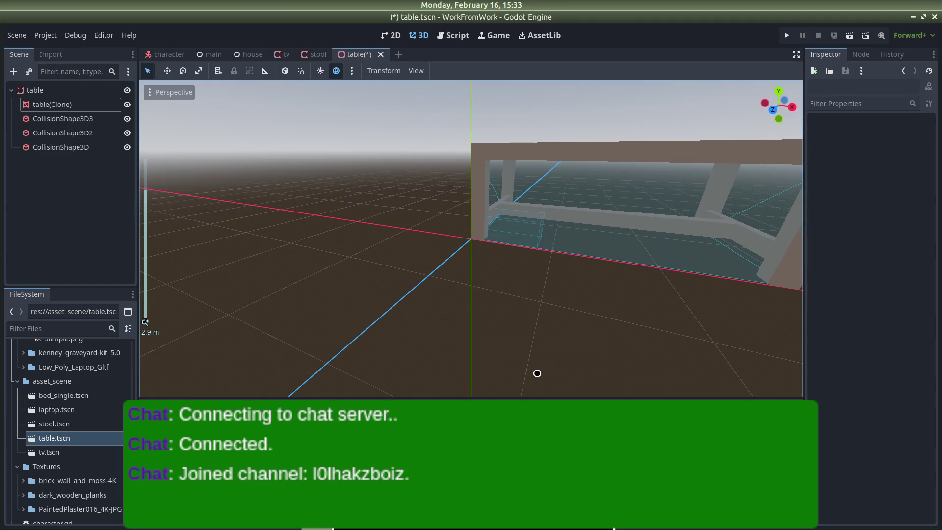
key(ctrl+z)
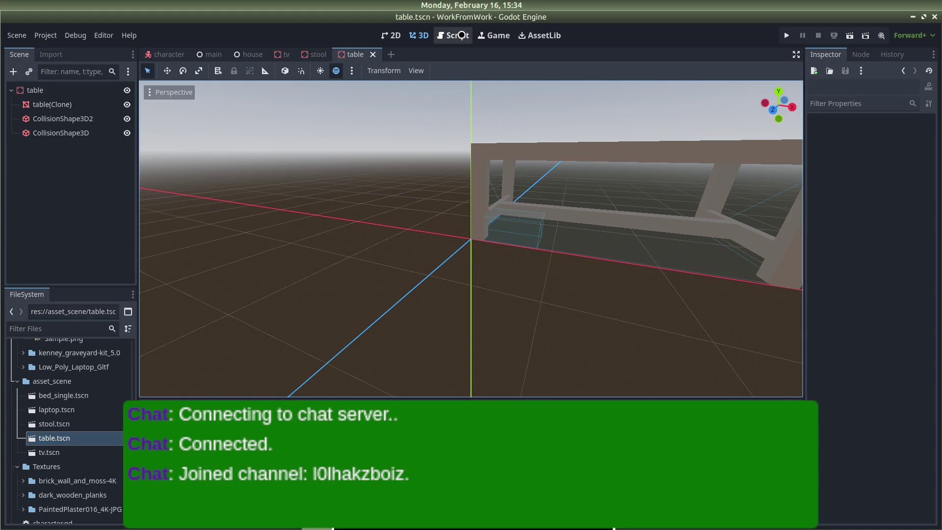
click(15, 34)
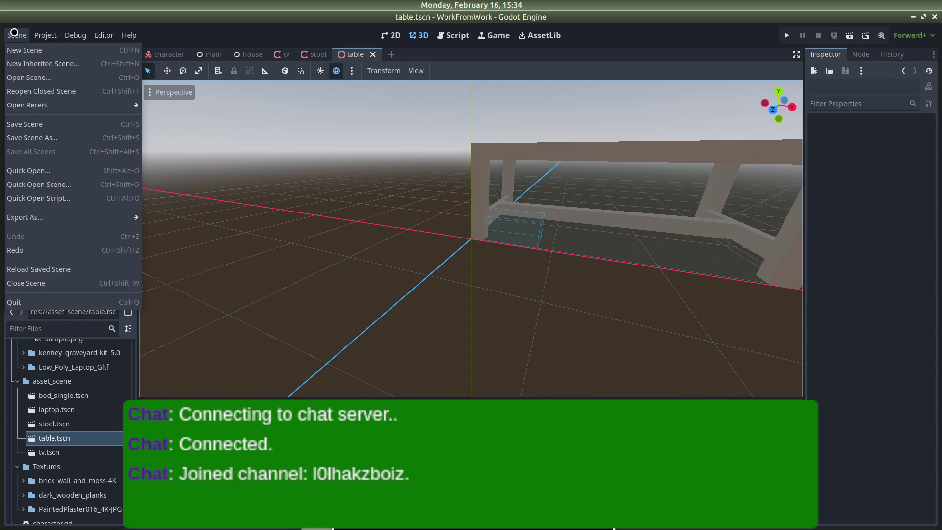
Set house.tscn as the Main Scene under Project Settings > Application > Run, replacing main.tscn.
mouse_move(46, 35)
click(17, 35)
click(17, 35)
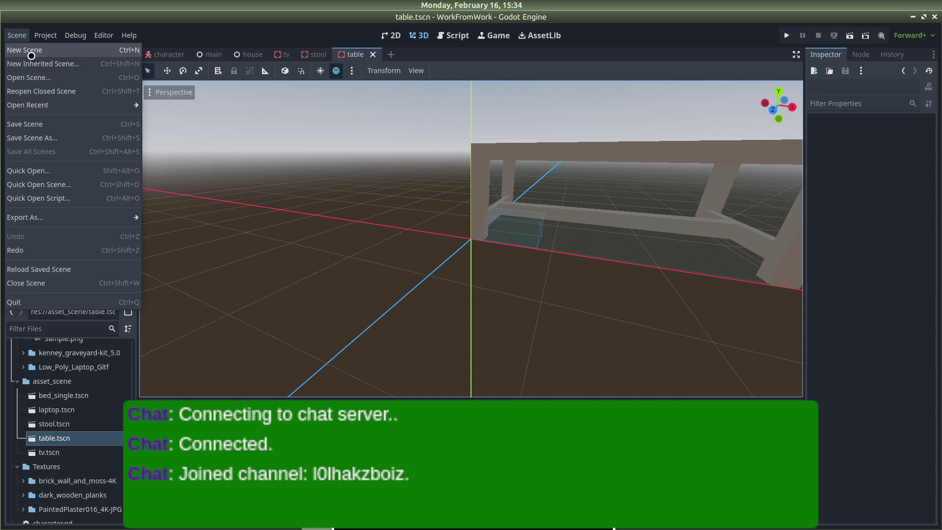
click(45, 34)
click(48, 38)
click(69, 50)
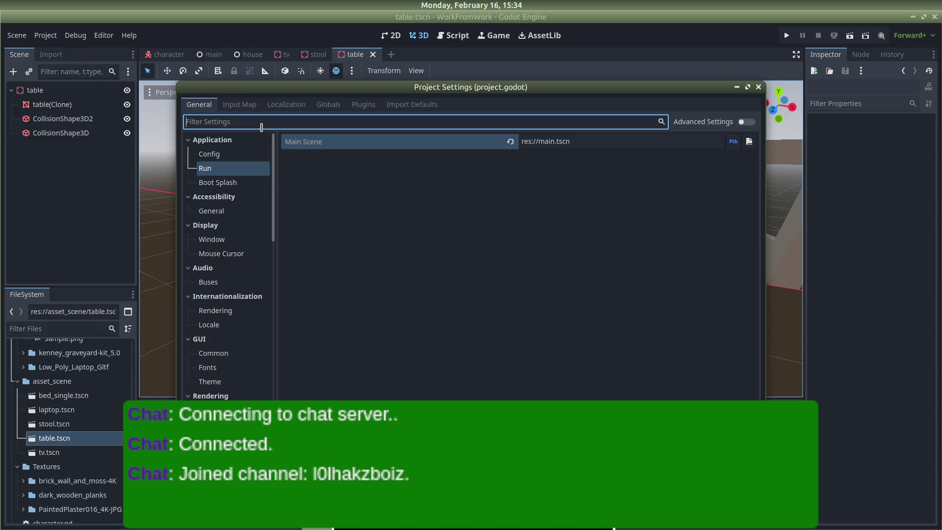
click(206, 167)
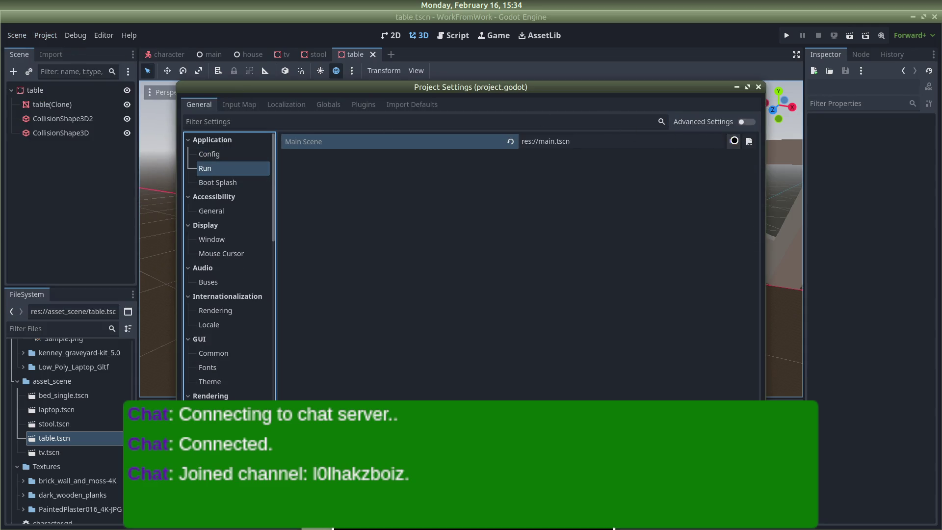
click(750, 141)
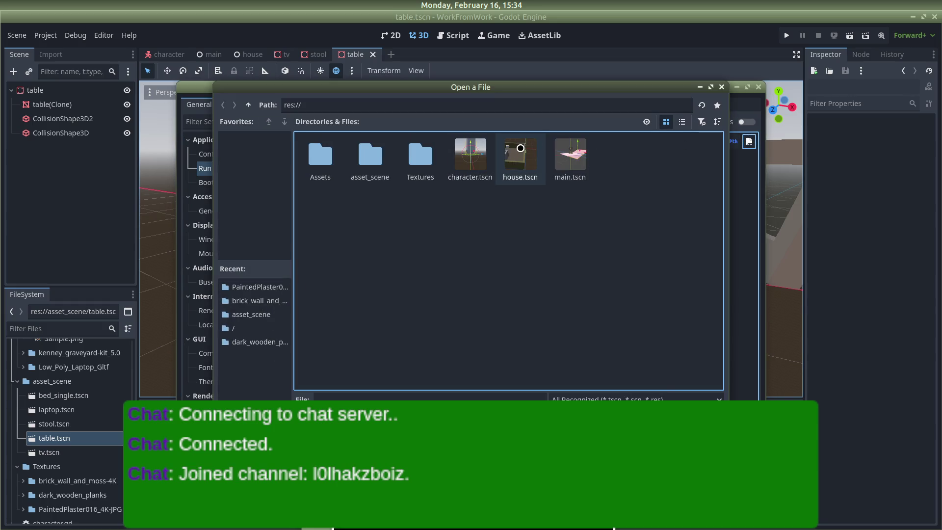
double_click(520, 147)
key(Escape)
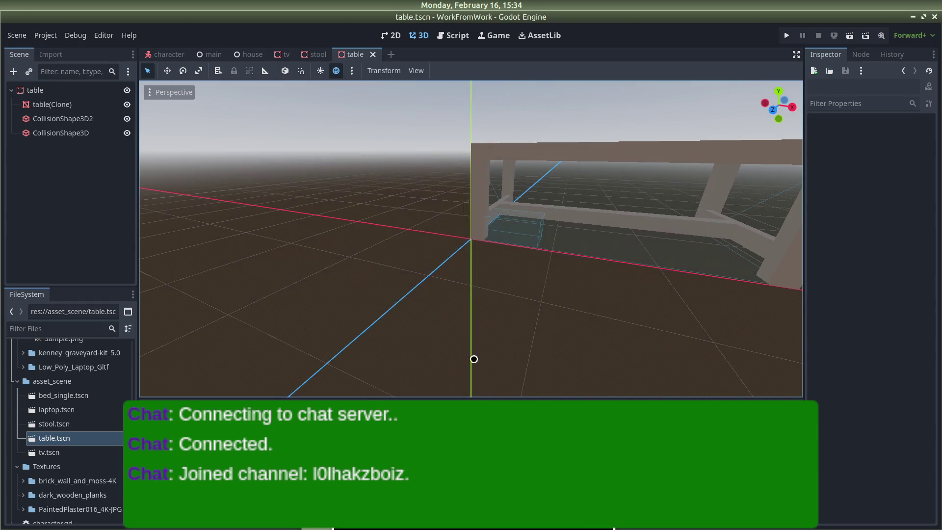
scroll(557, 273, down, 3)
Delete the table's old collision shapes, CollisionShape3D2 and CollisionShape3D.
scroll(507, 260, up, 3)
mouse_move(508, 260)
mouse_down()
mouse_move(462, 244)
mouse_move(642, 259)
mouse_up()
mouse_move(494, 193)
mouse_down()
mouse_move(536, 286)
mouse_move(440, 175)
mouse_move(597, 183)
mouse_up()
click(432, 177)
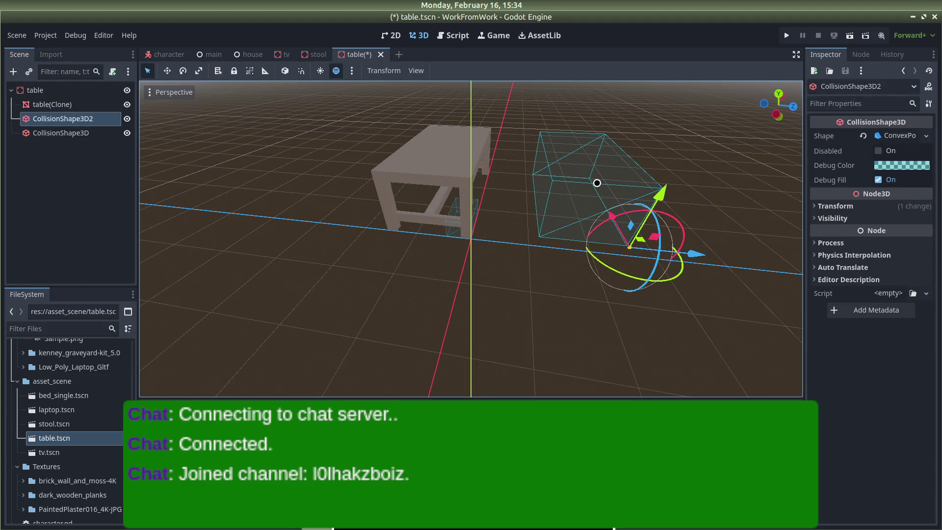
click(474, 201)
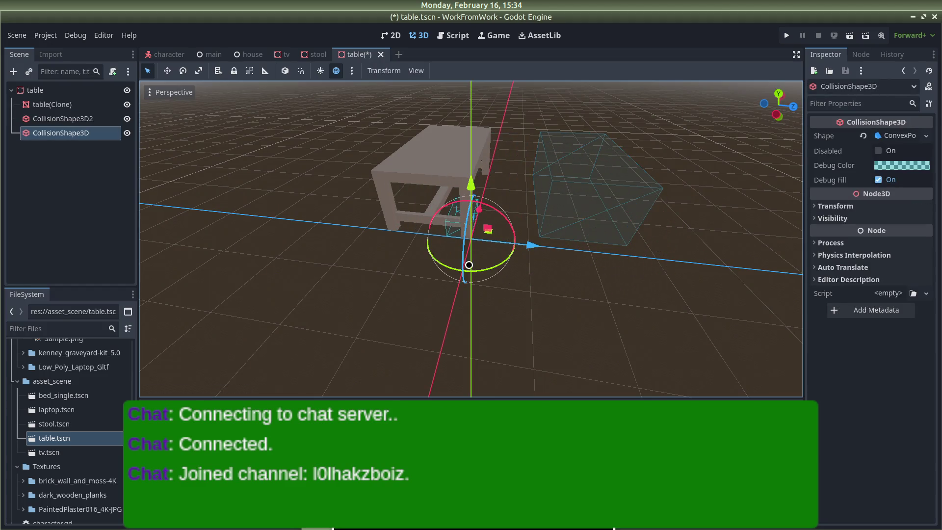
right_click(89, 119)
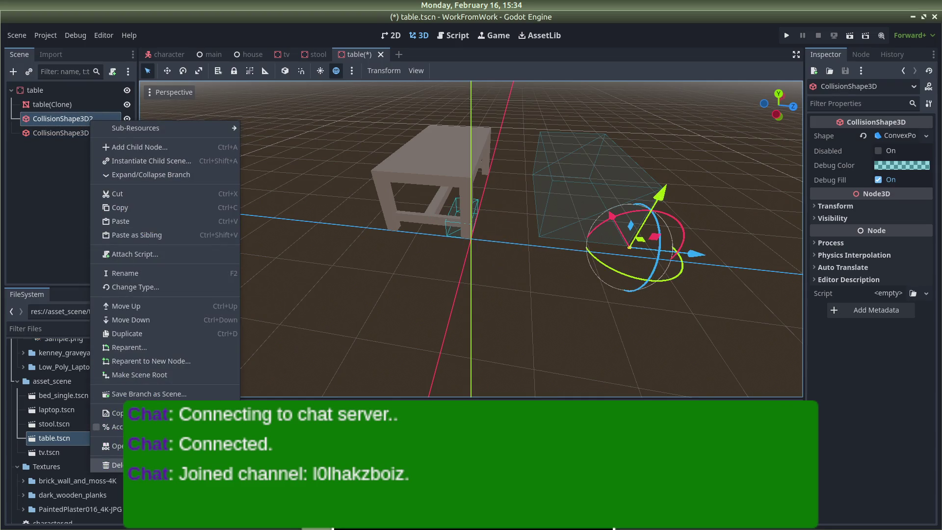
key(Delete)
click(517, 274)
right_click(91, 119)
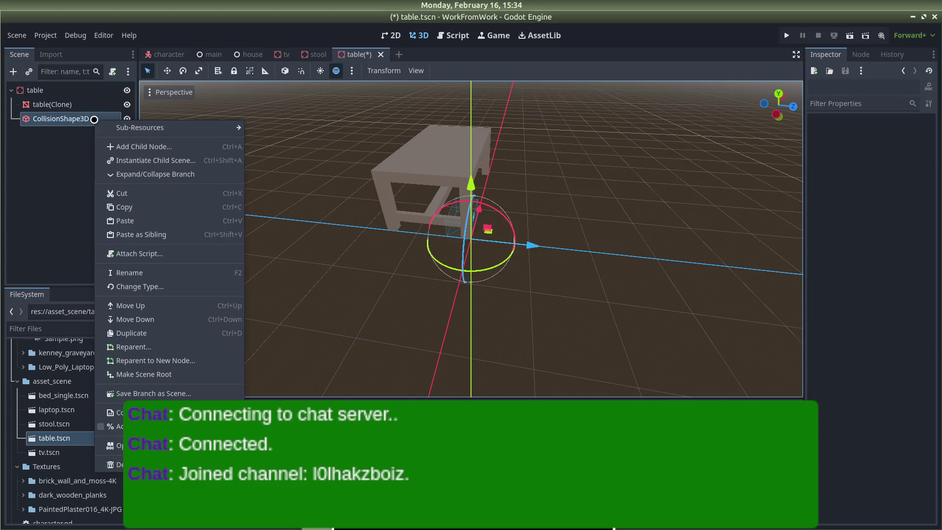
key(Escape)
key(Delete)
click(498, 273)
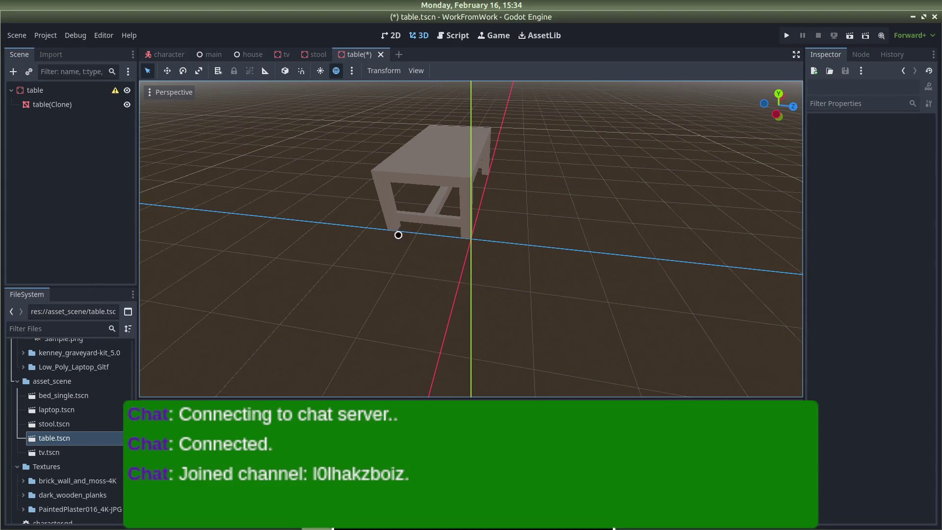
Generate a new collision shape from the table(Clone) mesh via Mesh > Create Collision Shape.
click(66, 91)
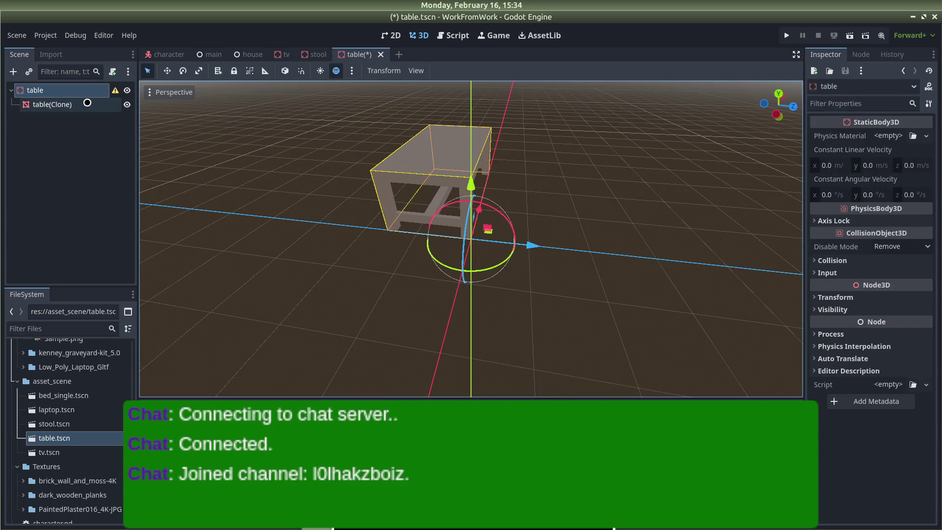
click(88, 103)
click(458, 74)
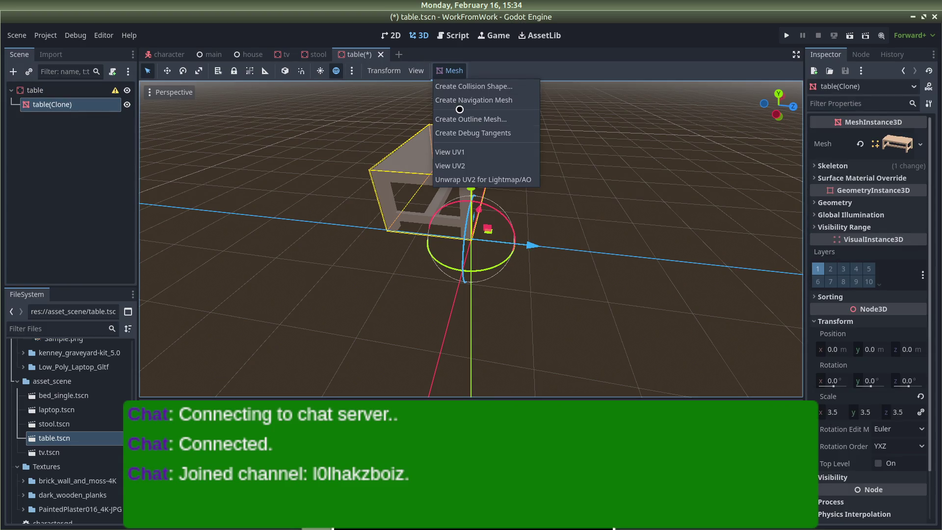
click(477, 87)
click(499, 305)
mouse_move(496, 299)
mouse_down()
mouse_move(576, 271)
mouse_move(486, 178)
mouse_up()
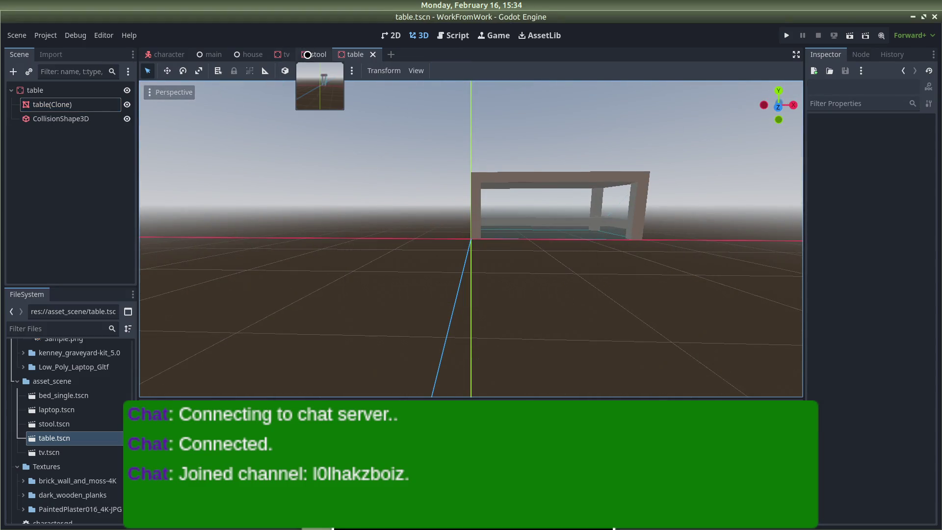
Switch to the house scene and select its table.
click(251, 54)
scroll(418, 275, up, 5)
mouse_move(373, 206)
mouse_down()
mouse_move(551, 248)
mouse_move(378, 311)
mouse_up()
click(372, 303)
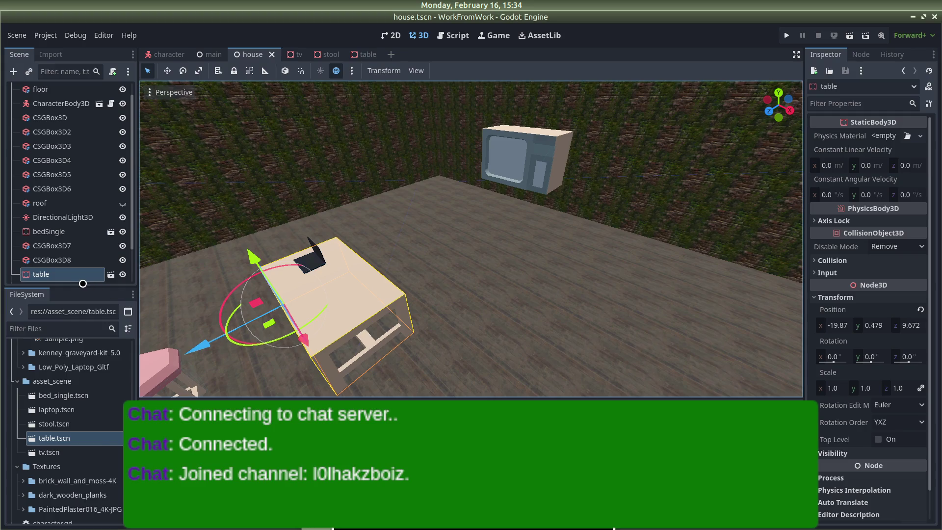
Delete the house's old table and drop in a fresh table.tscn instance.
right_click(83, 279)
click(103, 522)
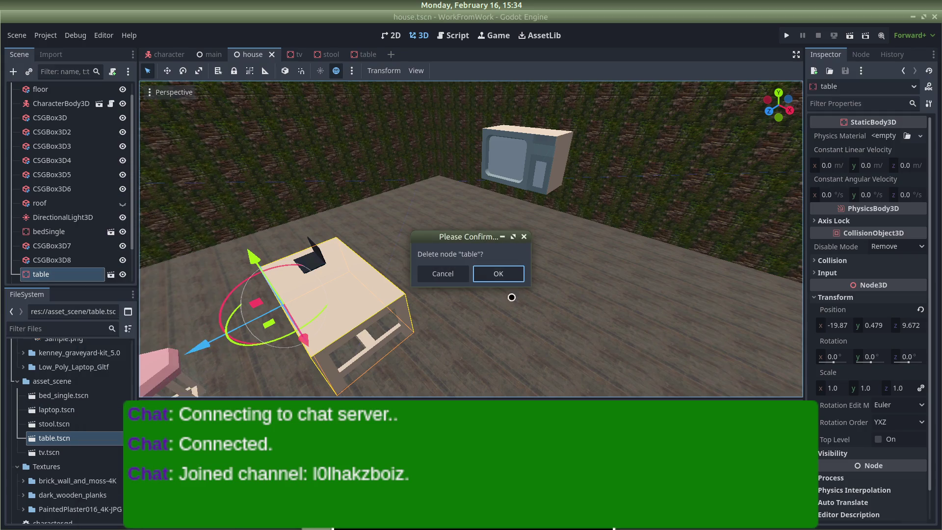
click(505, 273)
mouse_move(73, 438)
mouse_down()
mouse_move(325, 312)
mouse_move(304, 301)
mouse_move(313, 304)
mouse_up()
scroll(566, 227, up, 5)
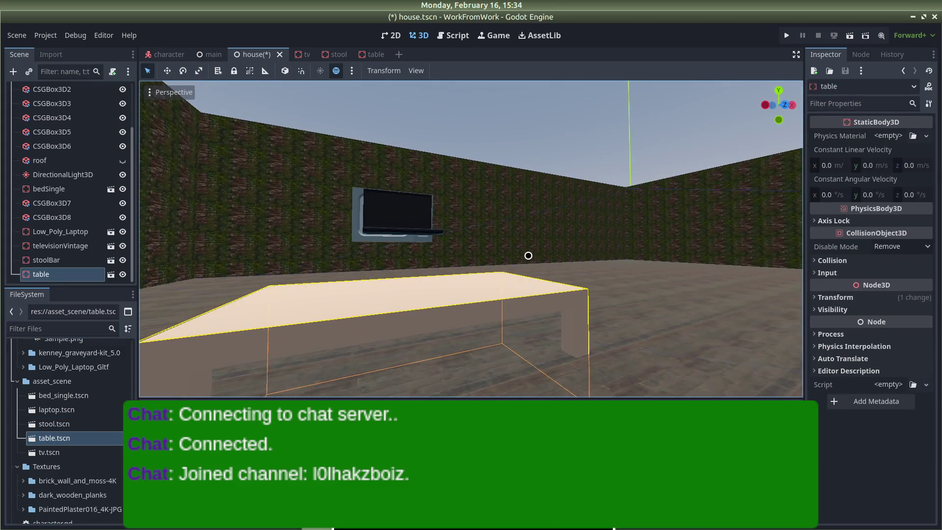
scroll(528, 255, down, 3)
click(435, 200)
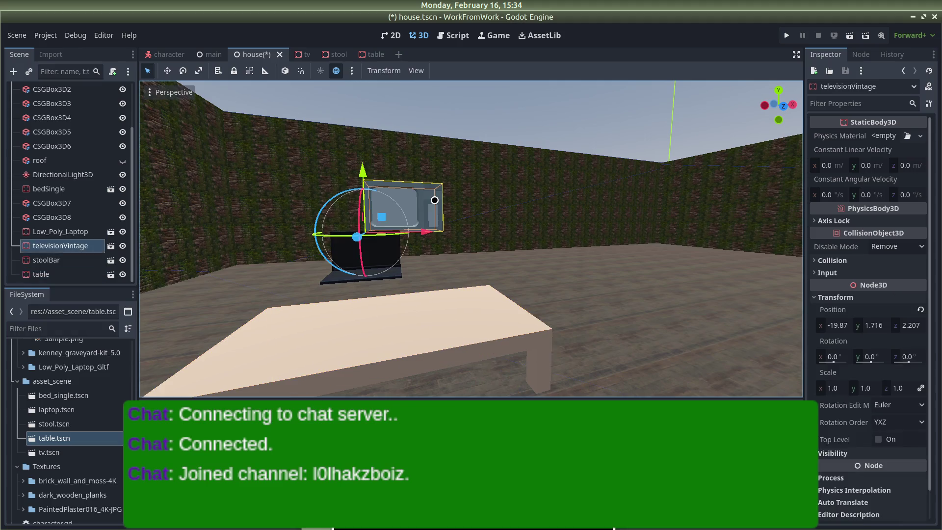
click(390, 352)
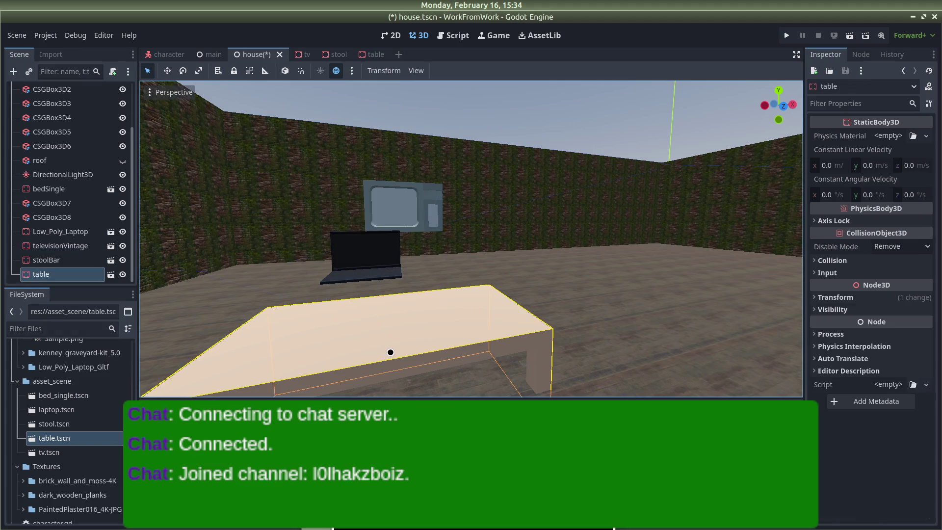
Move the new table to Position X -19.87, Y 0.5 beneath the laptop.
click(817, 298)
click(836, 320)
text(-19.8)
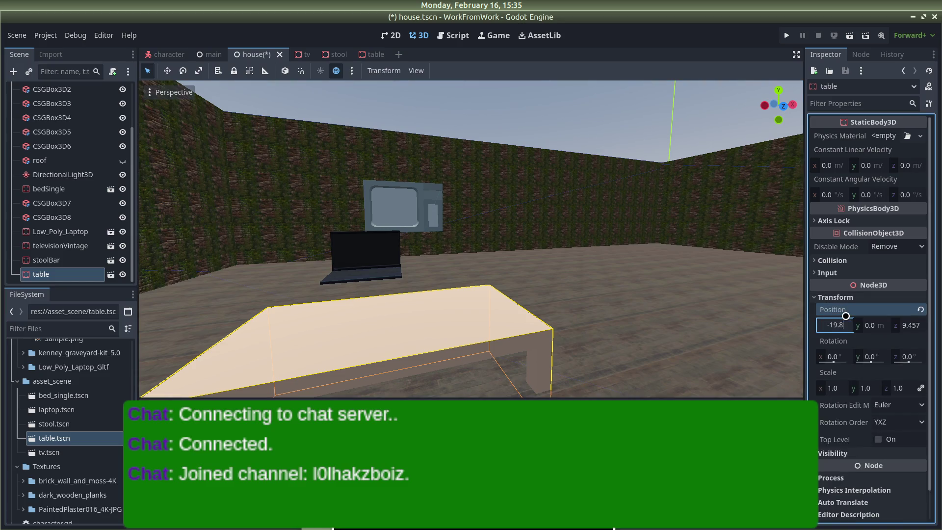
text(7)
key(Return)
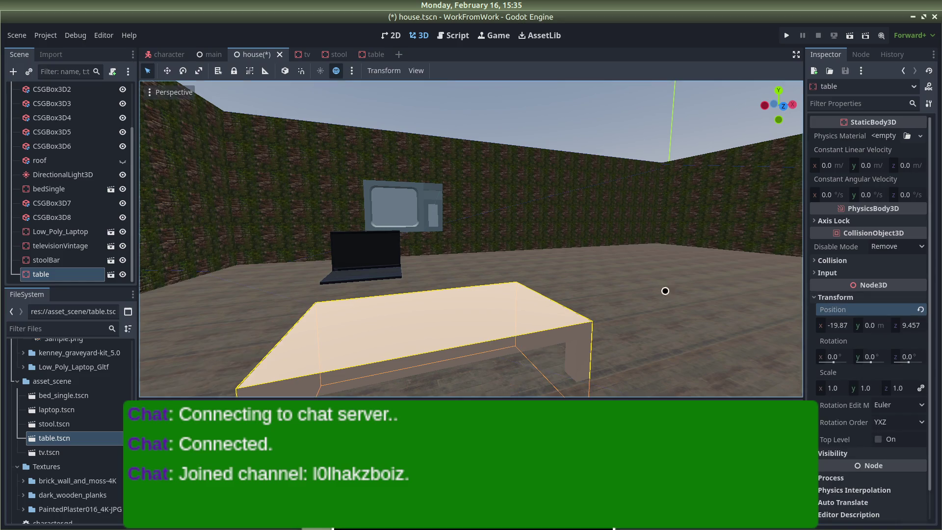
click(866, 325)
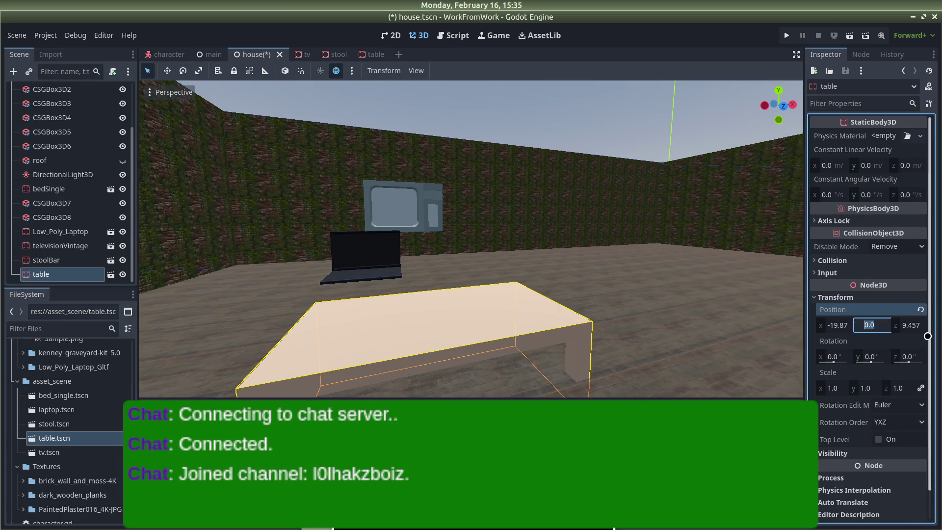
text(1)
key(Return)
scroll(557, 269, up, 8)
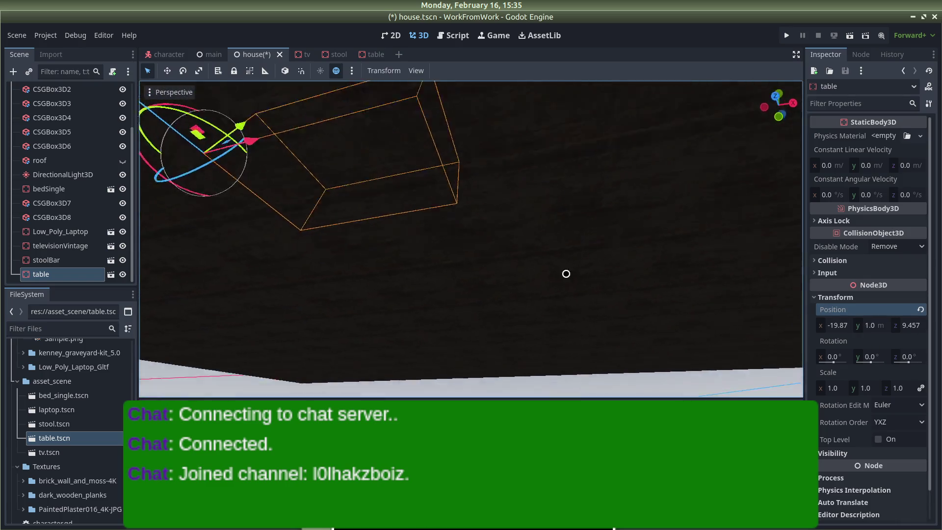
scroll(585, 314, down, 4)
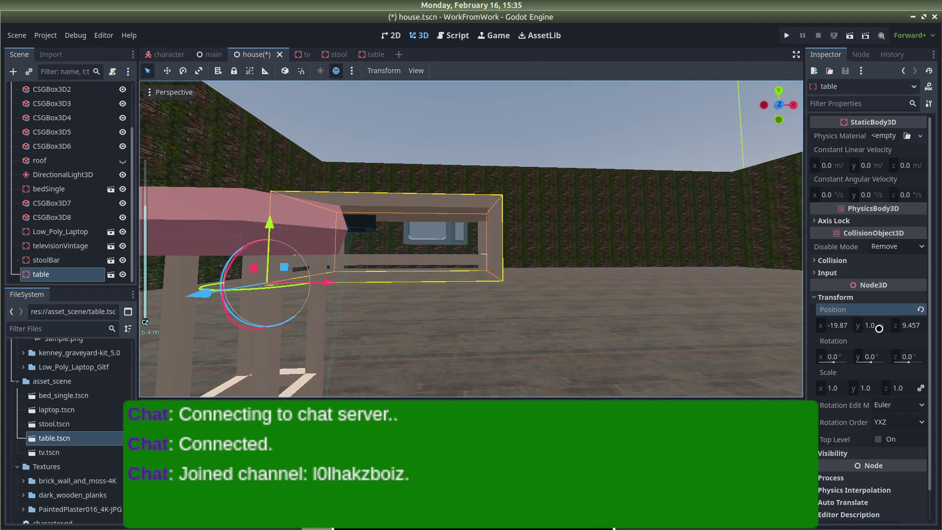
click(878, 327)
text(0.5)
key(Return)
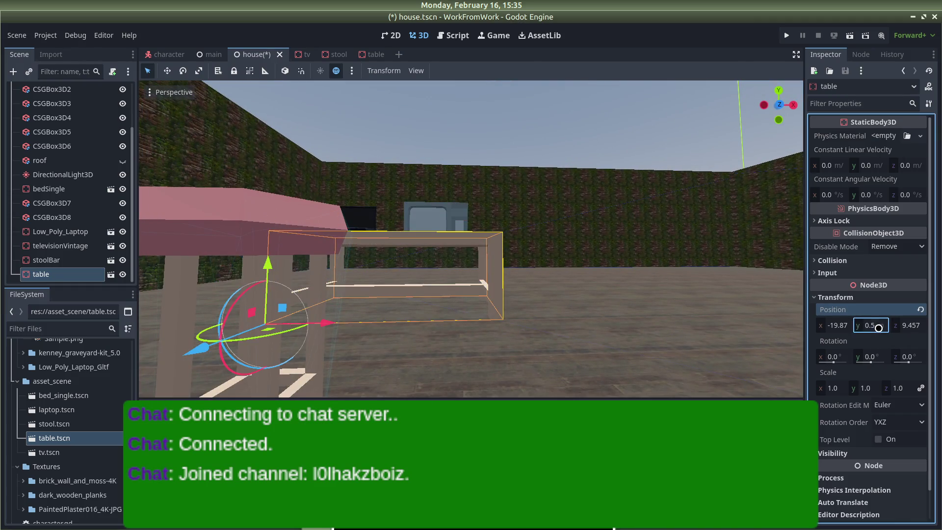
click(543, 160)
mouse_move(542, 160)
mouse_down()
mouse_move(517, 238)
mouse_move(495, 224)
mouse_move(499, 190)
mouse_up()
scroll(499, 189, down, 2)
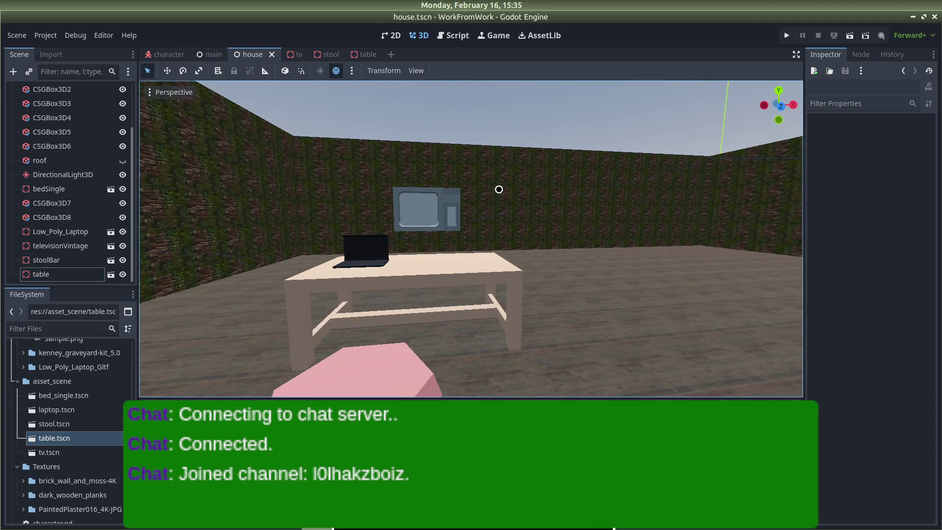
Run the game and walk up to and around the table, stool, TV and laptop, then stop it.
click(786, 35)
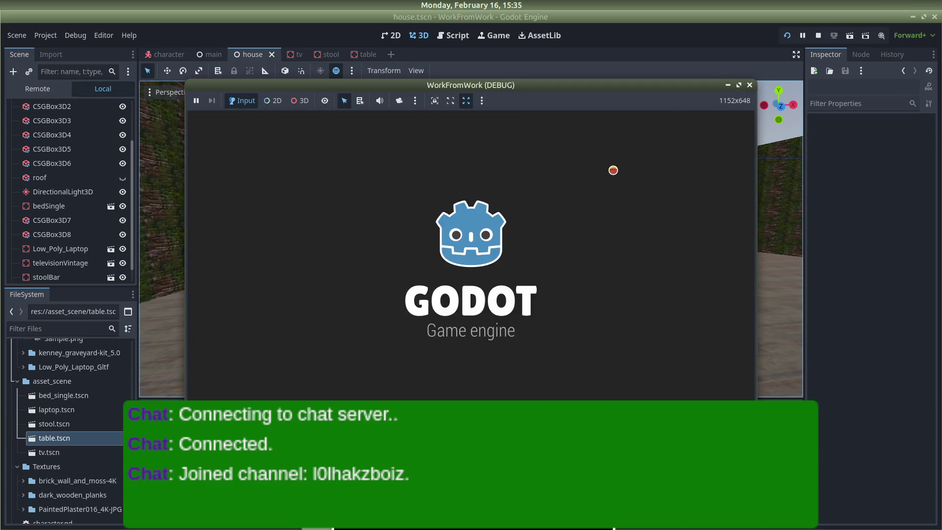
key(w)
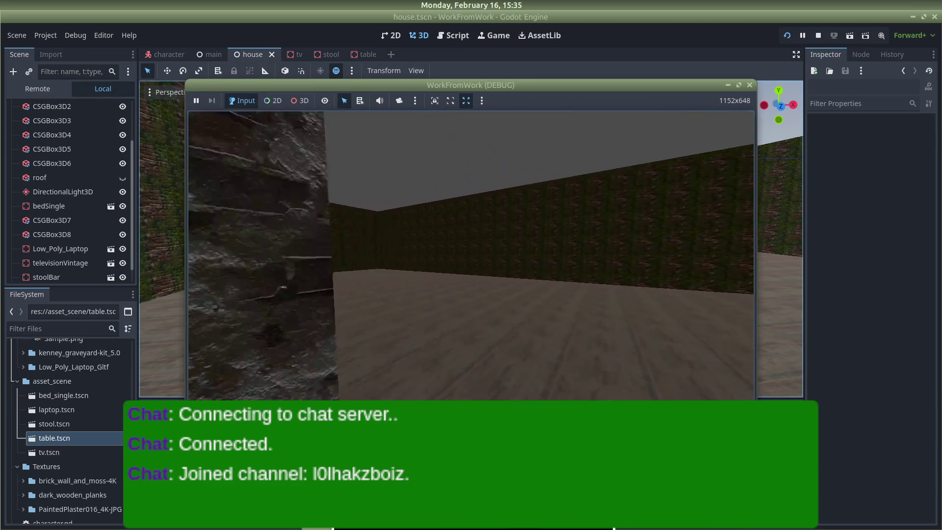
key(w)
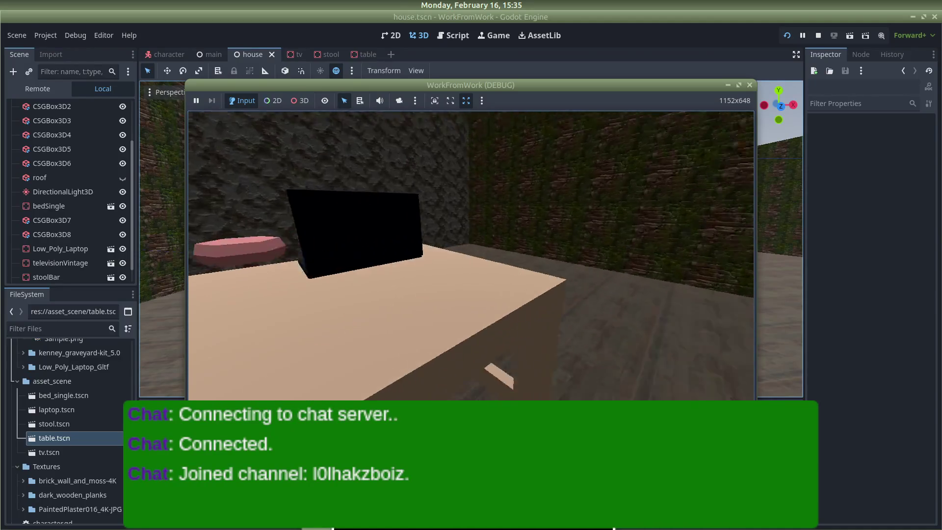
key(w)
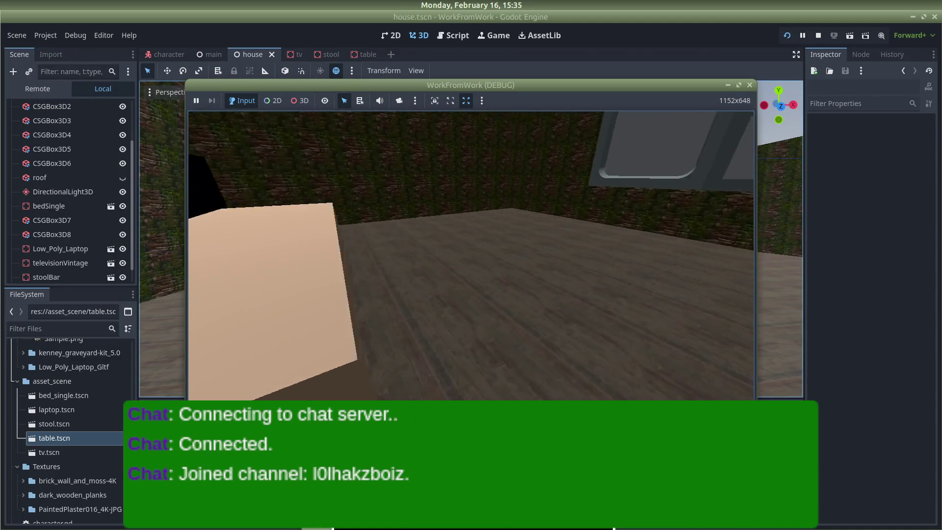
key(s)
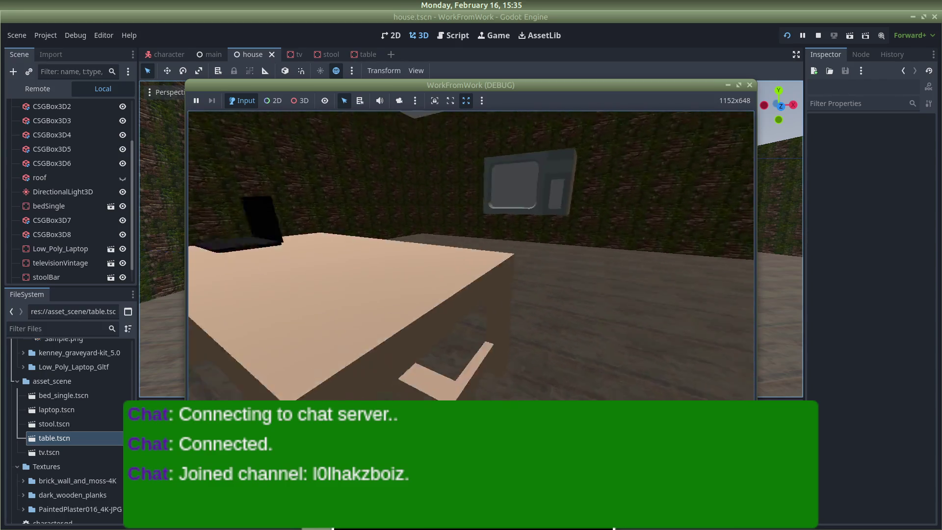
key(w)
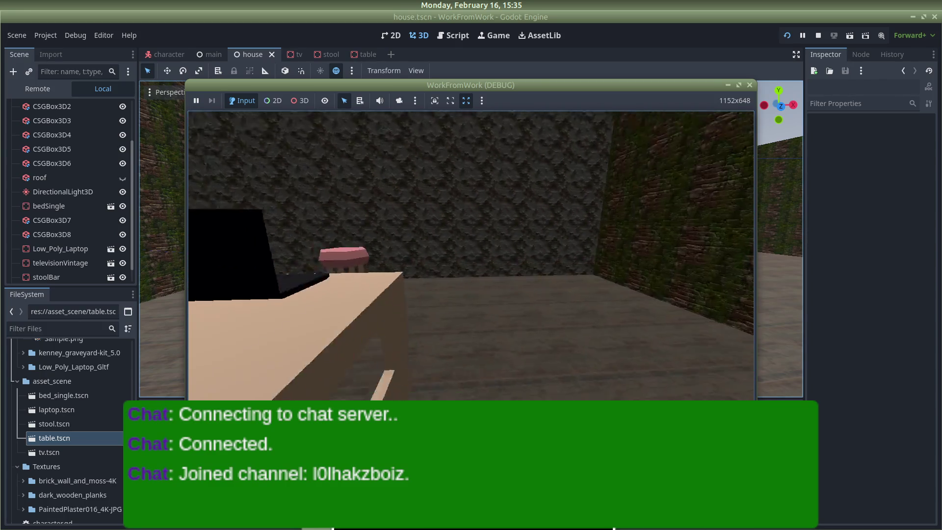
key(w)
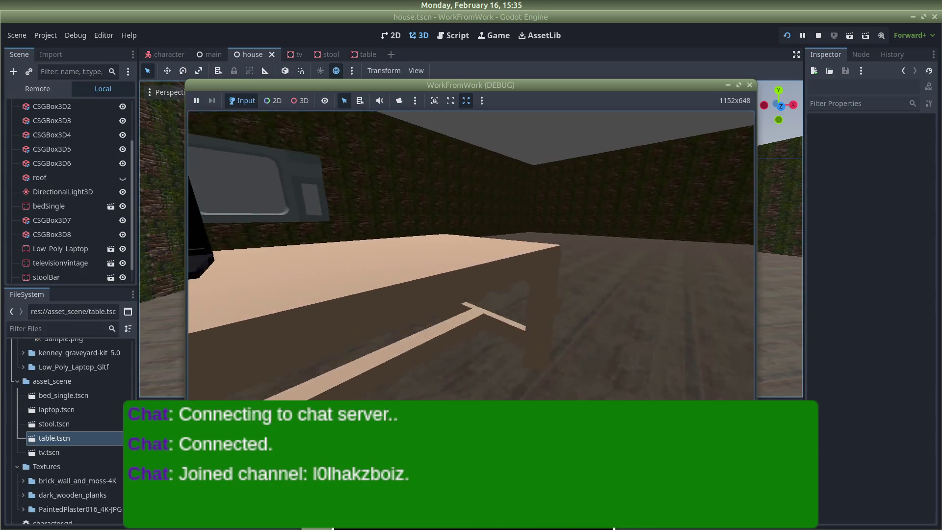
key(s)
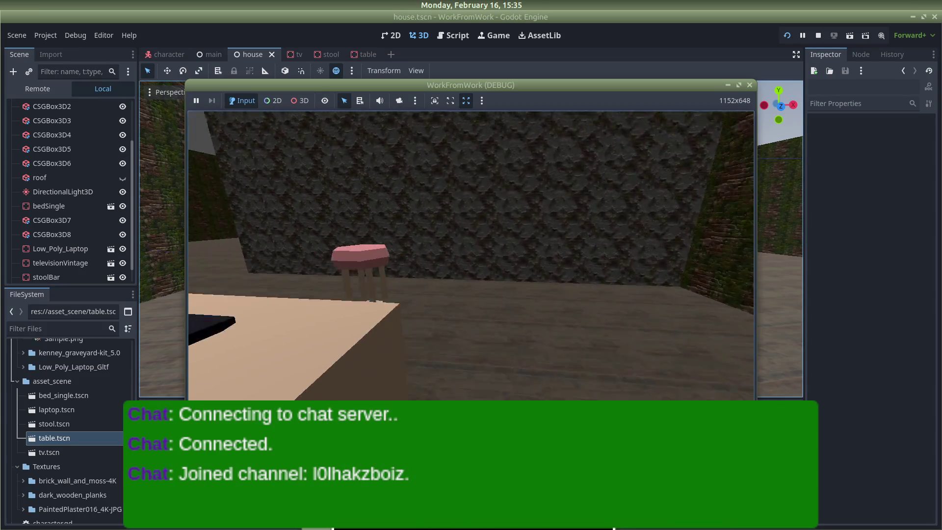
key(s)
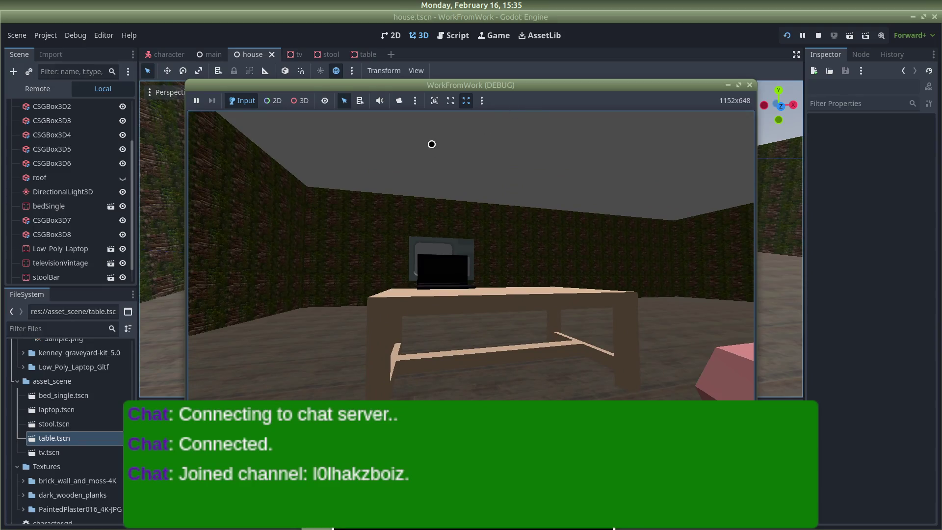
click(747, 83)
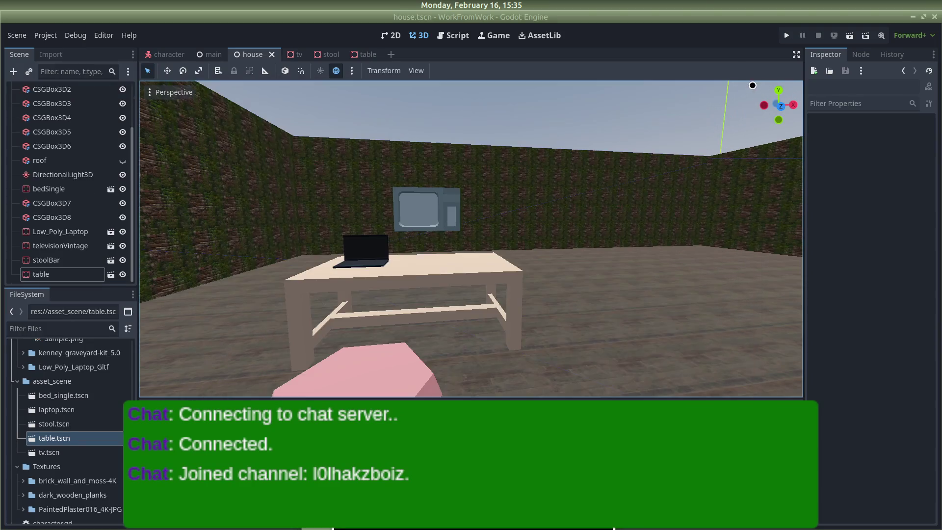
Relaunch the game, restart it, turn back toward the table and TV, then stop it.
click(788, 34)
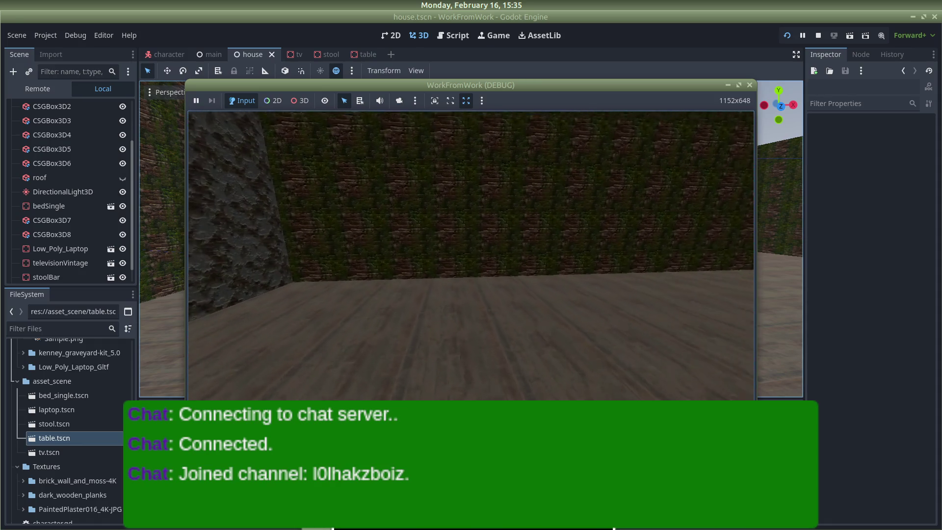
click(749, 87)
click(787, 35)
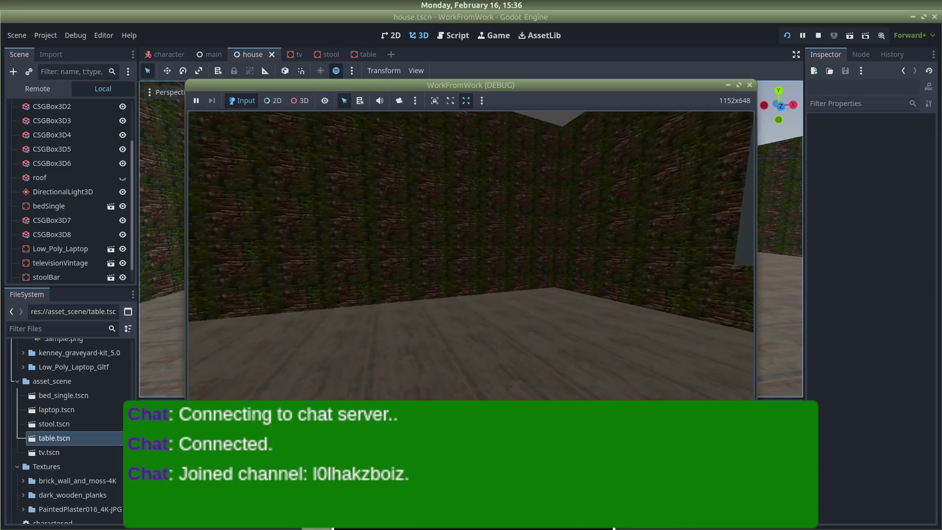
key(Escape)
click(747, 83)
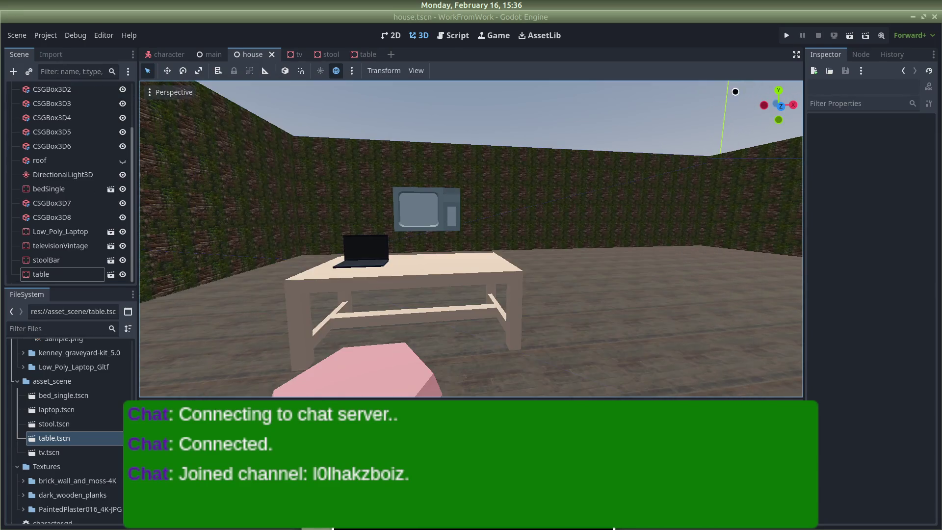
In table.tscn, select the table mesh and cancel Create Outline Mesh without changes.
click(364, 54)
scroll(563, 294, up, 5)
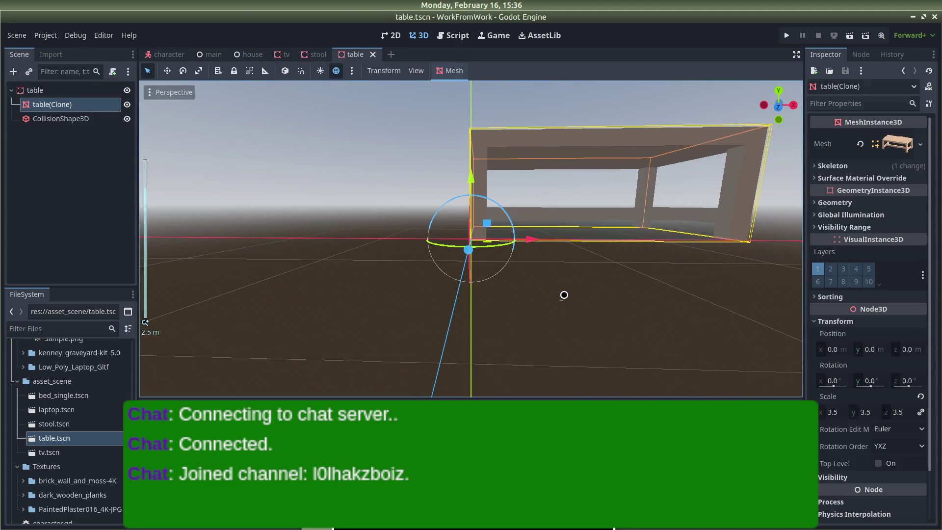
click(564, 191)
click(531, 132)
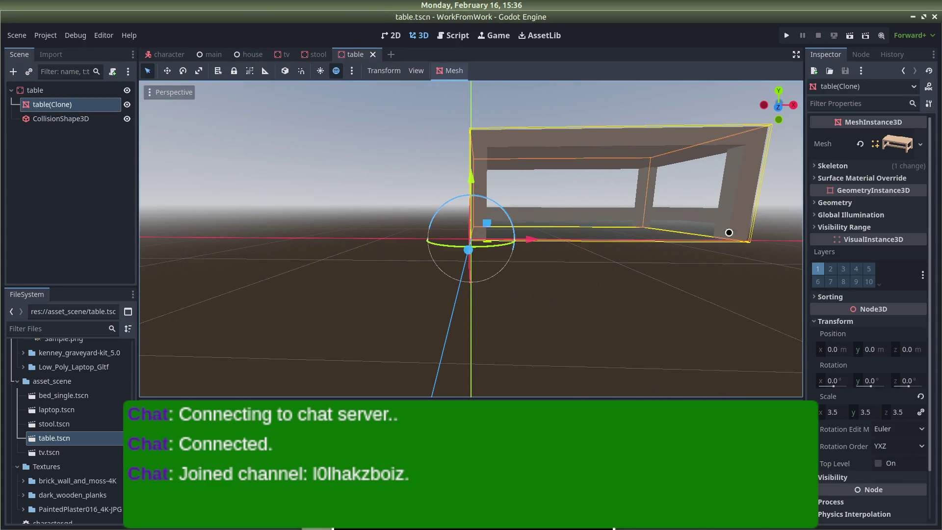
click(449, 70)
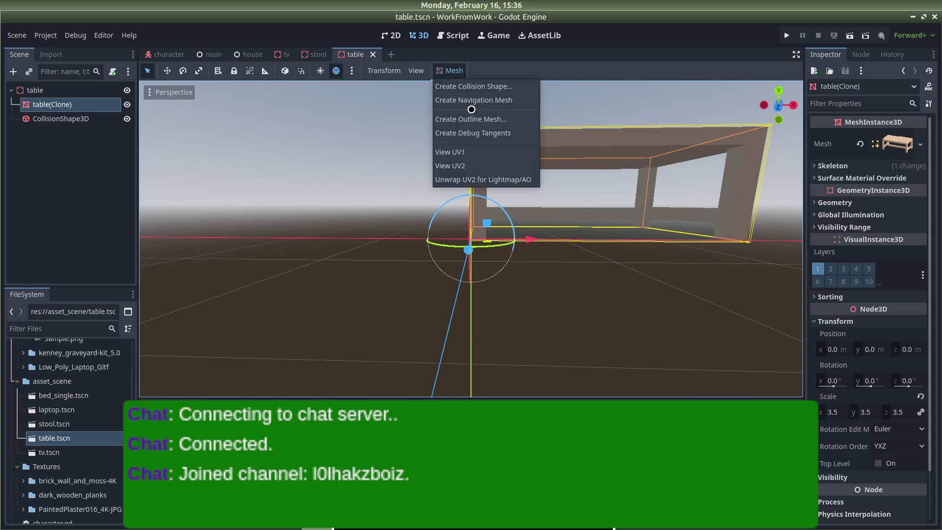
click(469, 117)
key(Escape)
Orbit around the table, then close the stool and TV scene tabs.
scroll(557, 260, down, 3)
mouse_move(606, 305)
mouse_down()
mouse_move(691, 366)
mouse_move(763, 311)
mouse_move(778, 353)
mouse_move(191, 353)
mouse_move(196, 310)
mouse_up()
drag(355, 301, 626, 288)
click(312, 55)
middle_click(312, 55)
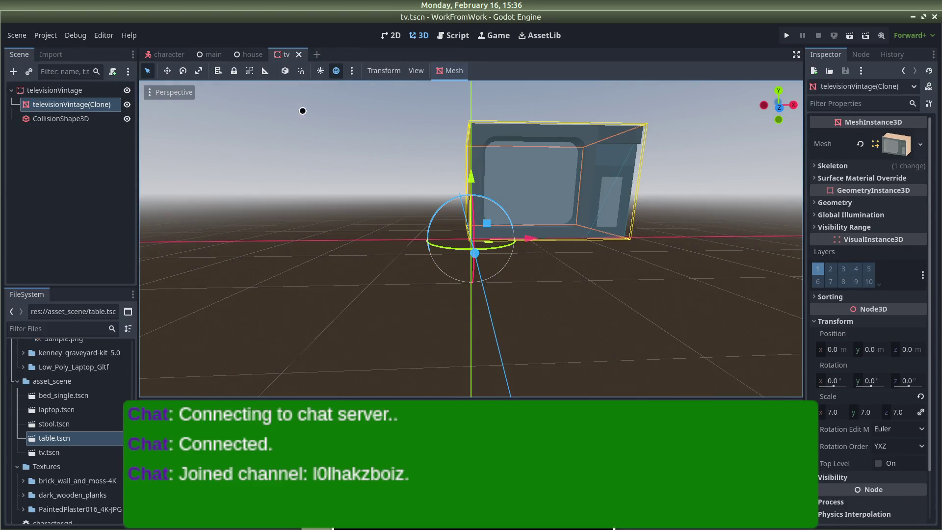
middle_click(274, 50)
scroll(549, 212, down, 8)
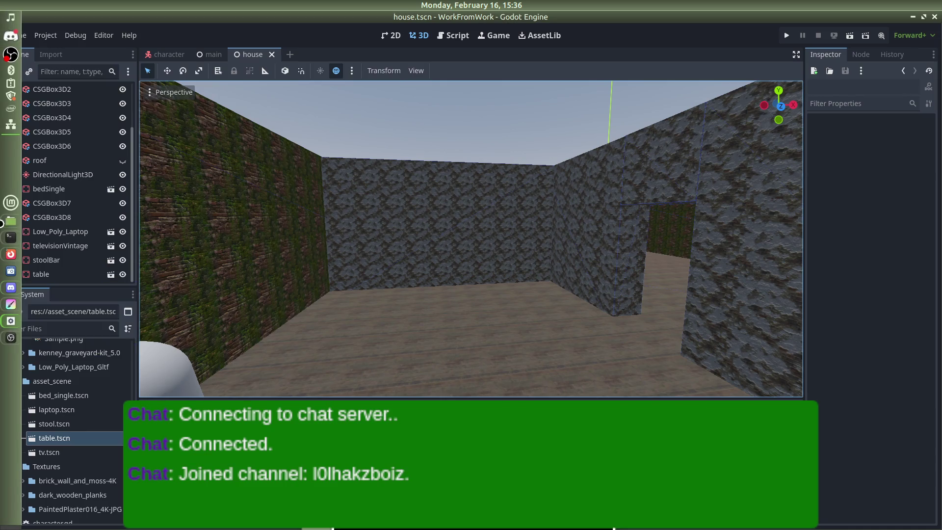
Glance at the Discord server's recent messages, then hide Discord to return to the editor.
click(6, 35)
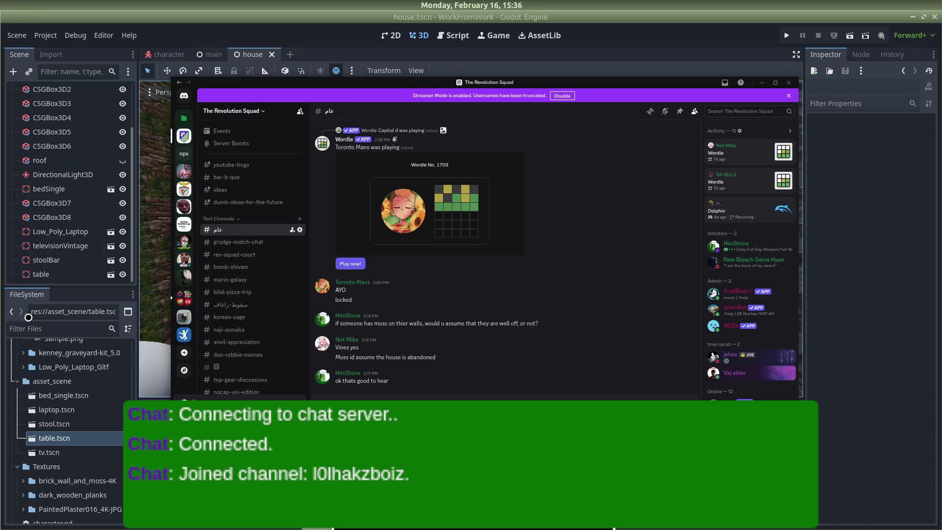
click(156, 206)
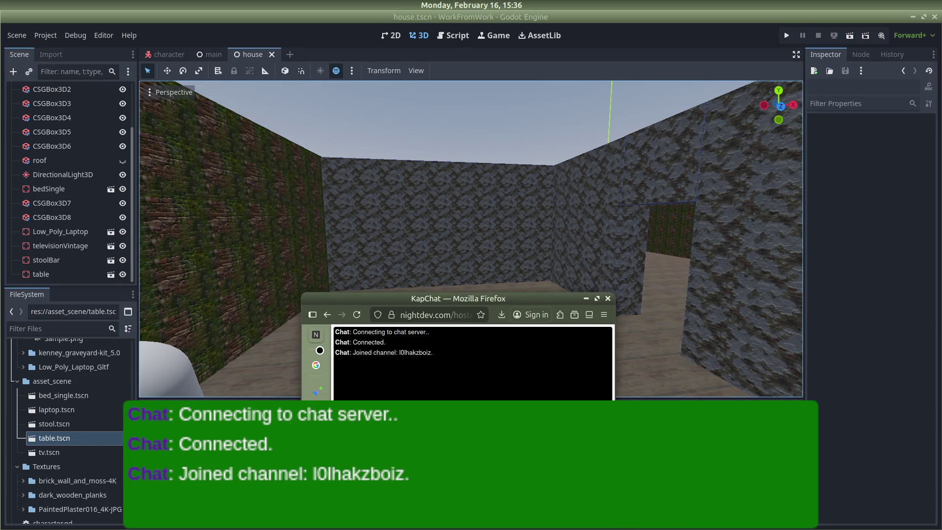
Set the Google timer to 20 seconds and start it, then reset the countdown.
click(316, 365)
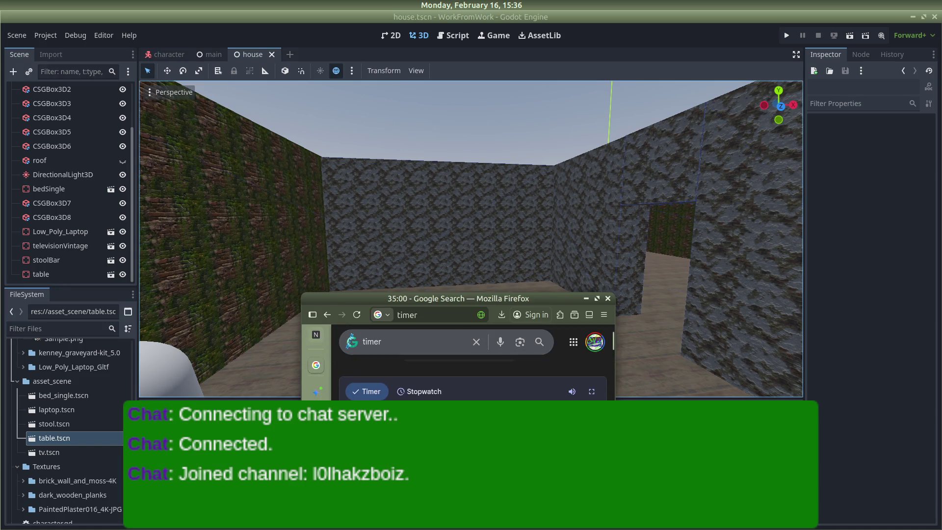
click(542, 398)
key(BackSpace)
key(BackSpace)
key(BackSpace)
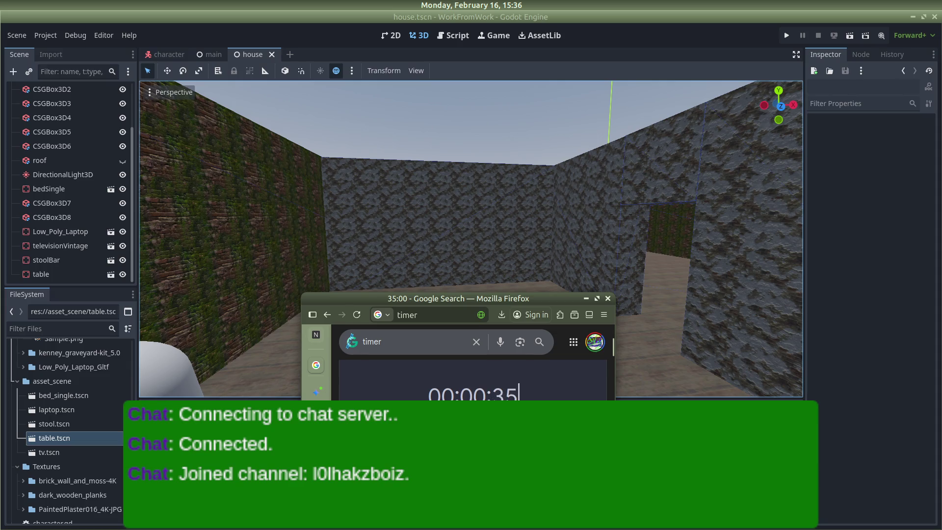
text(20)
key(Return)
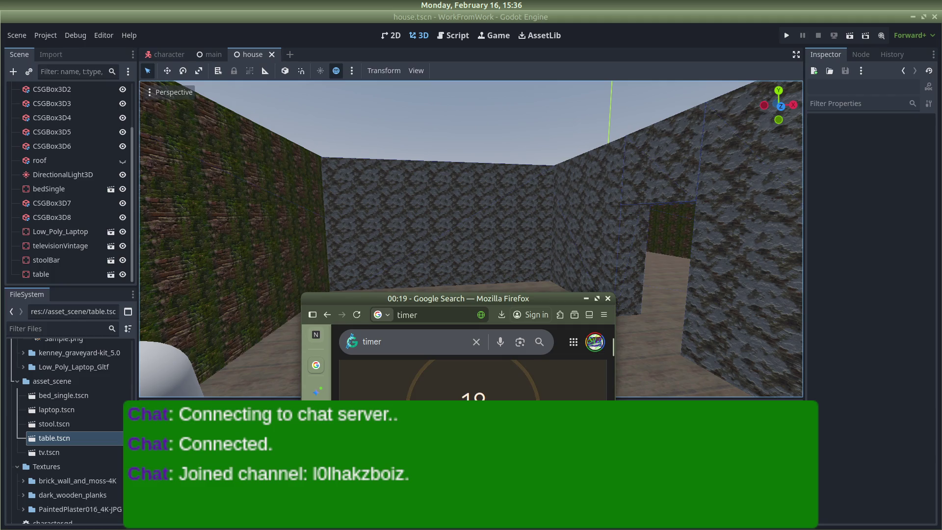
click(508, 370)
Set the Google timer to 25:00, start it, nudge the window lower and switch to OBS Studio.
click(471, 393)
key(BackSpace)
key(BackSpace)
text(2500)
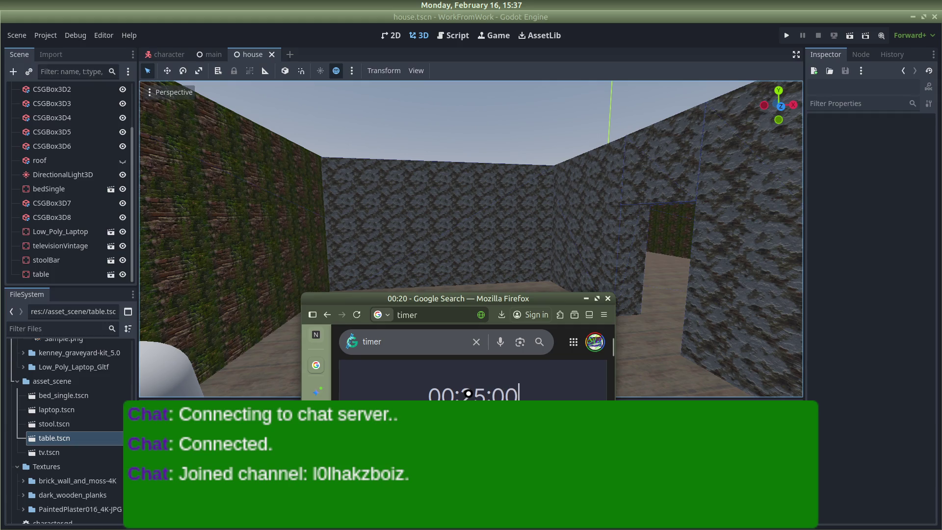
key(Return)
drag(440, 298, 443, 345)
key(alt+Tab)
key(Tab)
key(Tab)
key(Tab)
Switch the stream to the AFK scene and leave its timer at 25:00.
click(229, 309)
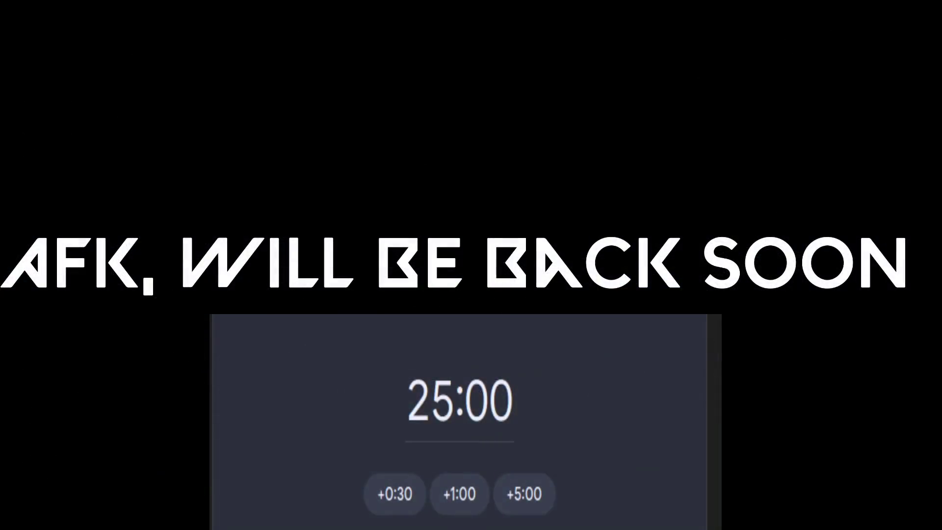
click(544, 400)
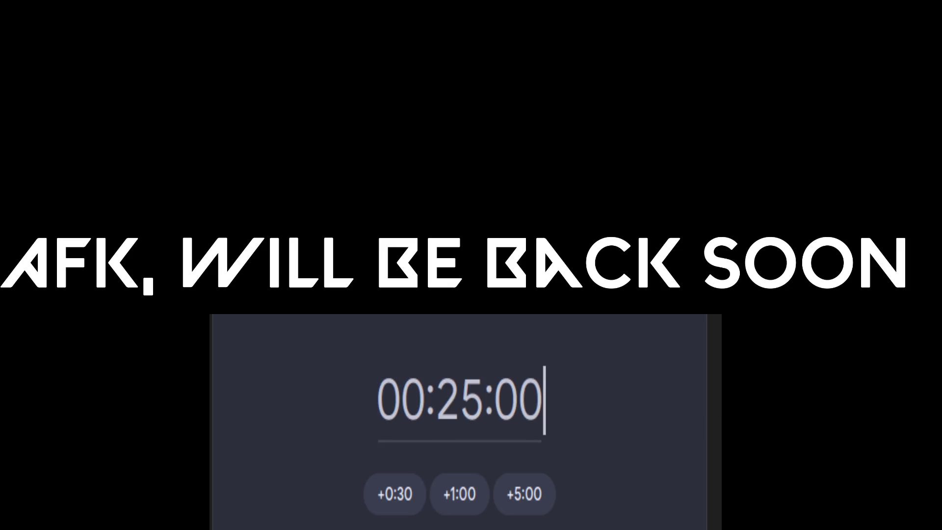
key(Return)
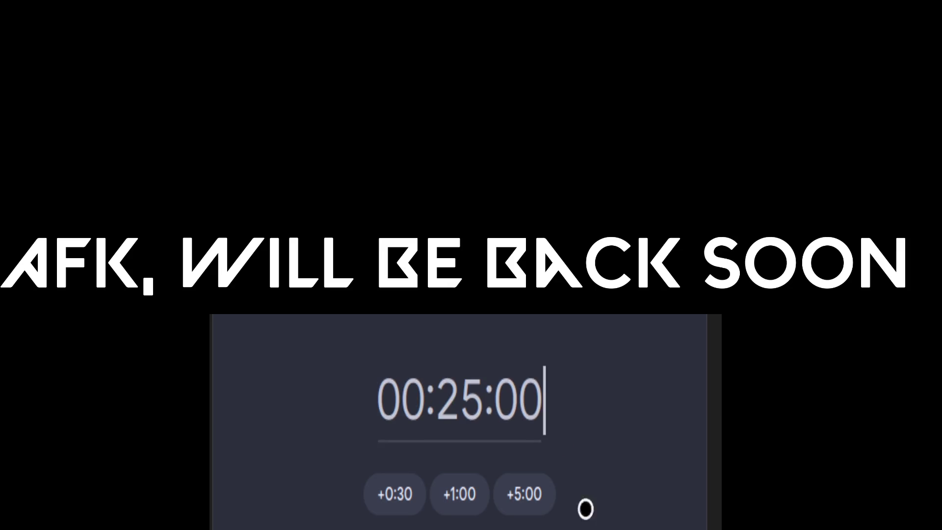
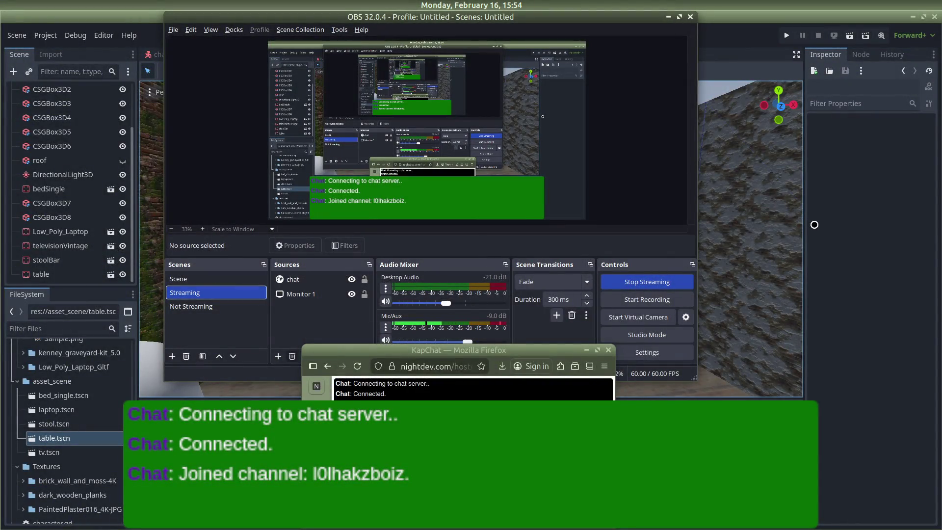
Dismiss the AFK screen to bring back the Godot editor showing house.tscn.
click(814, 224)
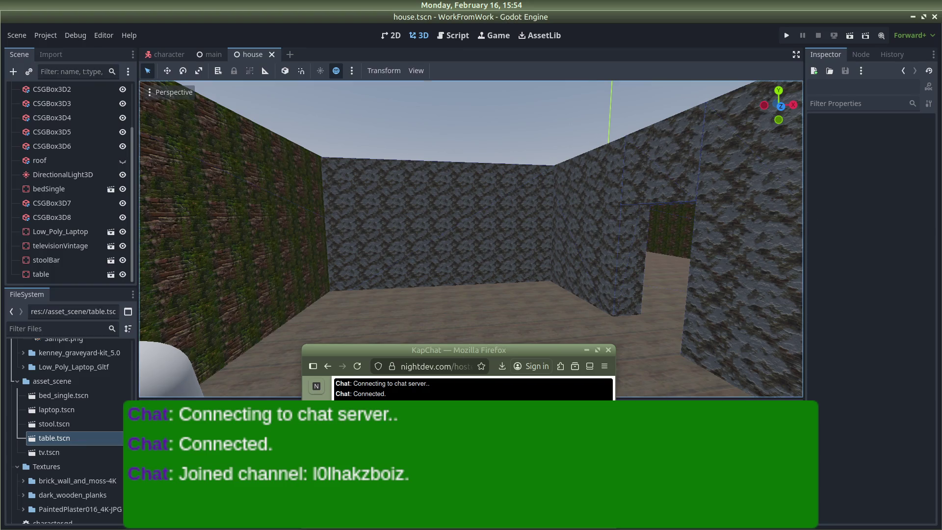
Move the chat window aside, run the project and give the game window control.
drag(426, 353, 427, 528)
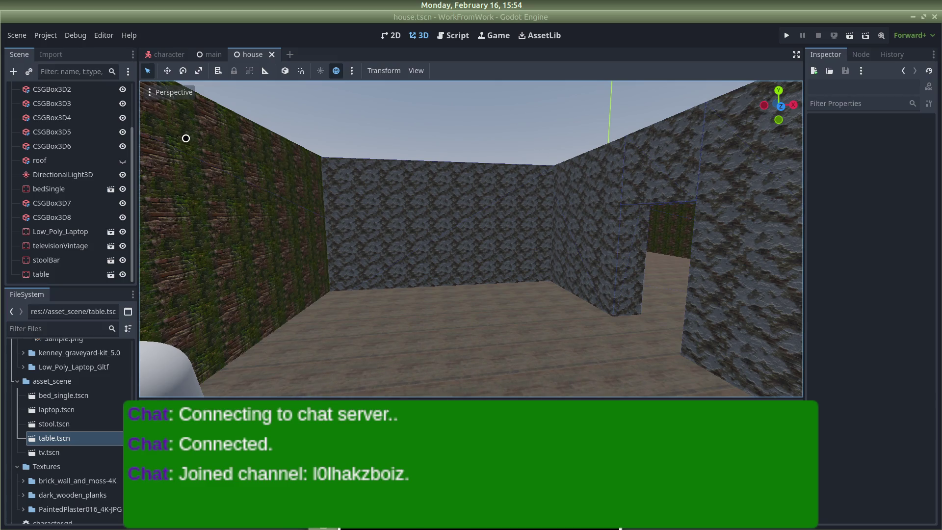
click(789, 34)
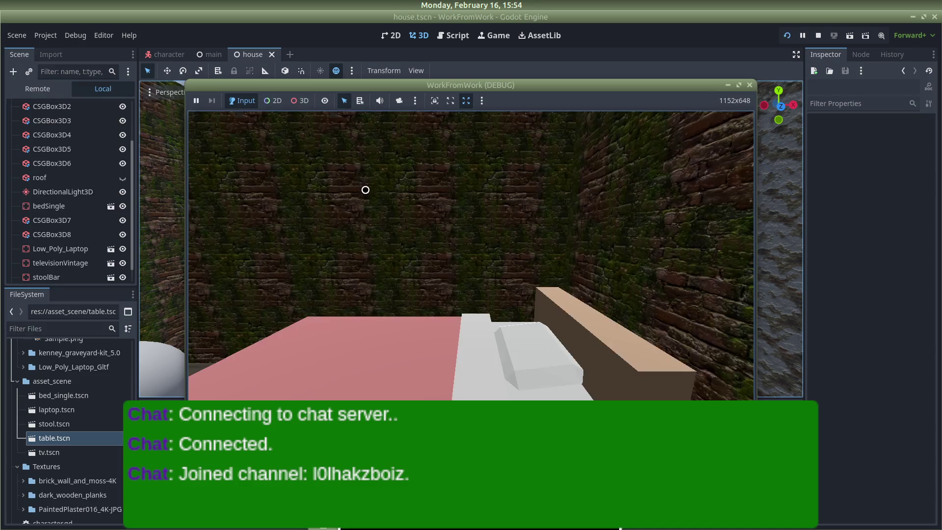
click(370, 180)
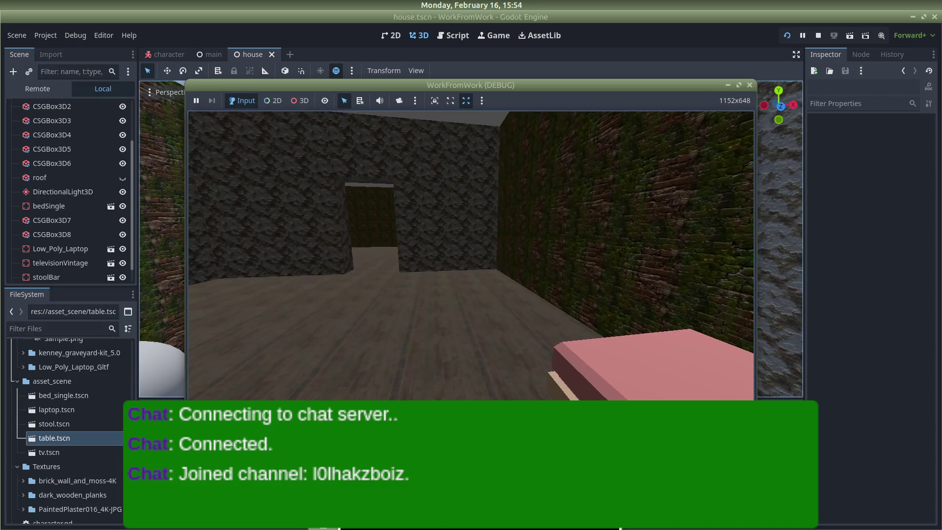
Walk through the doorway, past the table, up to the mossy brick wall and back.
key(w)
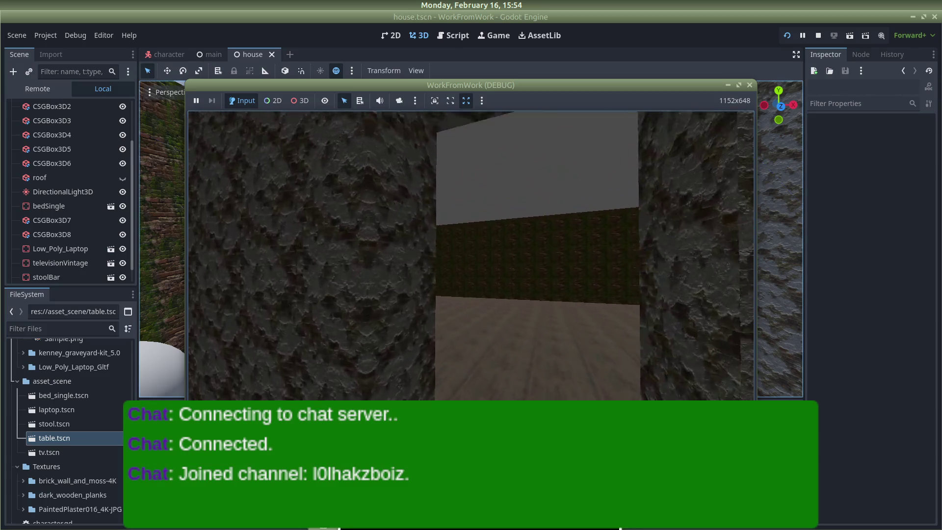
key(w)
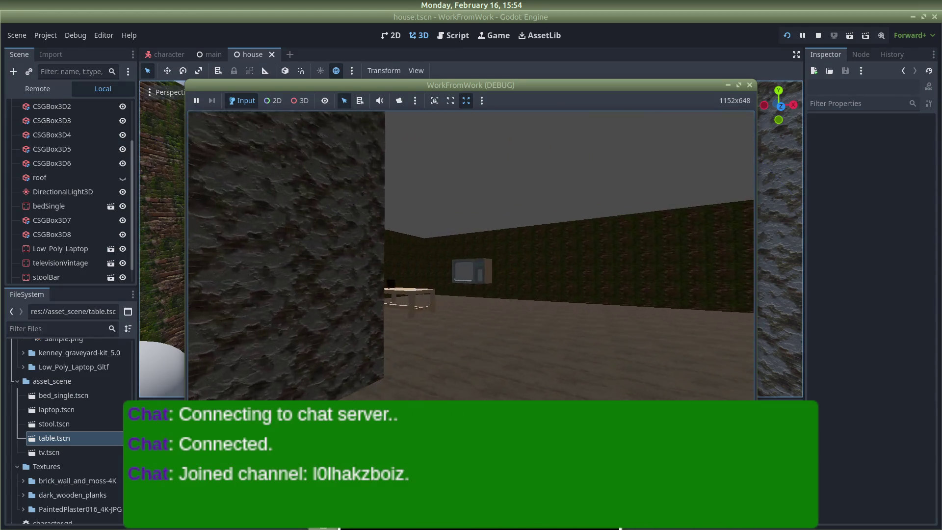
key(w)
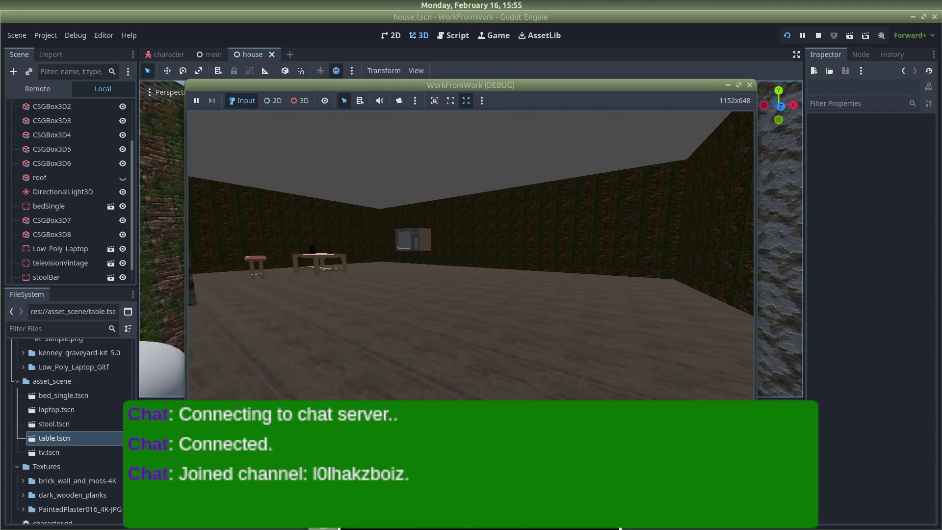
key(w)
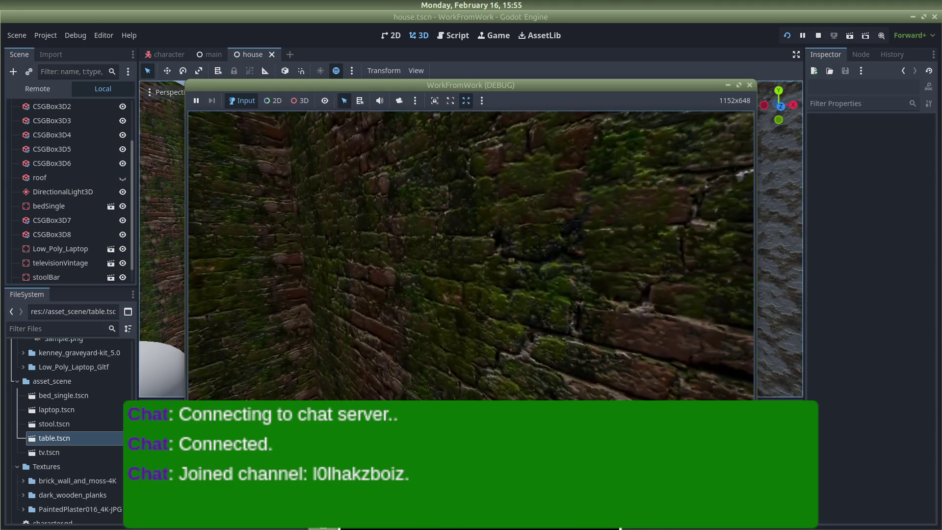
key(s)
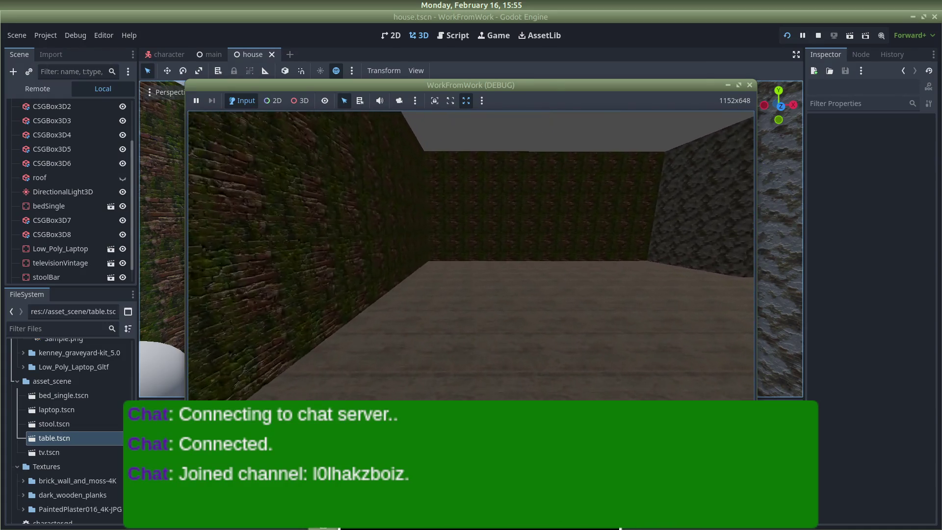
key(s)
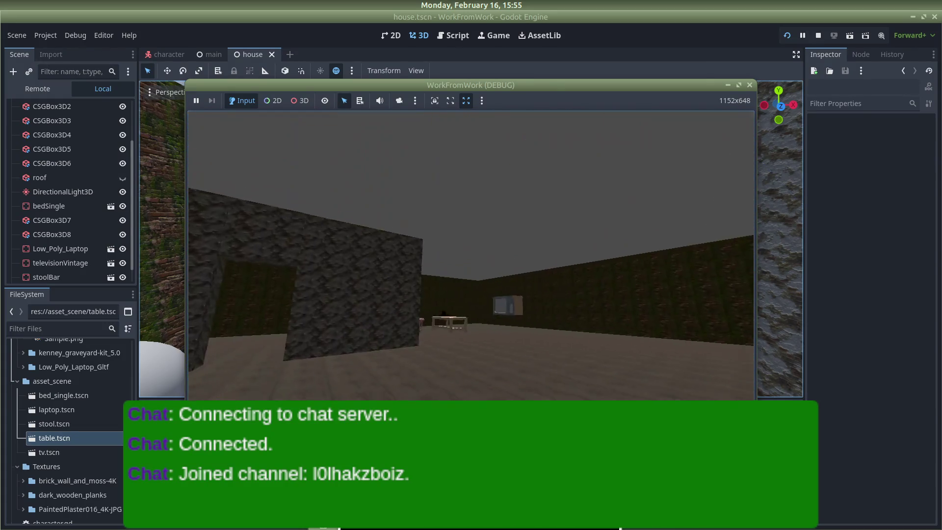
Walk between the wall TV and the brick-wall corner, then switch to Discord.
key(w)
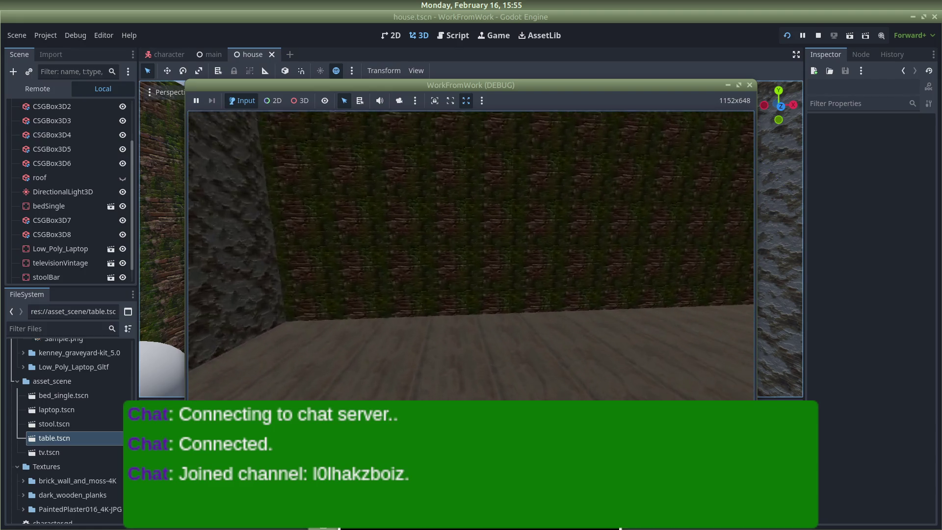
key(s)
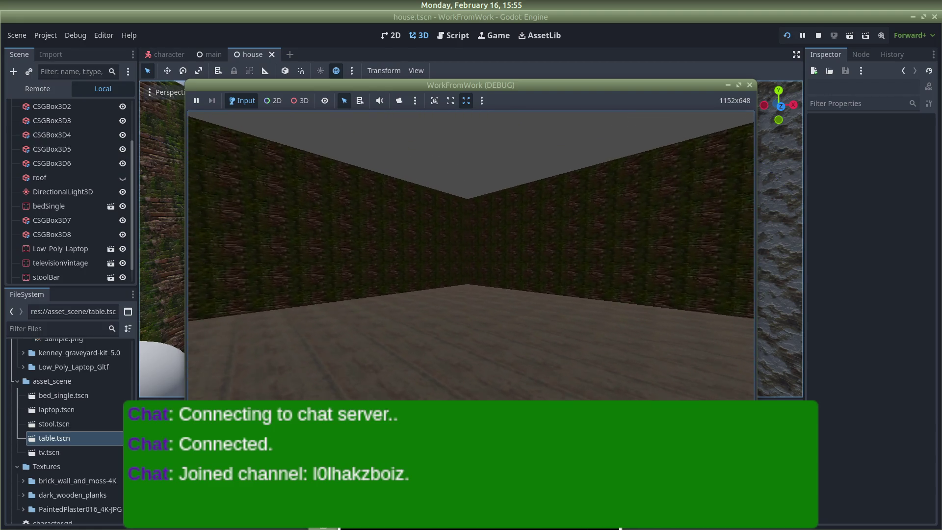
key(w)
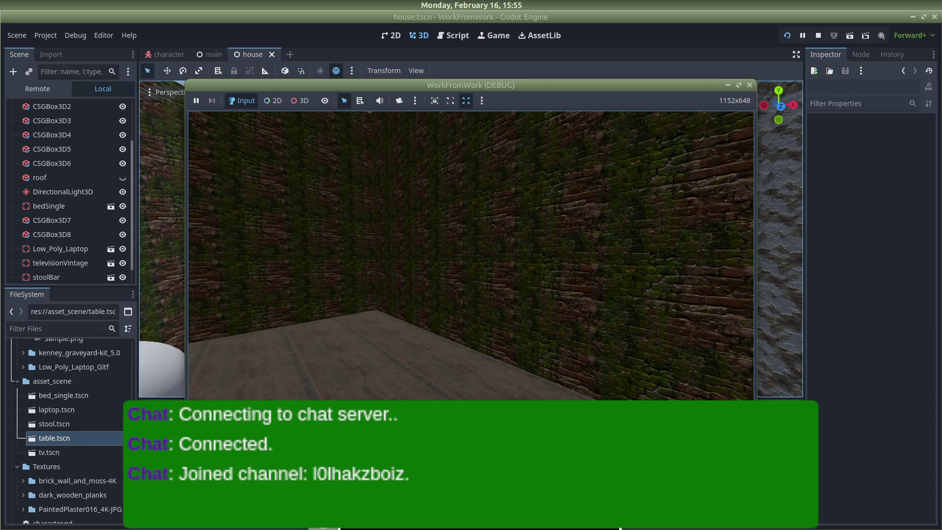
key(s)
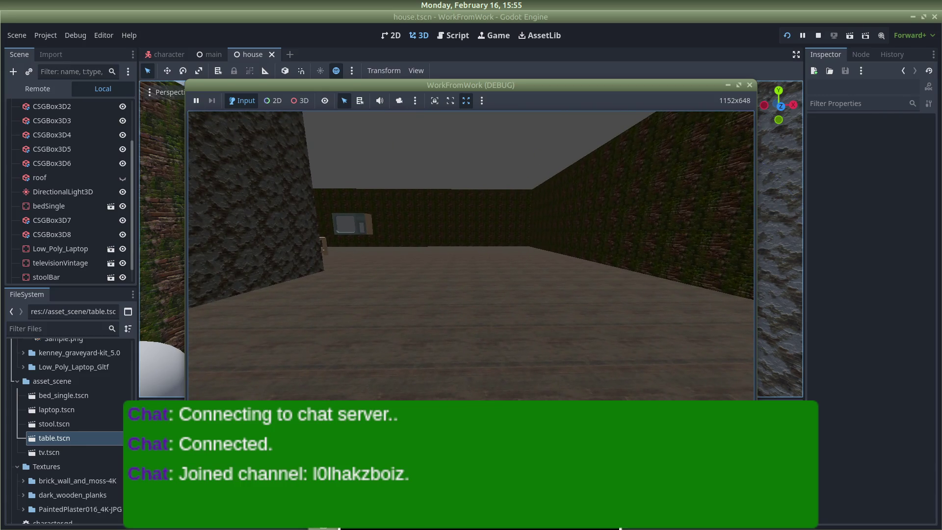
key(w)
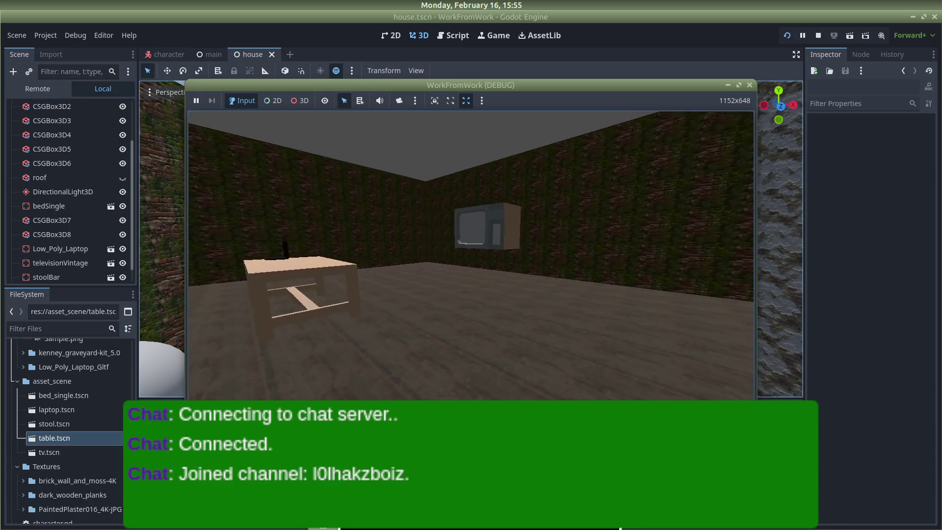
key(alt+Tab)
key(alt+Tab)
key(alt+Tab)
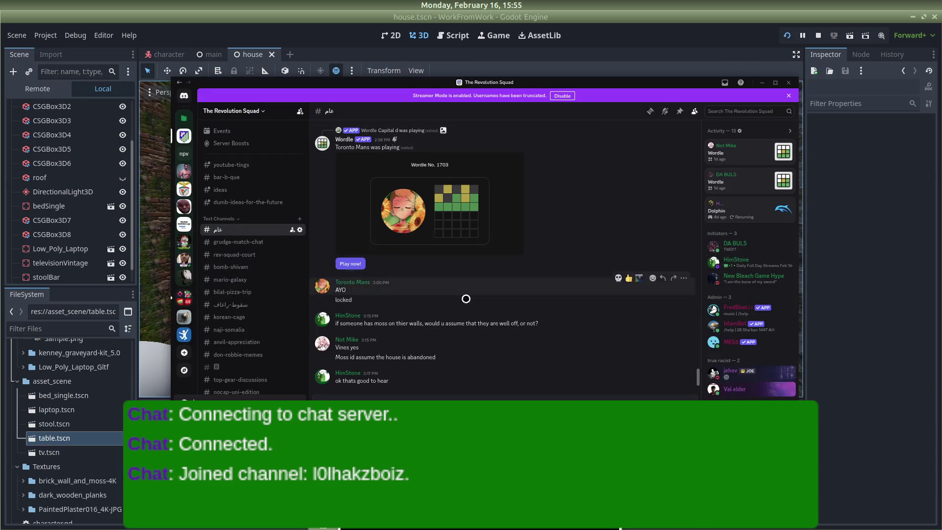
Close the running game to return to the editor, then switch to Firefox's Painted Plaster 016 page.
key(alt+Tab)
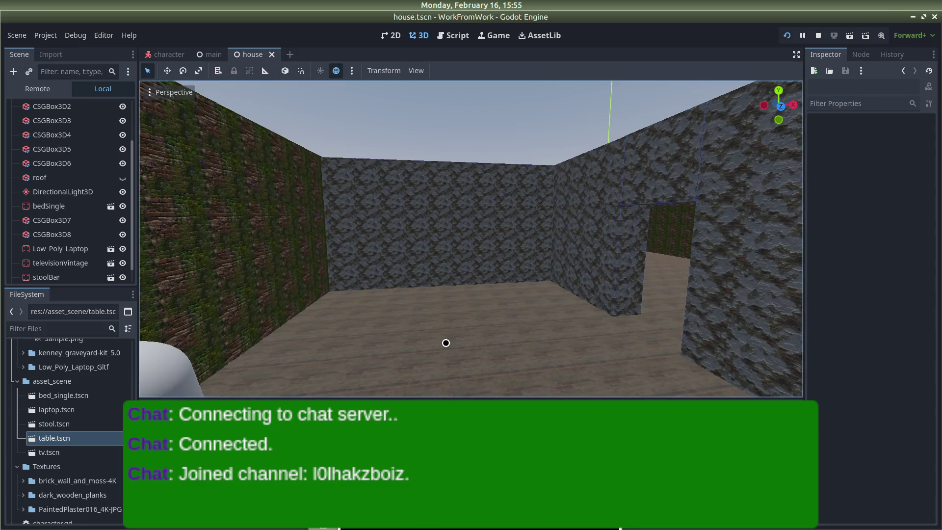
key(alt+Tab)
key(alt+Tab)
key(alt+Tab)
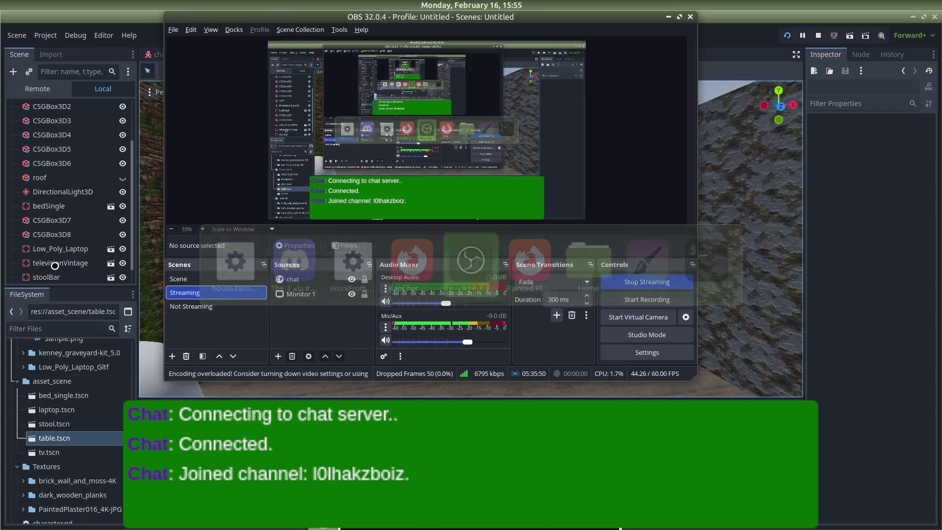
key(alt+Tab)
key(alt+Tab)
key(alt+Tab)
key(alt+Tab)
key(alt+Tab)
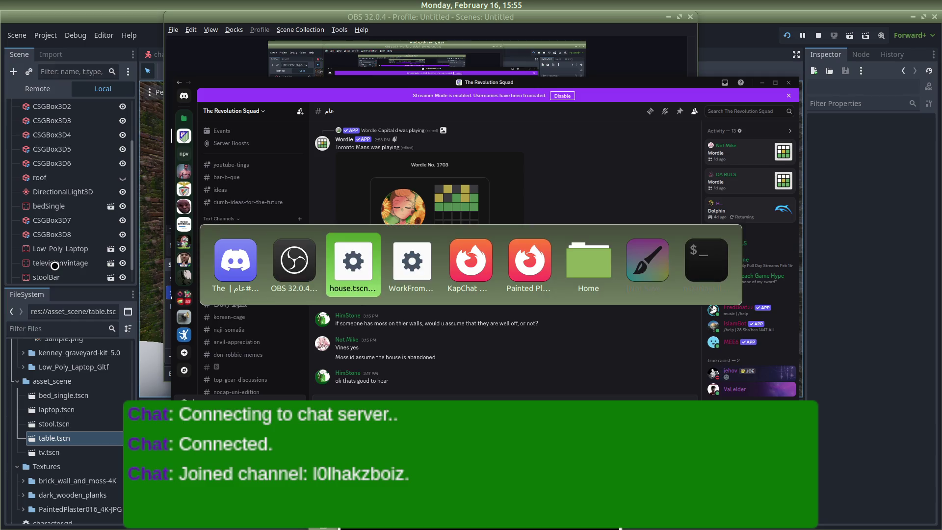
key(alt+Tab)
key(alt+Tab)
key(alt+Tab)
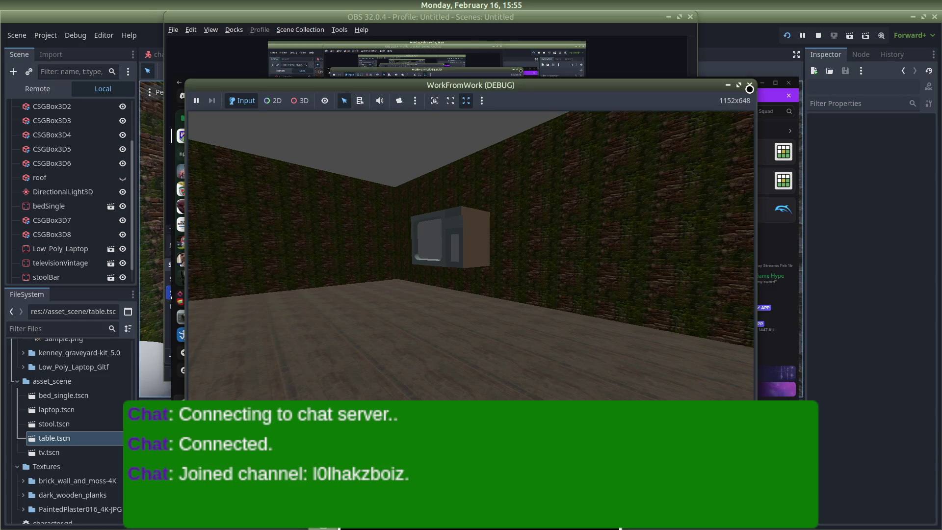
click(858, 188)
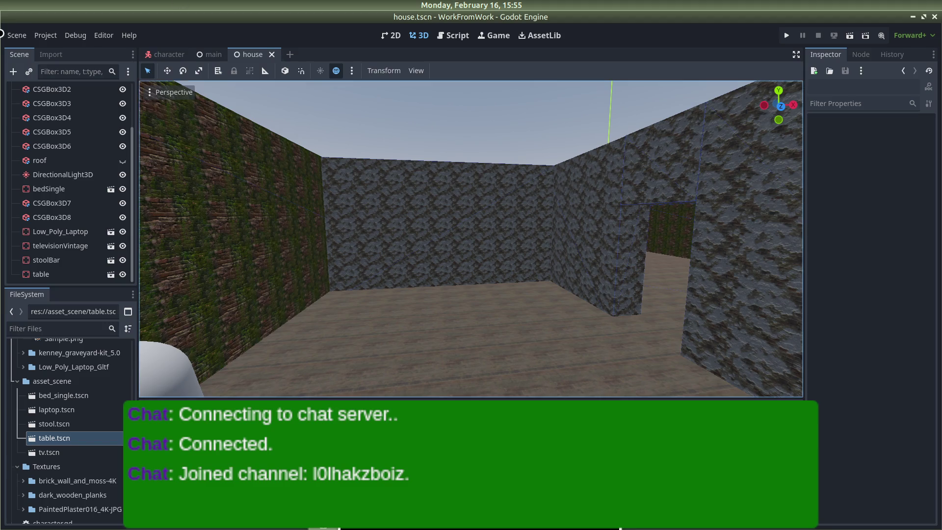
key(alt+Tab)
key(alt+Tab)
key(alt+Tab)
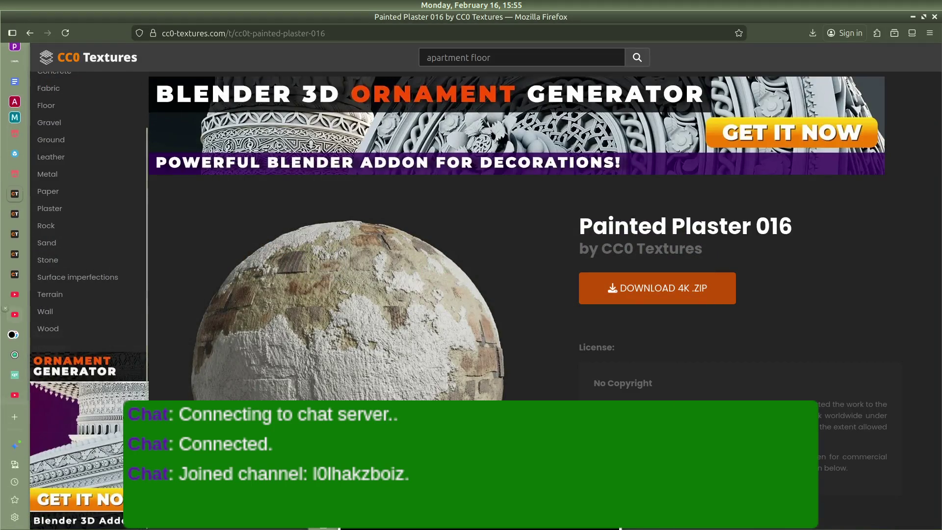
Open YouTube in a new tab and scroll through the home feed.
click(22, 413)
text(youtube.com/)
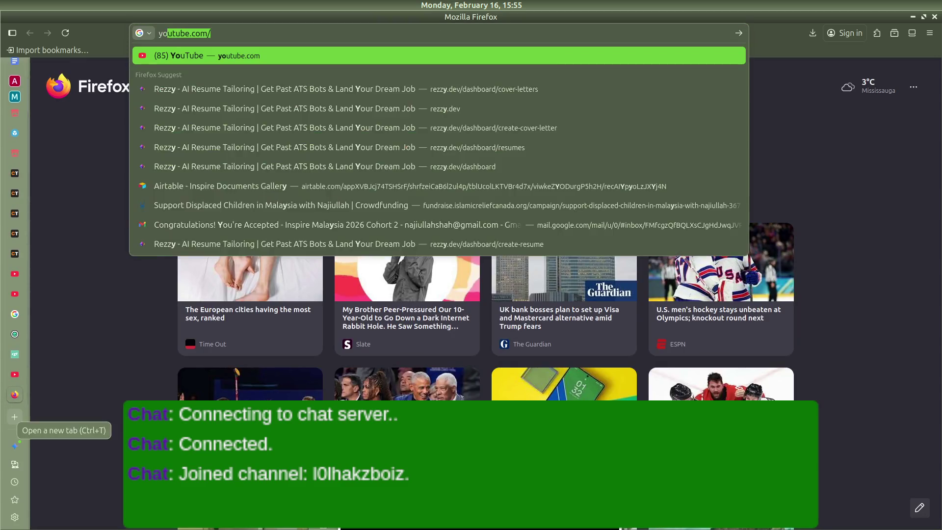
key(Return)
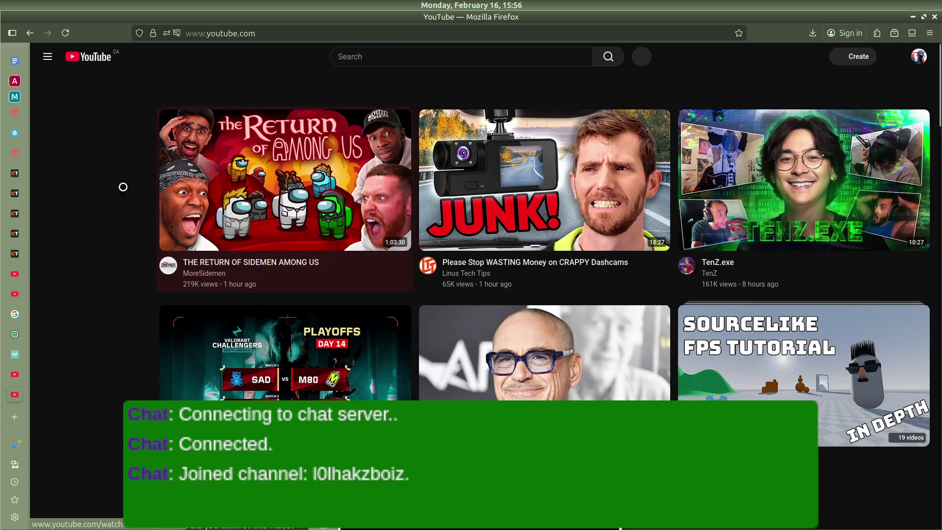
scroll(400, 329, down, 4)
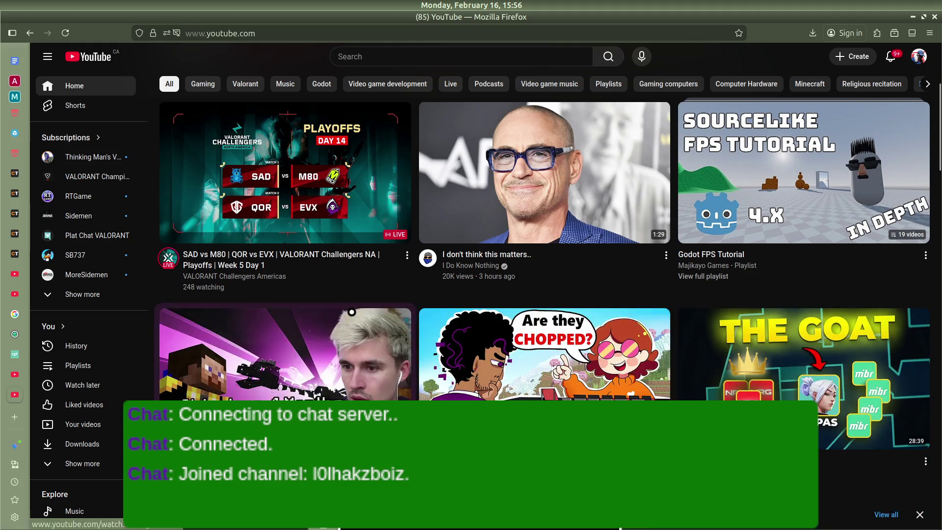
scroll(526, 198, down, 2)
scroll(526, 199, down, 3)
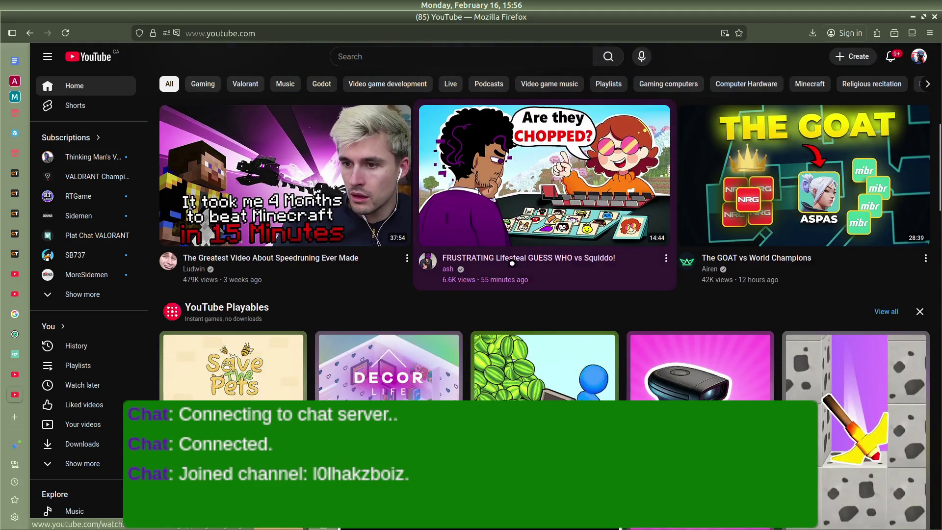
scroll(555, 309, down, 5)
scroll(407, 318, down, 15)
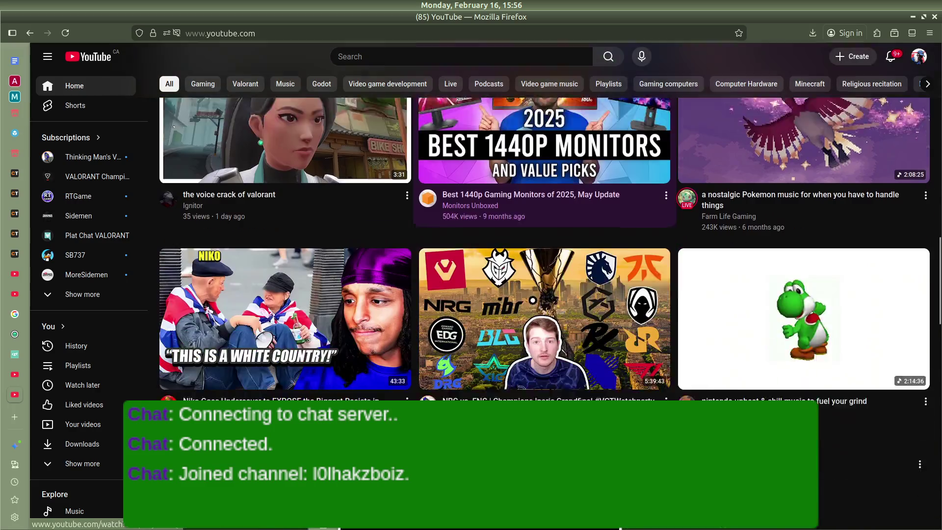
scroll(365, 294, down, 5)
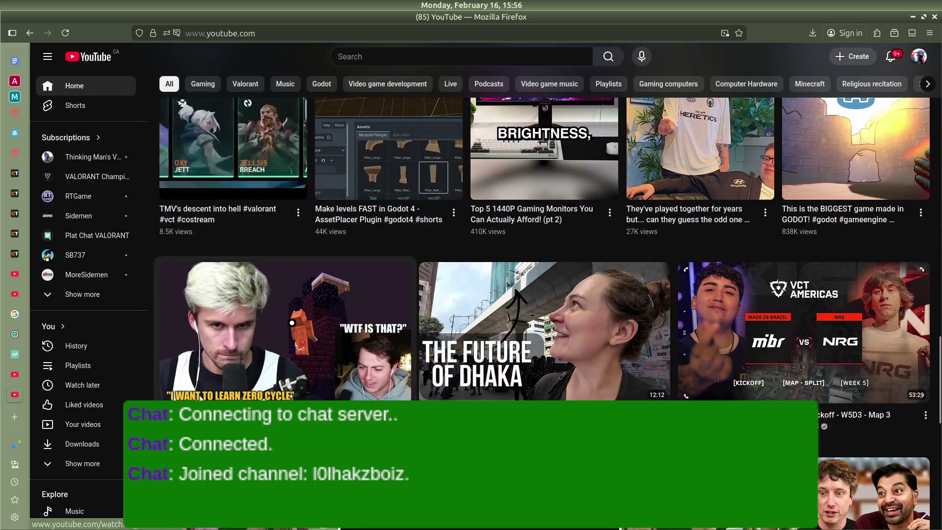
scroll(366, 295, down, 5)
scroll(805, 260, up, 4)
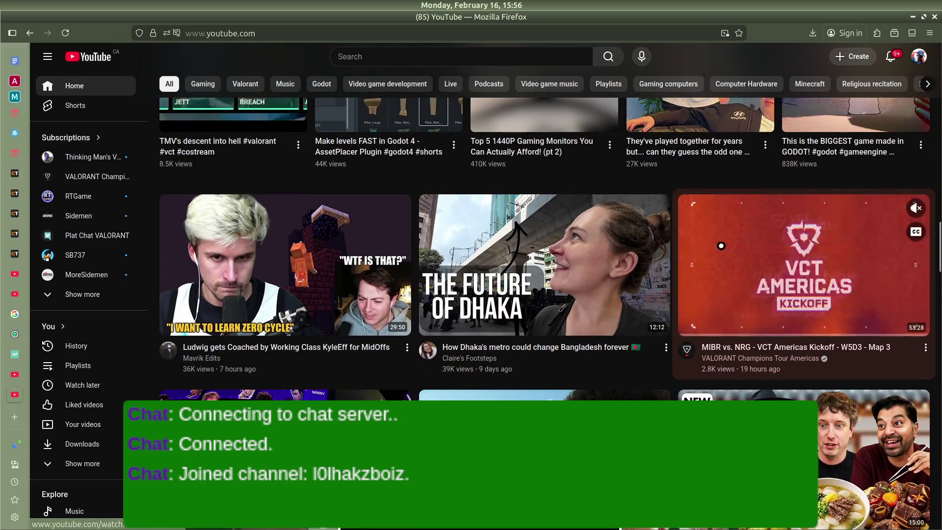
scroll(741, 242, down, 3)
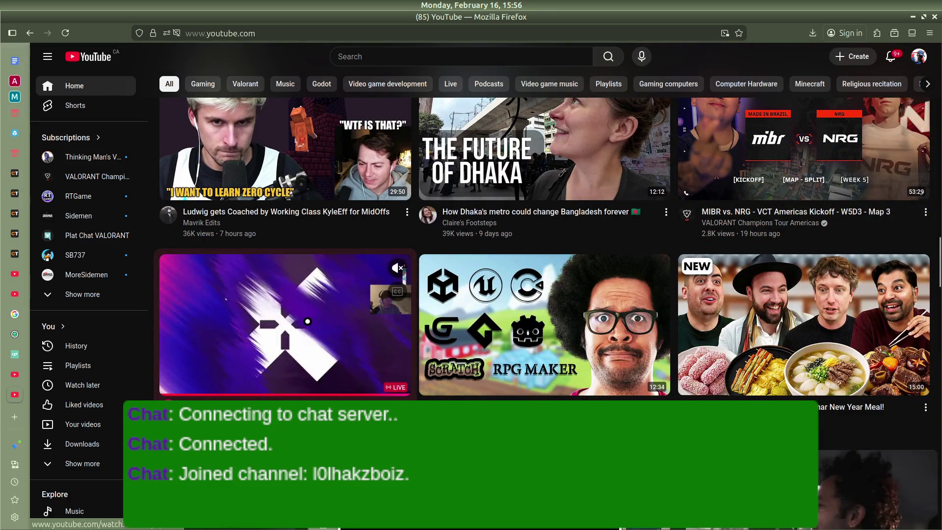
Play the MIBR vs NRG VCT Americas match, then visit the VALORANT Champions Tour Americas channel.
mouse_move(798, 136)
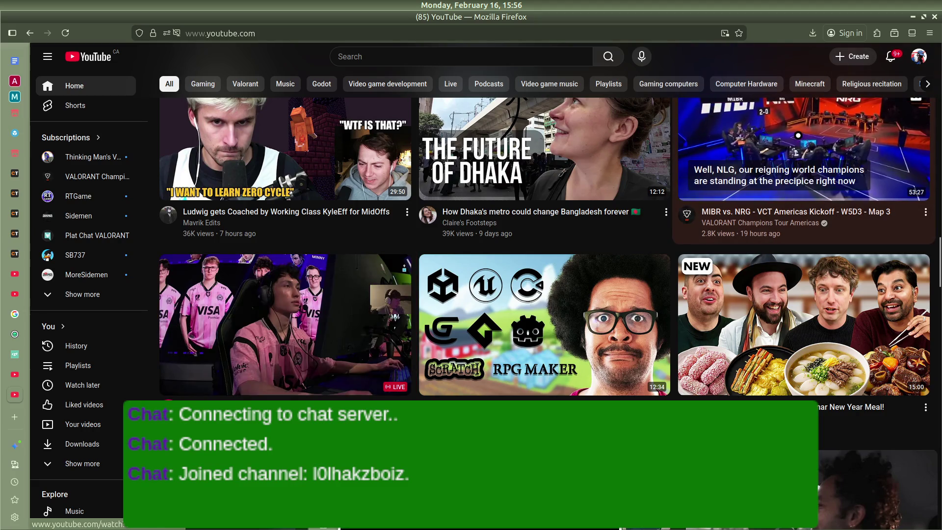
click(798, 135)
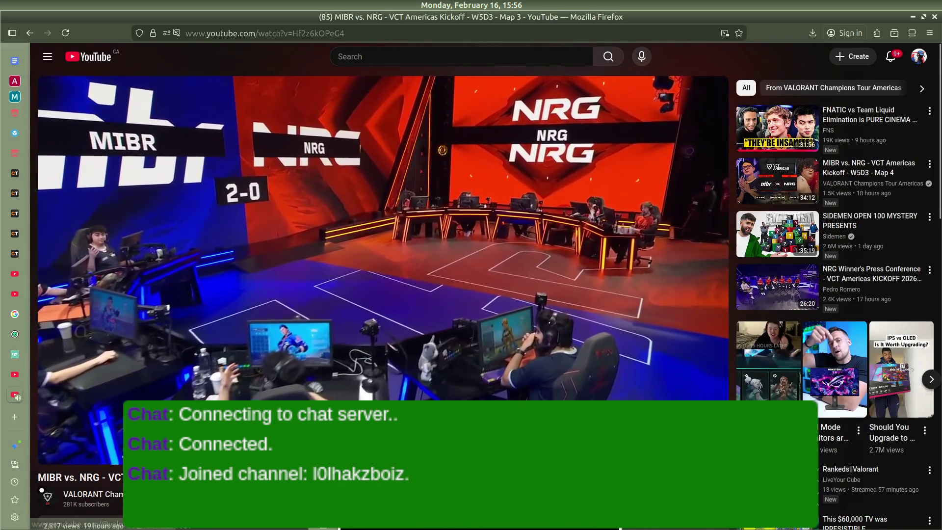
click(42, 490)
click(358, 57)
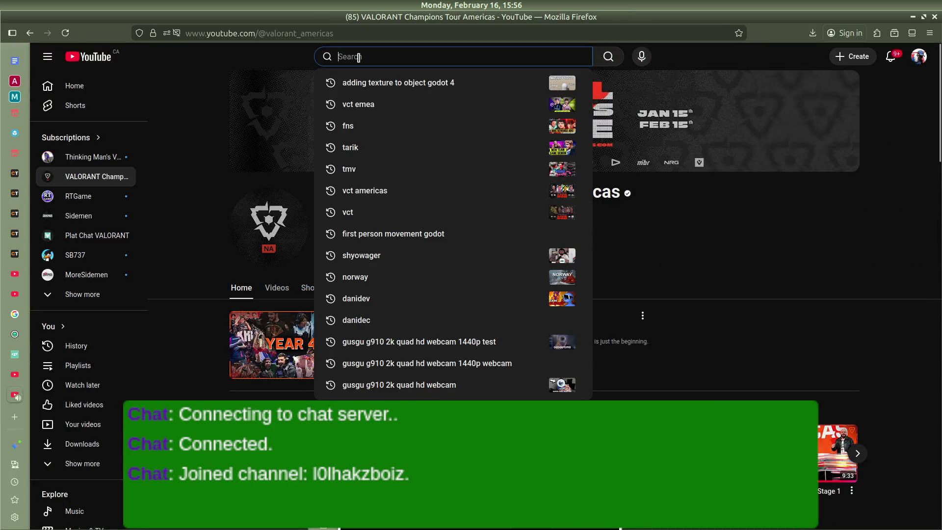
Search 'vct emea', open the FNC vs TL Lower Bracket Final video, then return to results.
text(vct emea)
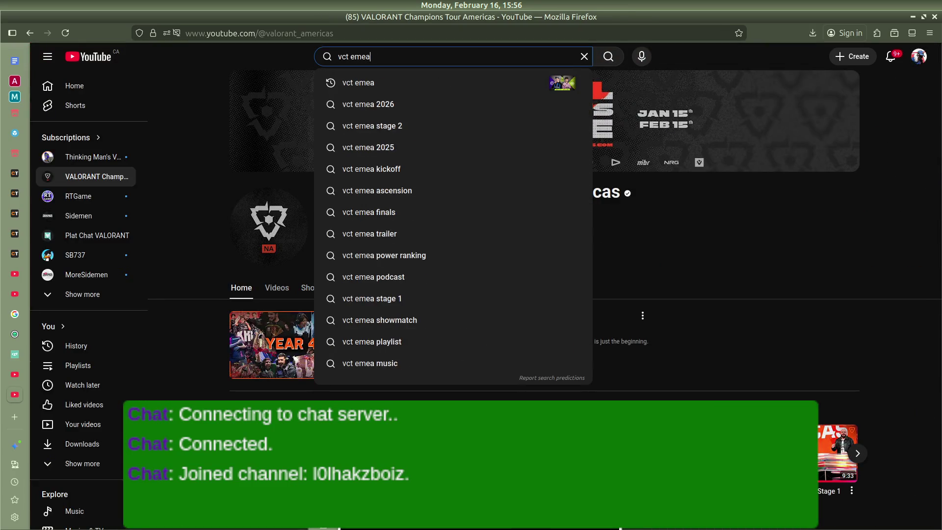
key(Return)
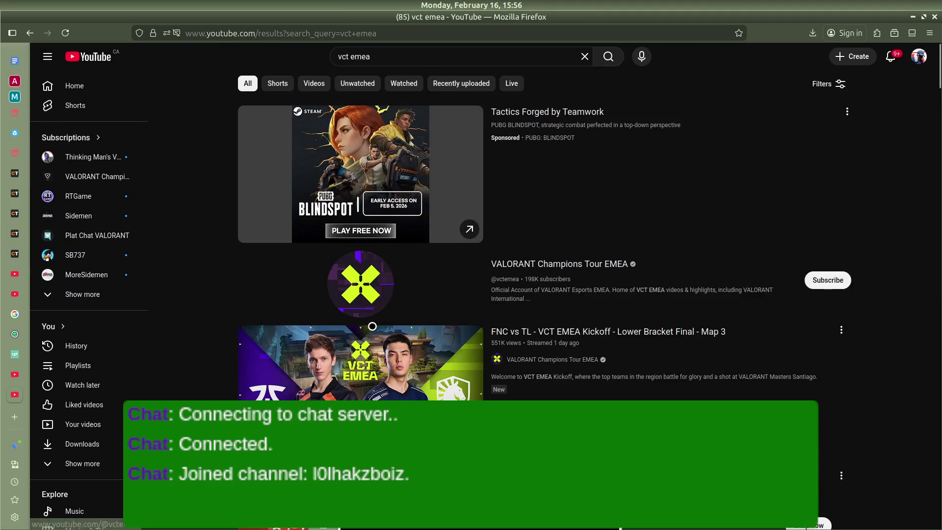
scroll(373, 326, down, 2)
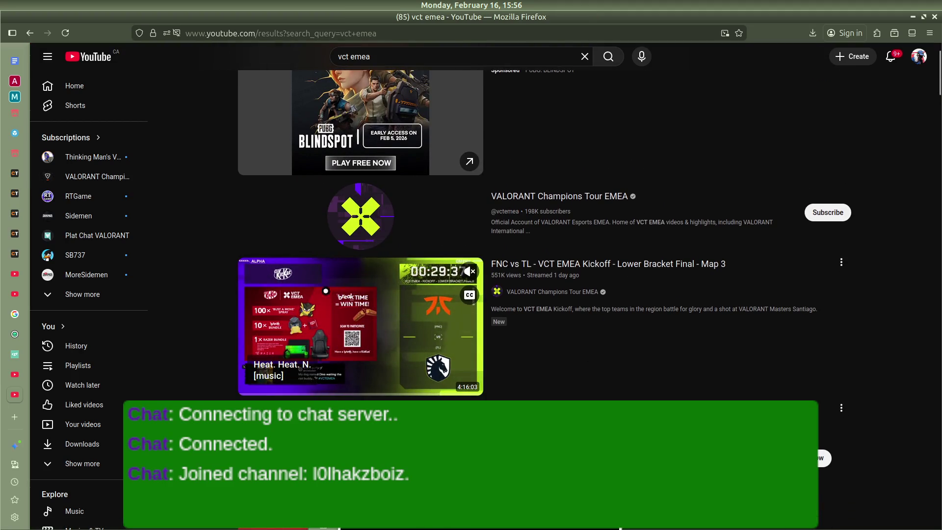
scroll(325, 290, down, 4)
click(322, 266)
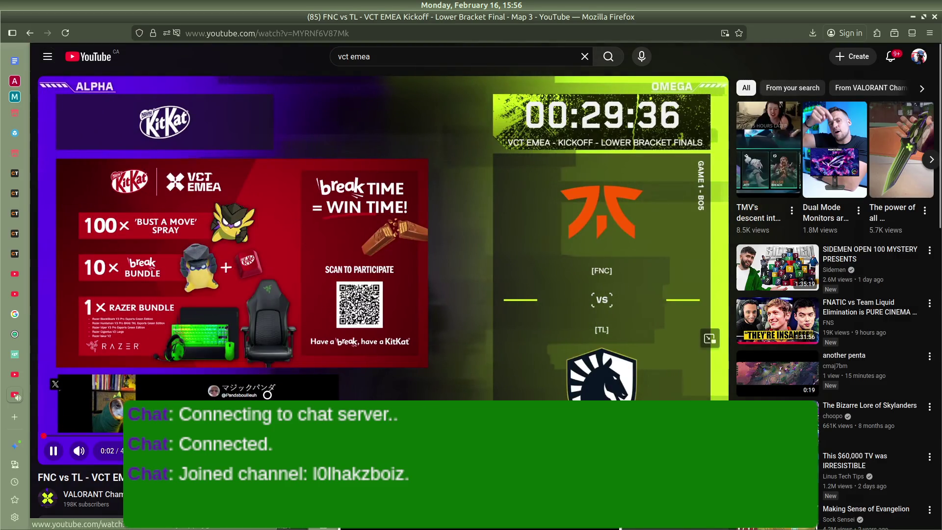
key(alt+Left)
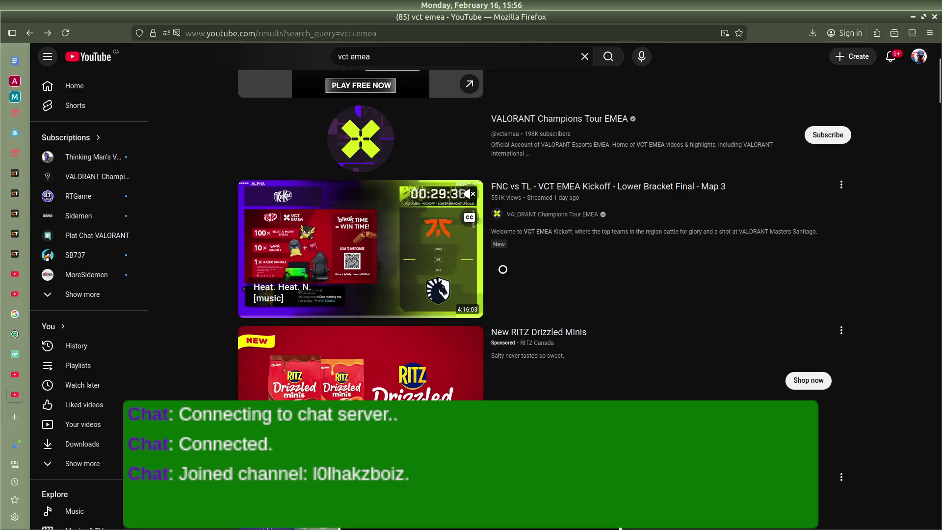
Play FNC vs. TL Finals Map 3 from the VALORANT Champions Tour EMEA channel.
click(360, 129)
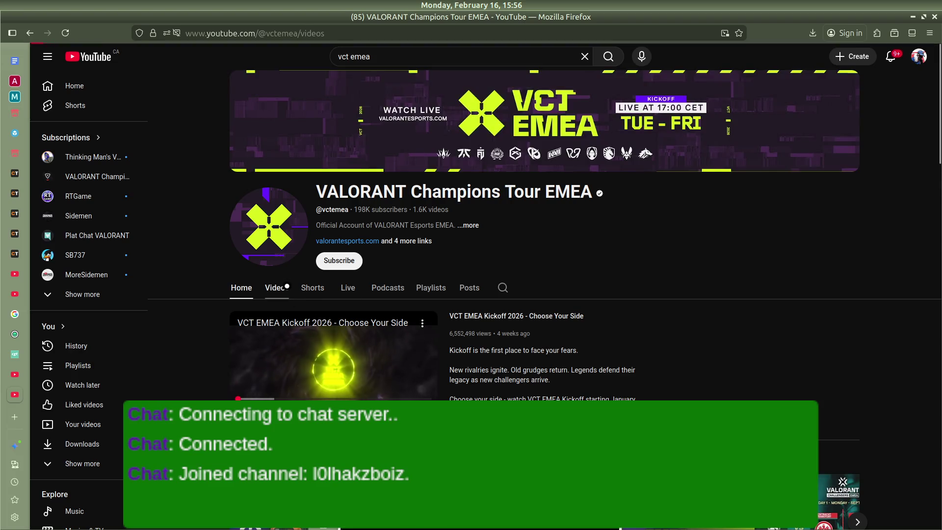
scroll(414, 291, down, 2)
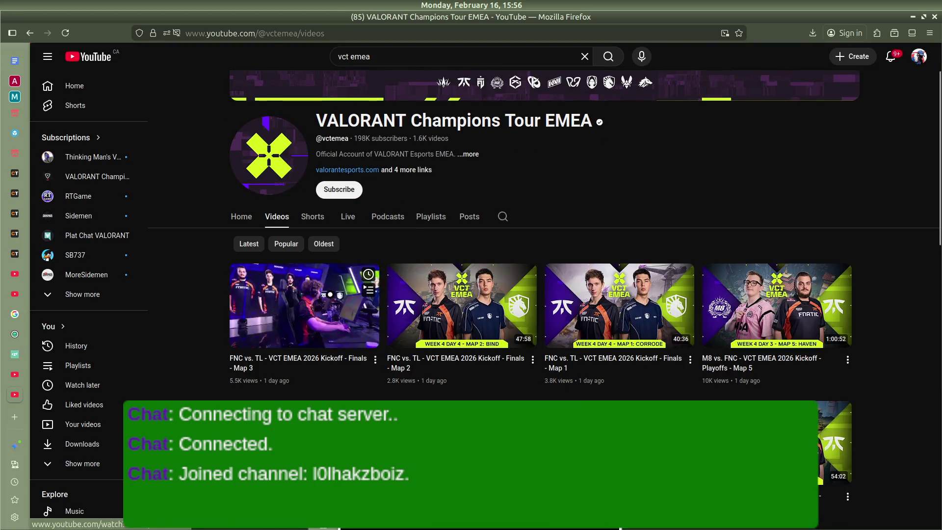
click(304, 305)
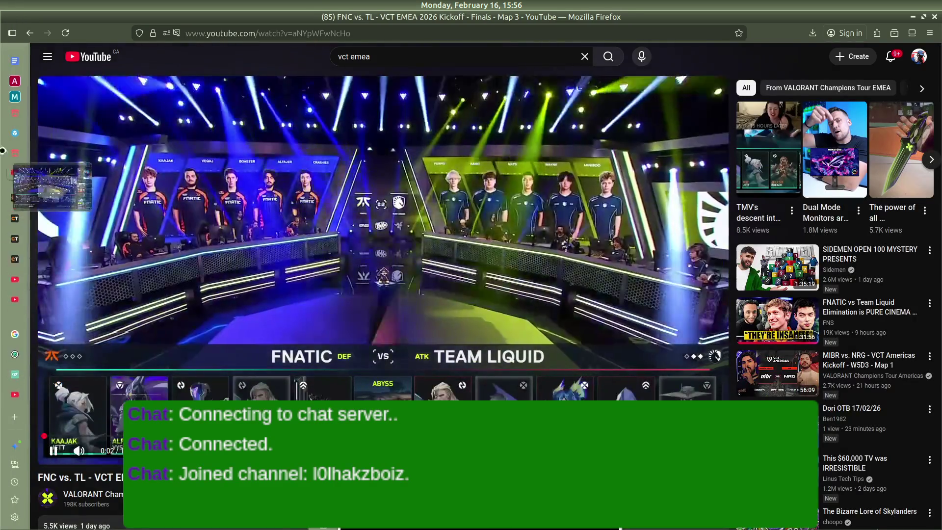
Switch to the Beginner's Guide to Textures & Meshes in Godot 4 tutorial tab.
mouse_move(11, 55)
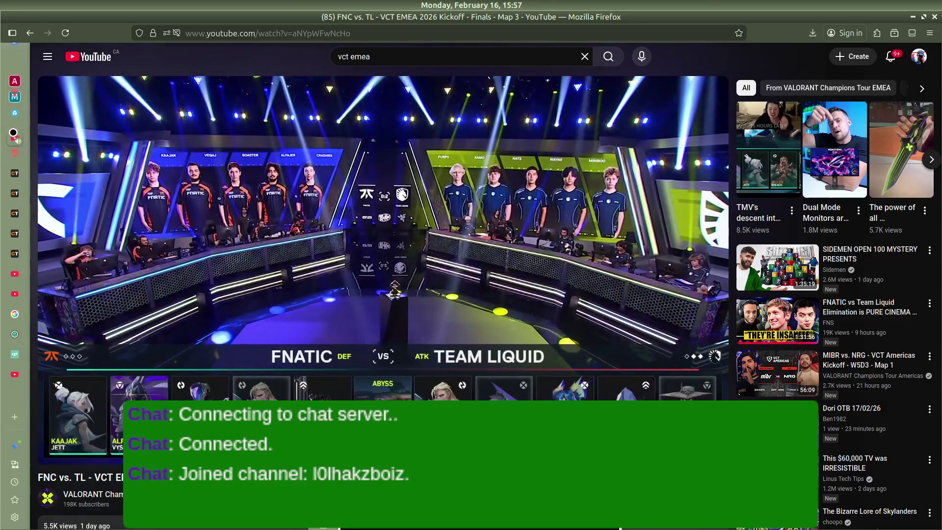
scroll(15, 265, up, 1)
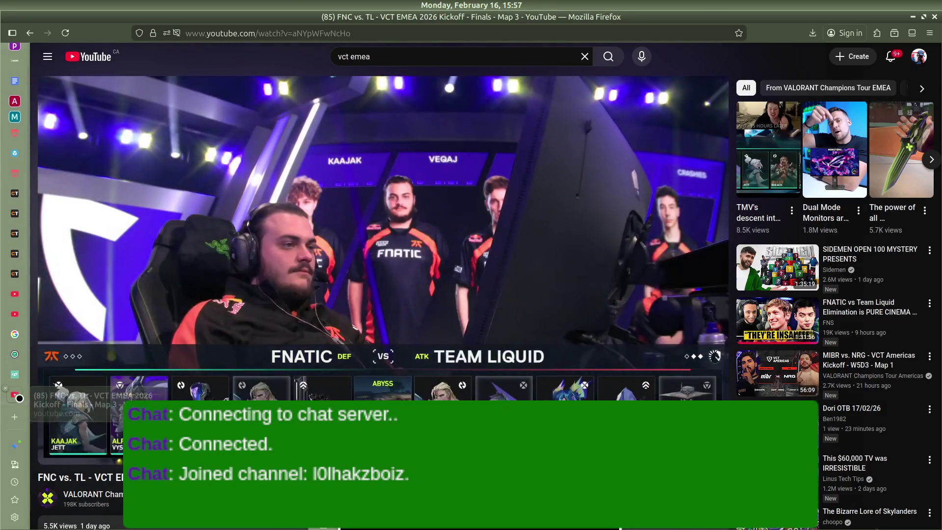
scroll(15, 197, up, 1)
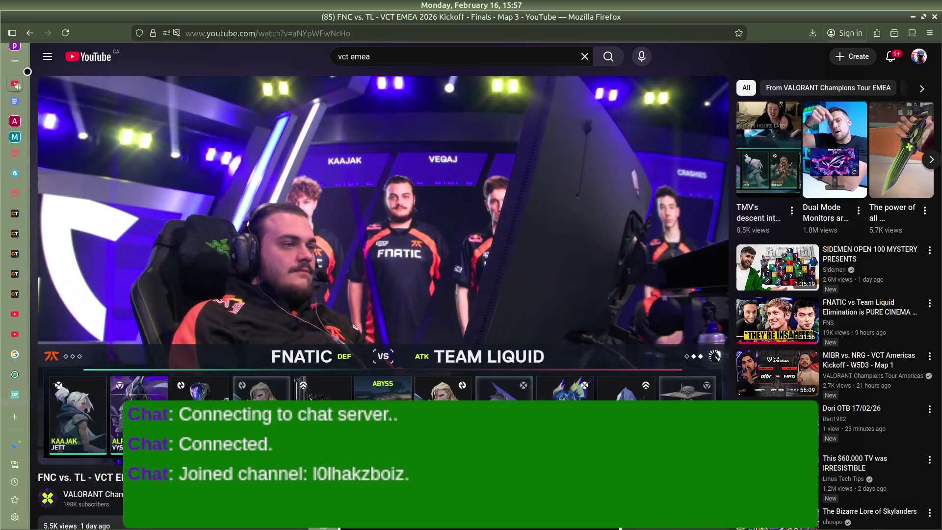
scroll(28, 352, down, 1)
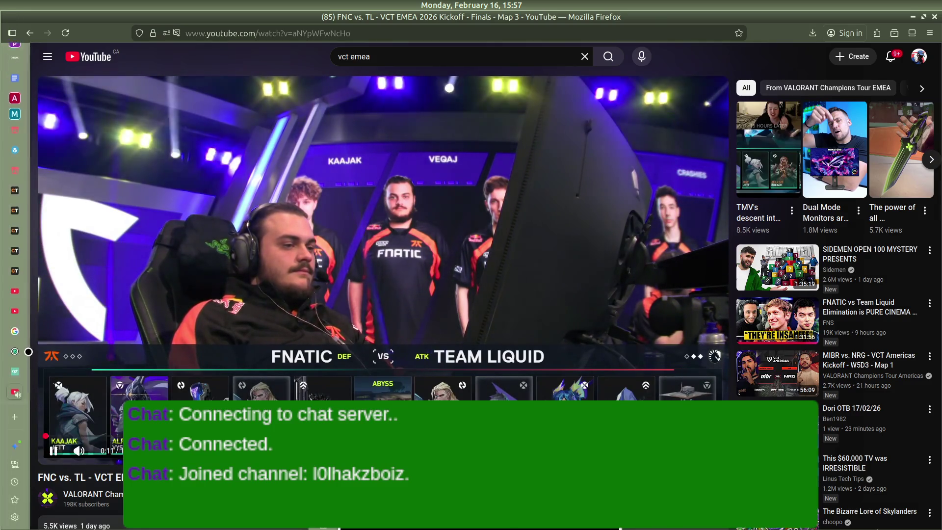
click(15, 183)
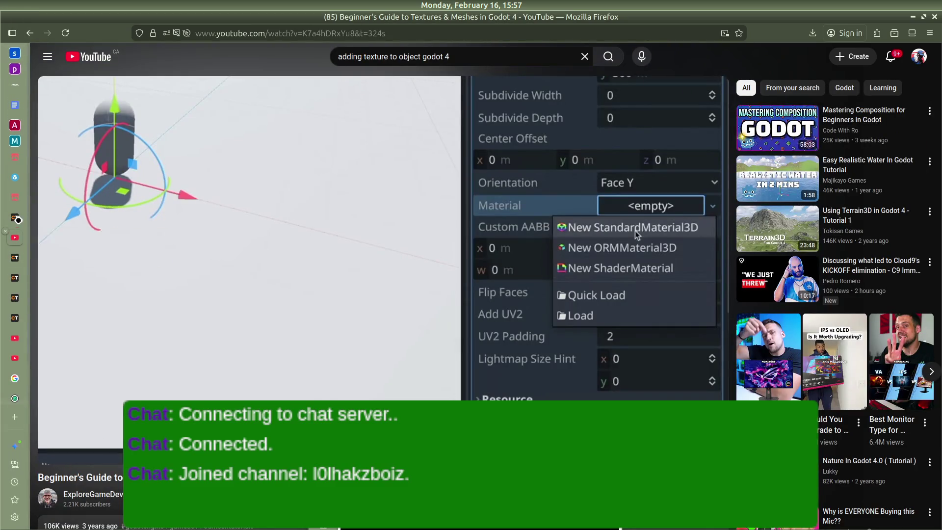
Bring up Discord on The Revolution Squad server from the screen-edge dock.
scroll(15, 94, up, 1)
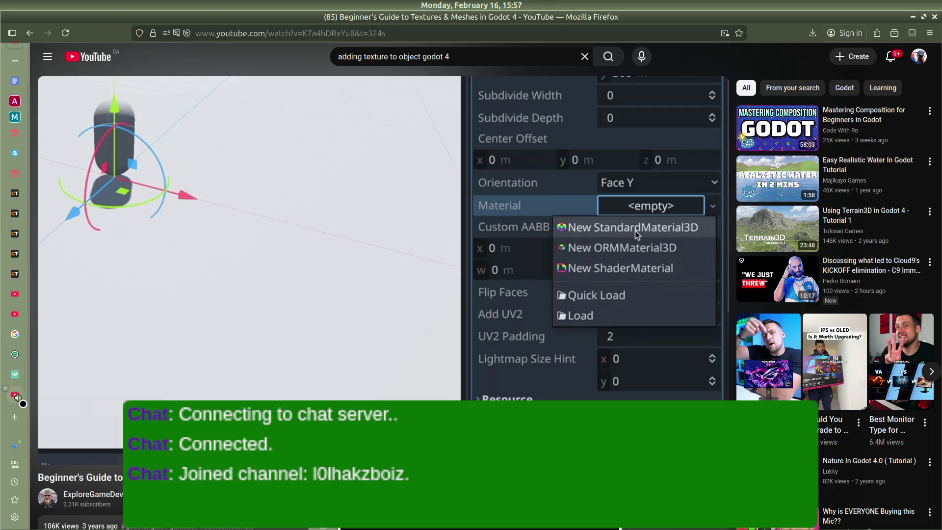
mouse_move(2, 187)
click(10, 287)
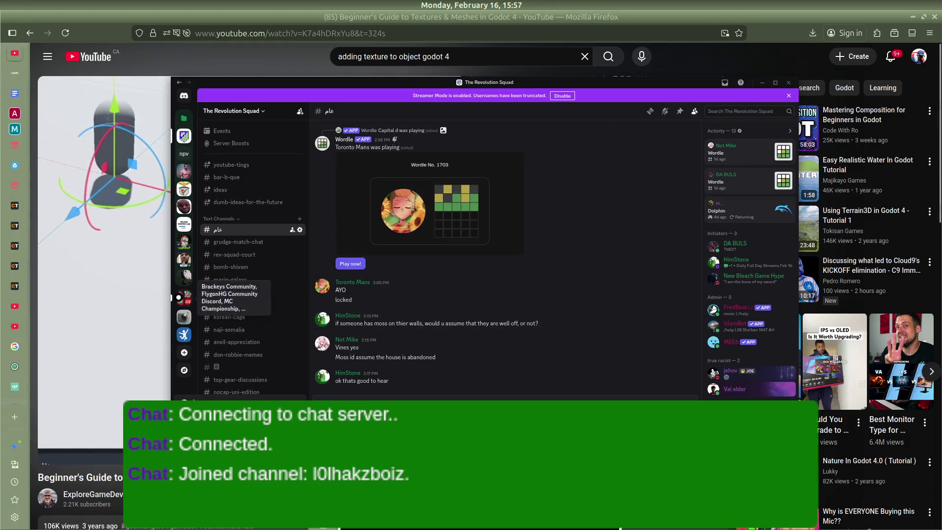
Read the Brackeys Community #chat from the server folder, then return to The Revolution Squad.
click(182, 297)
click(184, 314)
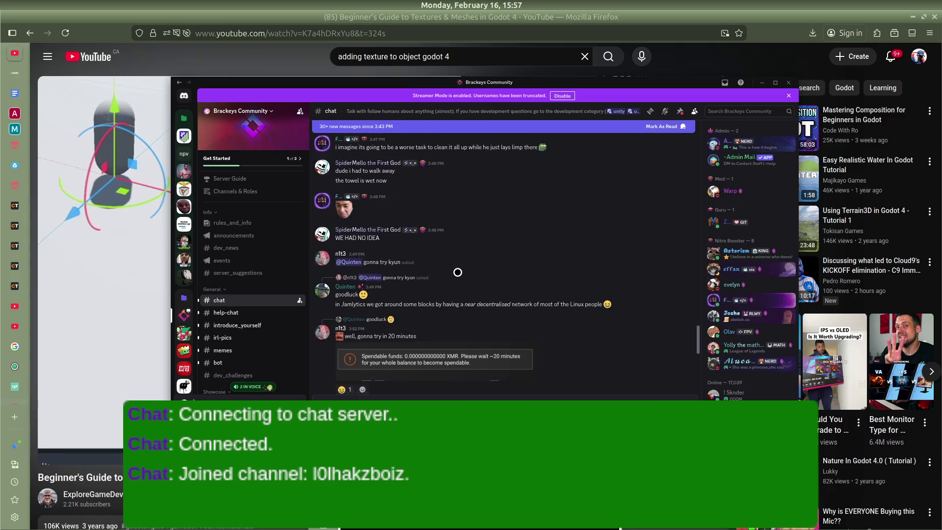
scroll(457, 272, down, 5)
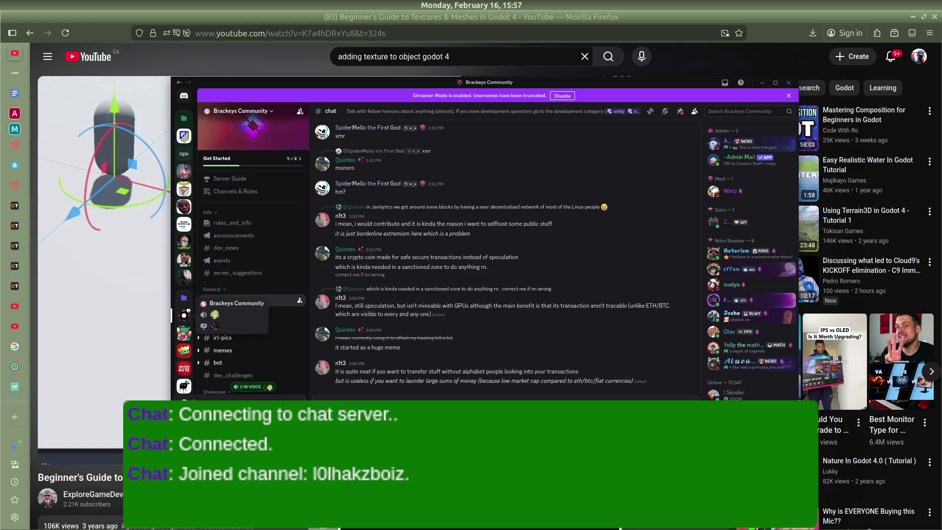
right_click(191, 281)
key(Escape)
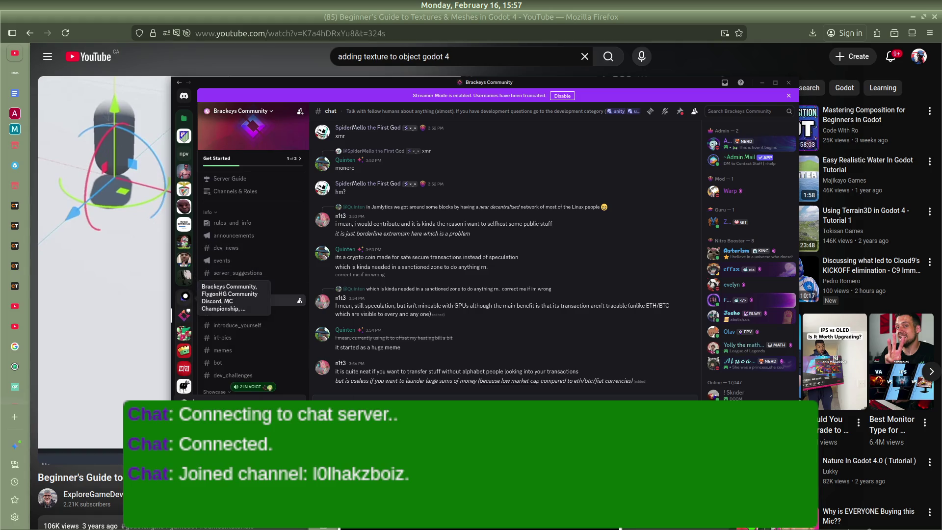
click(184, 136)
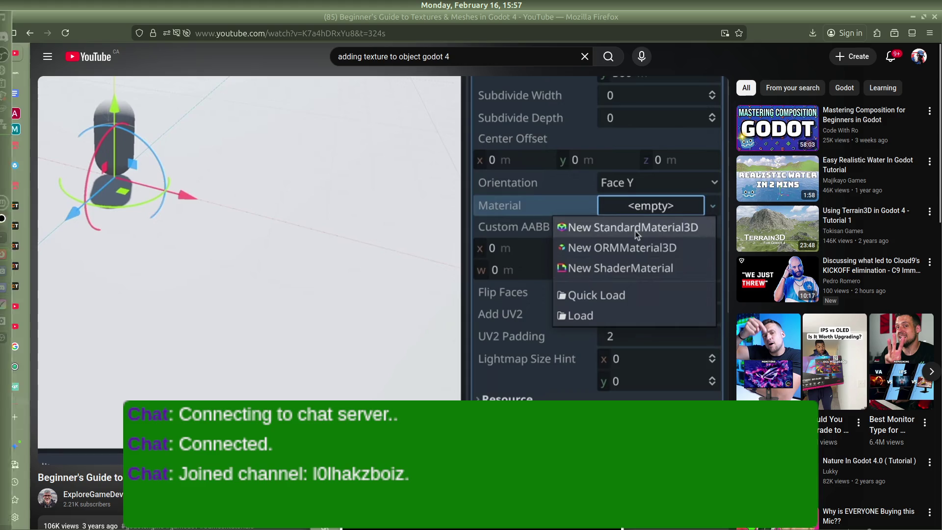
Close the Krita sketch without saving and switch back to the Godot editor.
mouse_move(6, 329)
mouse_move(11, 304)
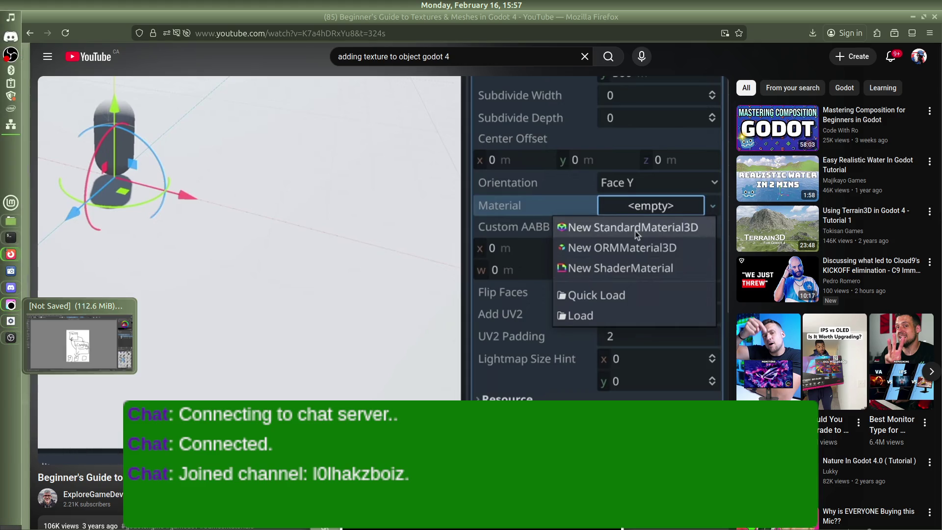
click(129, 305)
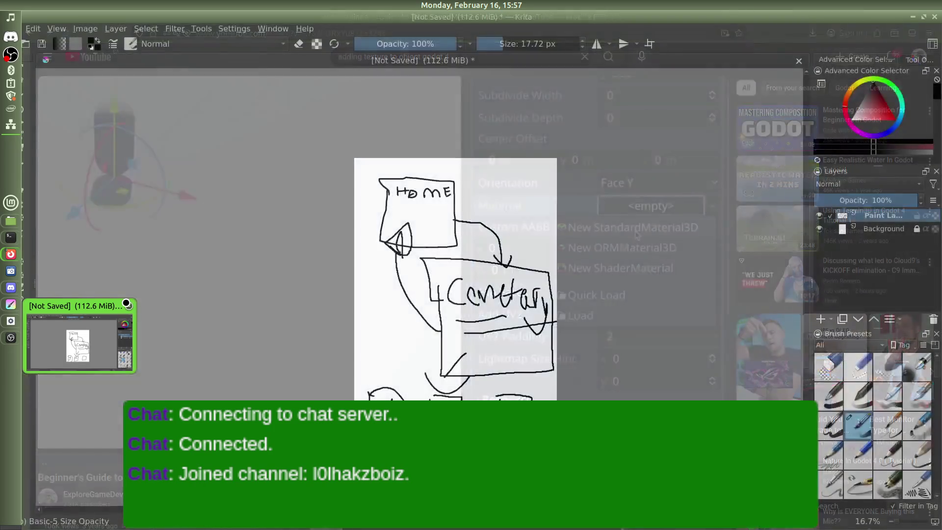
click(518, 280)
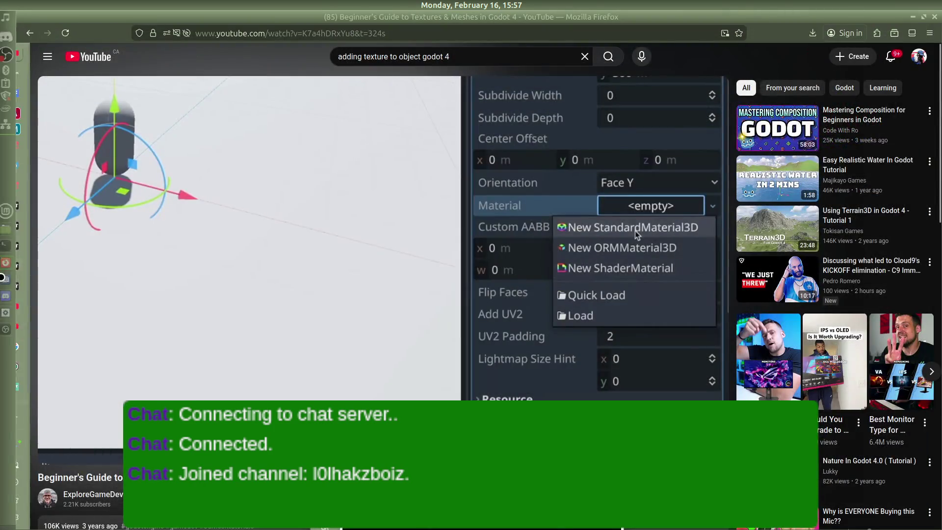
key(alt+Tab)
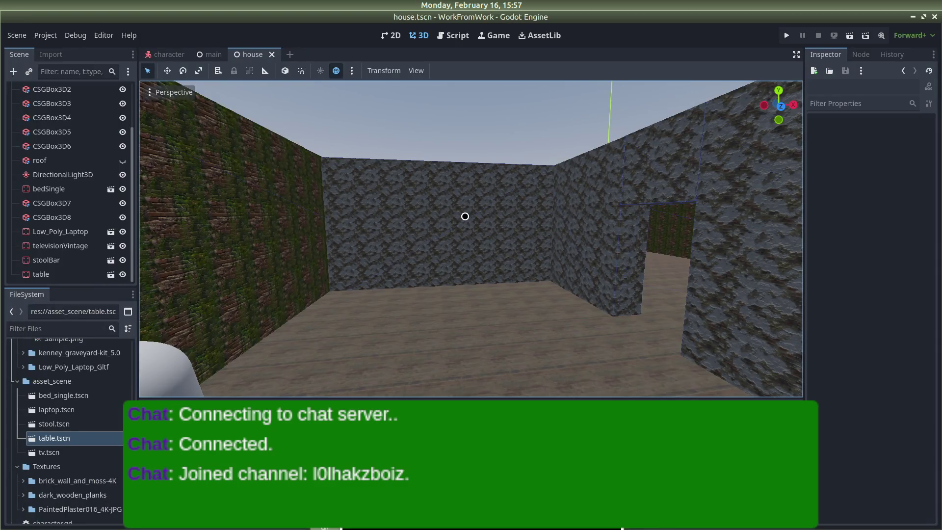
Orbit around the house, viewing the top wall CSGBox3D4 at eye level and from above.
scroll(313, 193, down, 10)
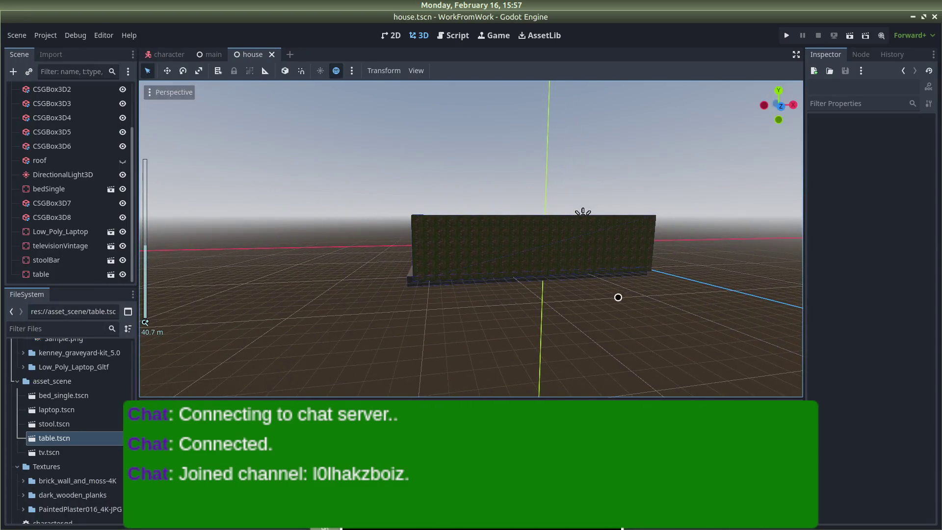
mouse_move(648, 328)
mouse_down()
mouse_move(680, 388)
mouse_move(586, 391)
mouse_move(612, 86)
mouse_move(558, 95)
mouse_move(518, 385)
mouse_move(530, 336)
mouse_move(553, 313)
mouse_move(494, 286)
mouse_move(580, 372)
mouse_move(583, 389)
mouse_move(572, 134)
mouse_move(572, 148)
mouse_up()
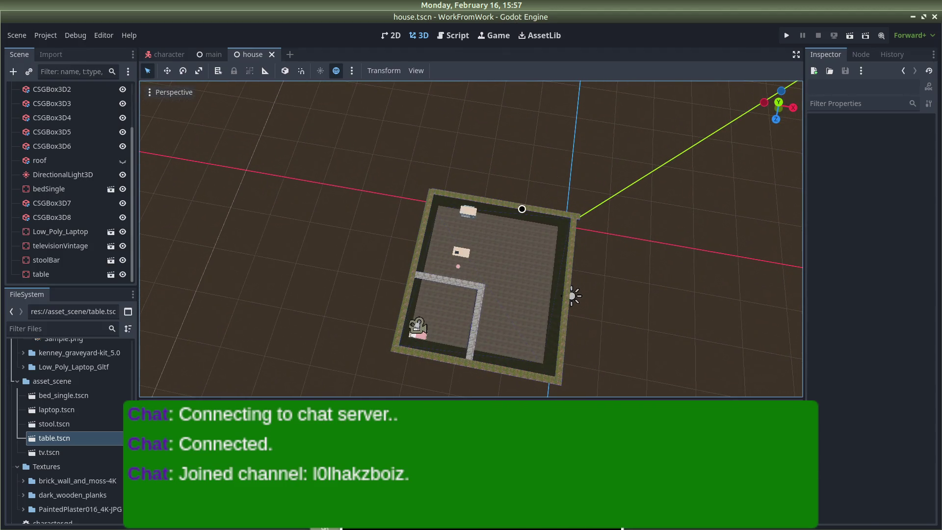
click(522, 209)
mouse_move(521, 209)
mouse_down()
mouse_move(490, 274)
mouse_move(473, 353)
mouse_move(381, 261)
mouse_up()
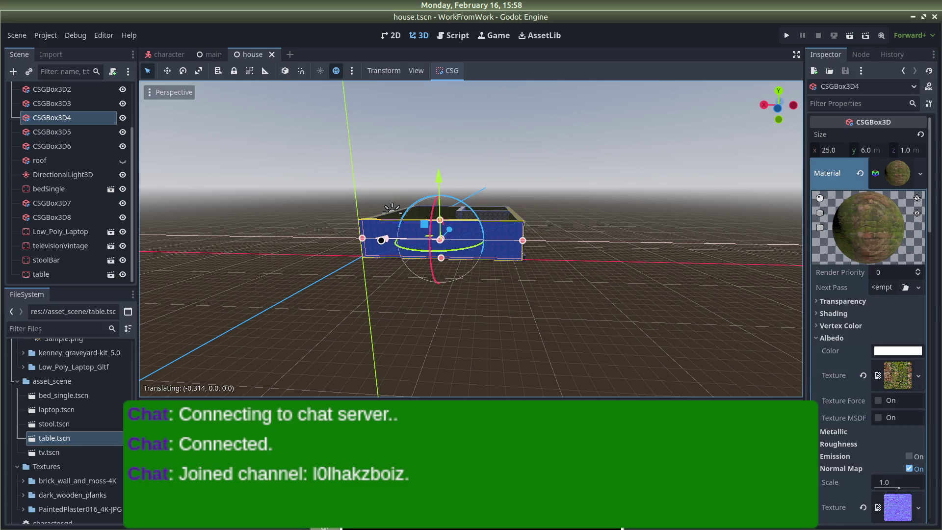
click(461, 314)
mouse_move(461, 314)
mouse_down()
mouse_move(465, 353)
mouse_move(471, 99)
mouse_up()
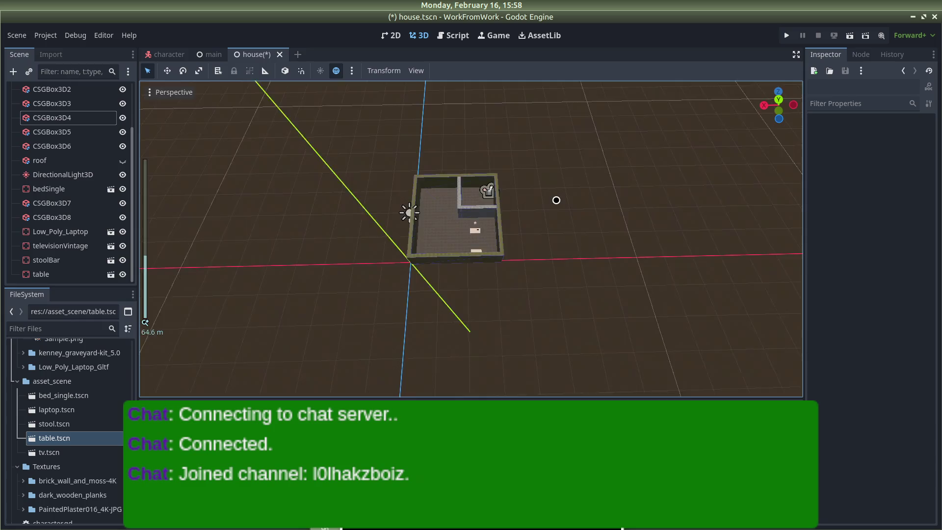
mouse_move(440, 157)
mouse_down()
mouse_move(447, 149)
mouse_move(561, 183)
mouse_move(465, 127)
mouse_move(362, 145)
mouse_move(449, 212)
mouse_up()
Check the floor, then orbit to the house's opposite side and underside.
click(440, 216)
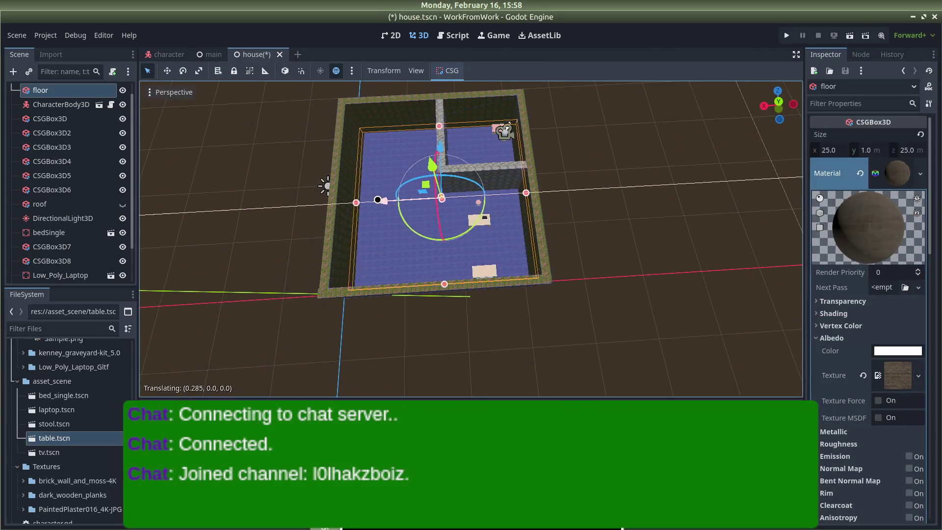
click(656, 155)
scroll(662, 153, down, 3)
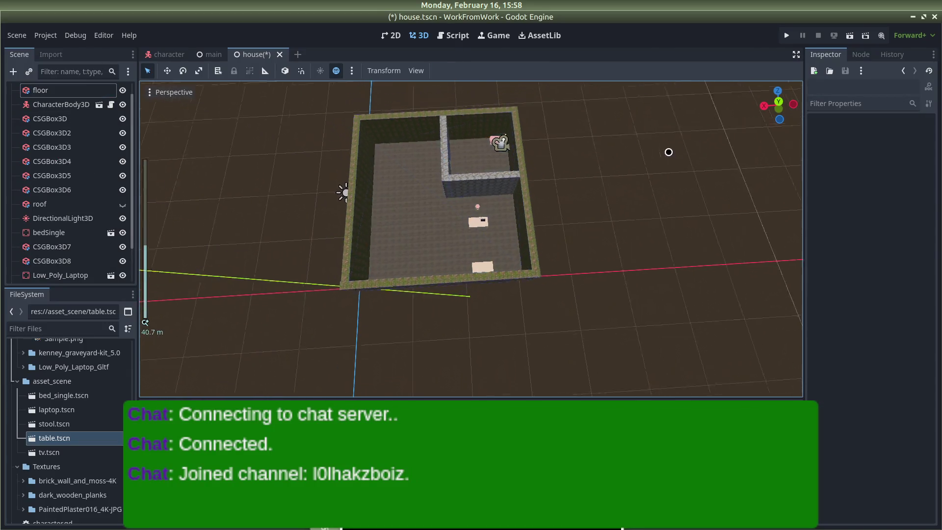
mouse_move(686, 125)
mouse_down()
mouse_move(736, 387)
mouse_move(673, 360)
mouse_move(519, 373)
mouse_move(573, 141)
mouse_up()
mouse_move(358, 135)
mouse_down()
mouse_move(345, 379)
mouse_move(318, 300)
mouse_up()
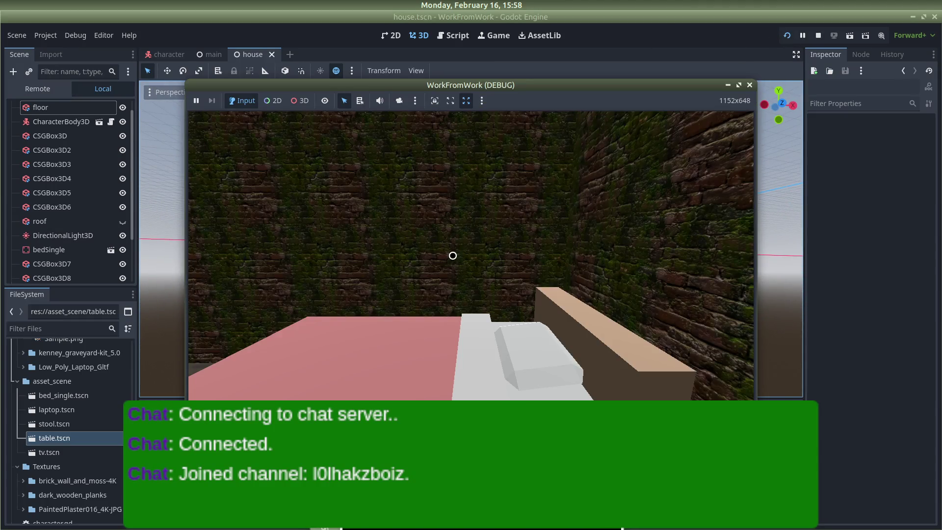
key(w)
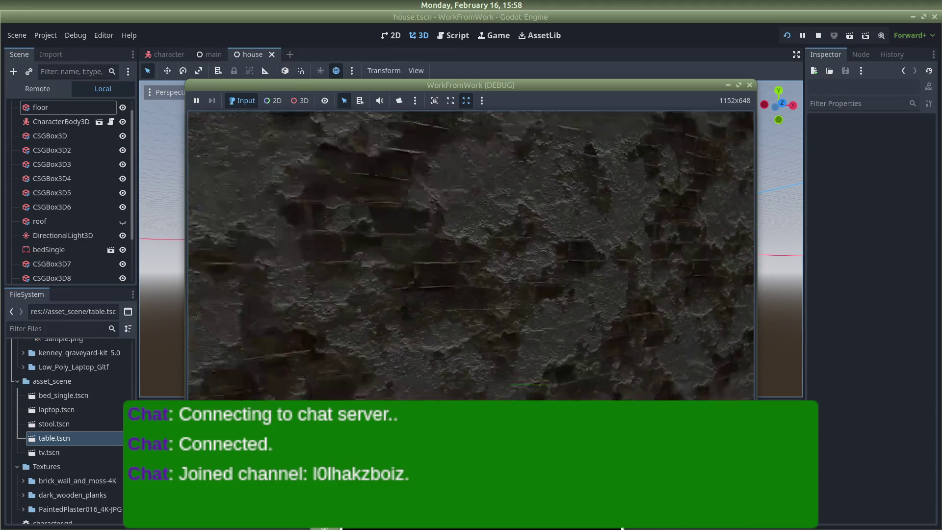
key(w)
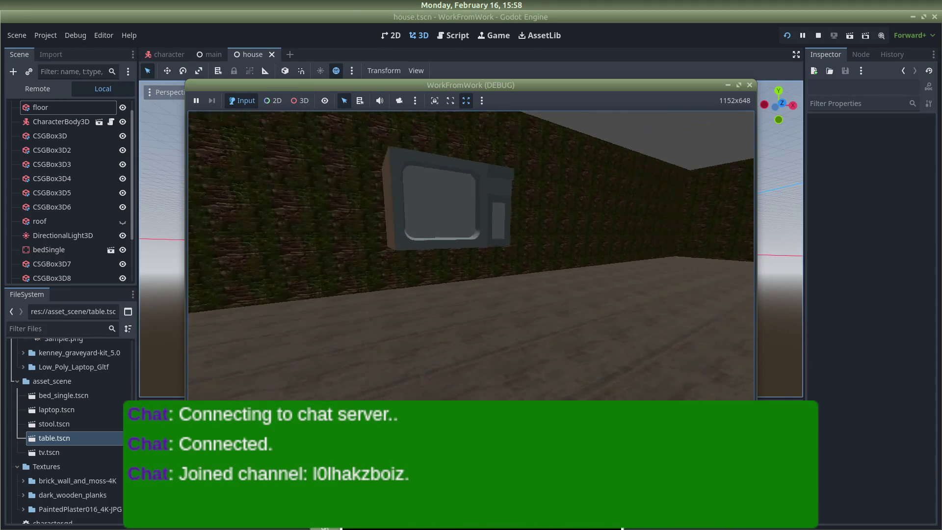
key(w)
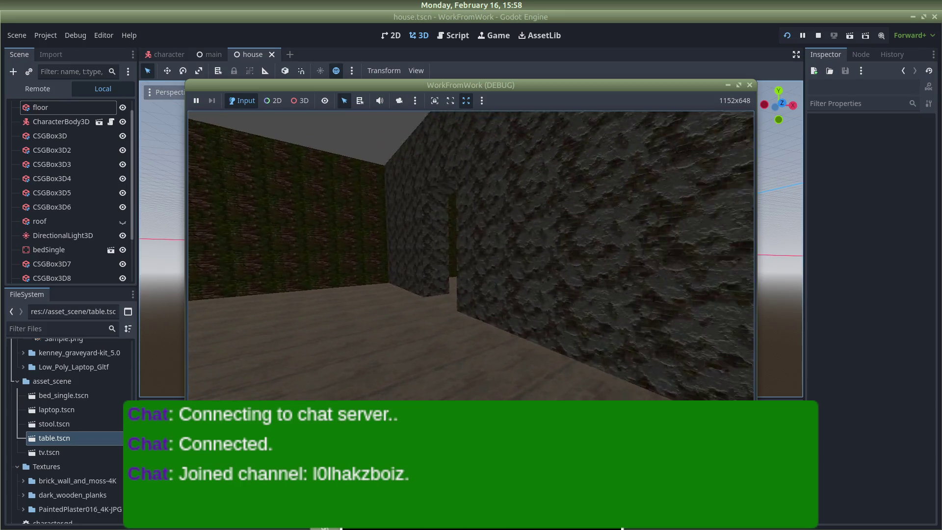
click(749, 85)
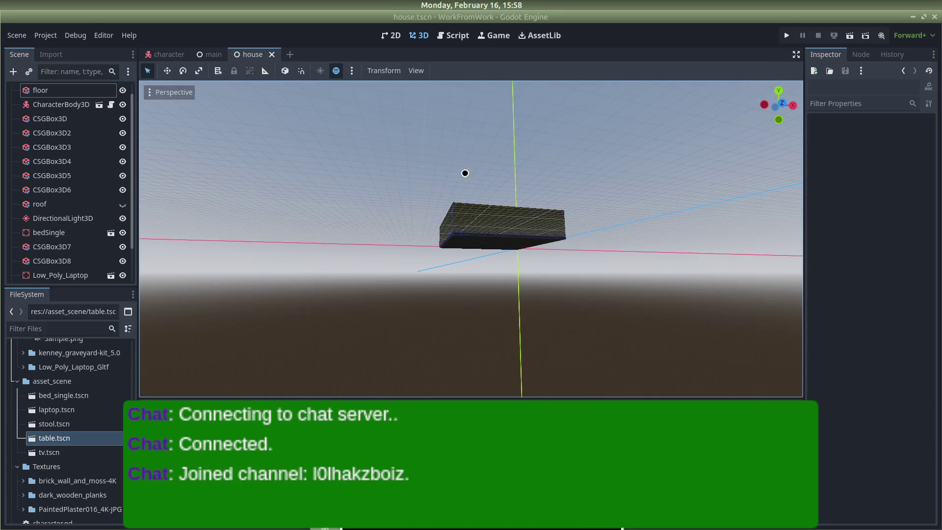
Orbit closer to the walls and scroll the Scene tree and FileSystem through the kenney_furniture .glb models.
scroll(371, 331, down, 5)
mouse_move(568, 228)
mouse_down()
mouse_move(610, 218)
mouse_move(444, 176)
mouse_move(534, 210)
mouse_move(151, 261)
mouse_up()
scroll(75, 268, up, 1)
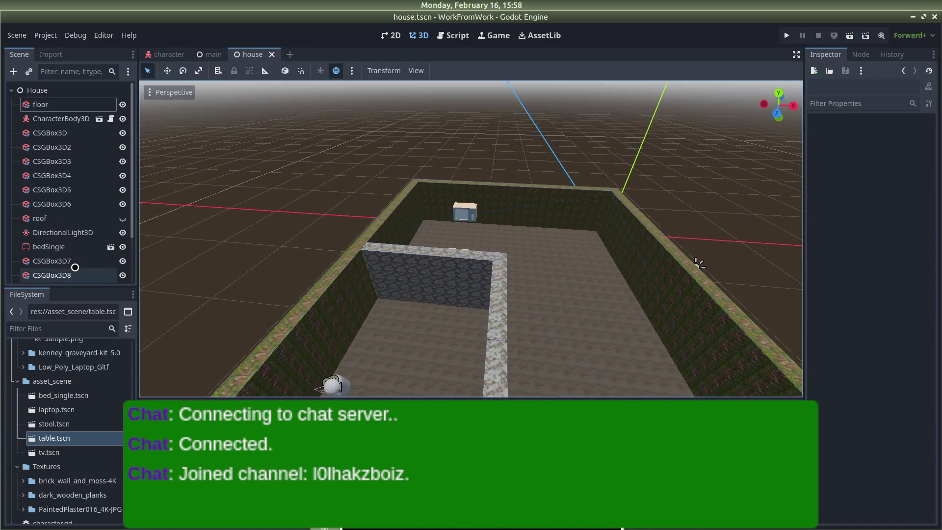
scroll(75, 268, down, 3)
scroll(61, 372, down, 2)
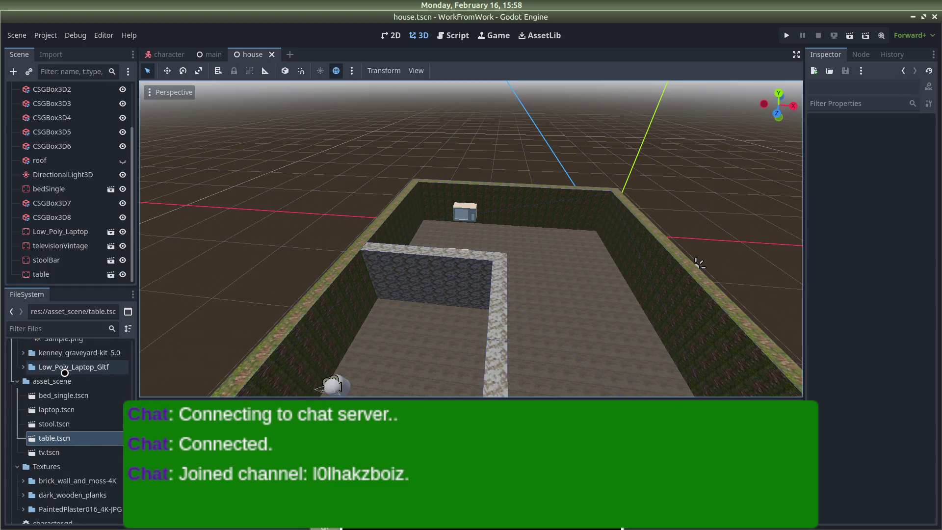
scroll(60, 375, up, 5)
scroll(59, 378, up, 8)
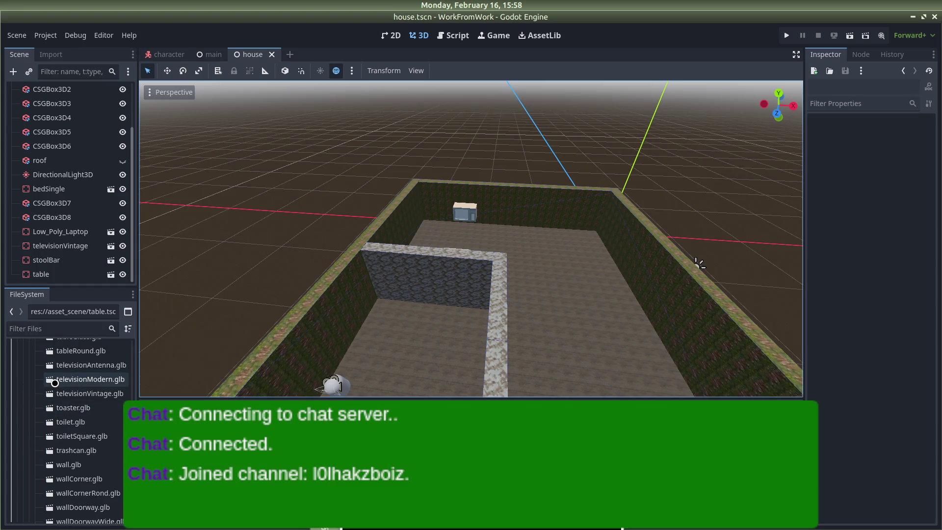
scroll(55, 382, up, 10)
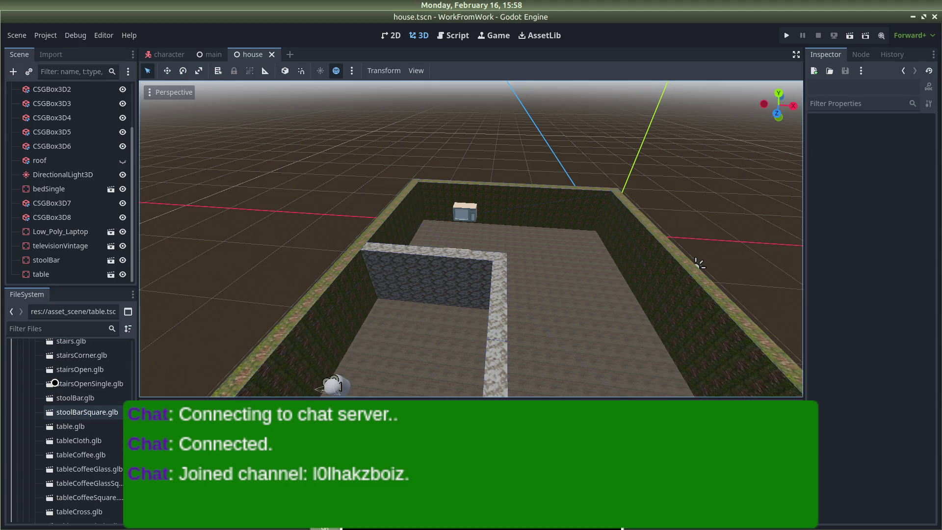
scroll(56, 382, up, 5)
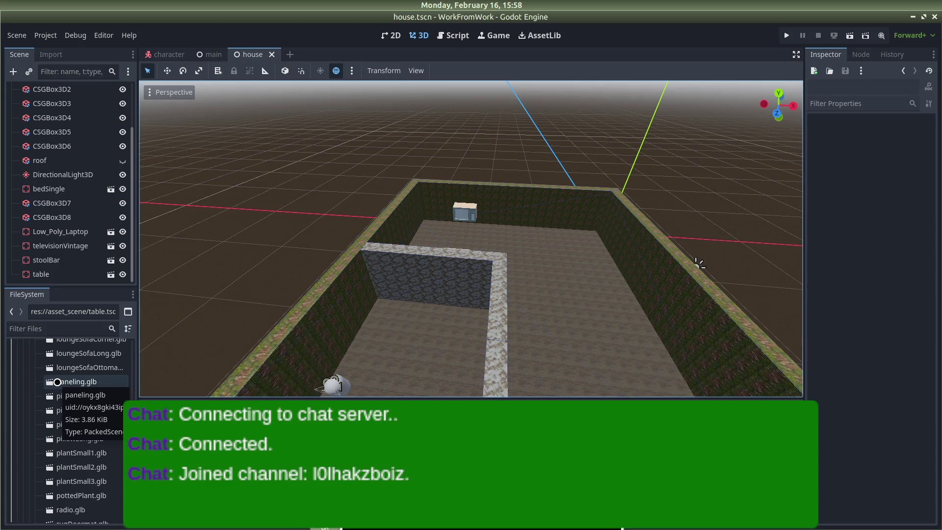
scroll(56, 381, up, 6)
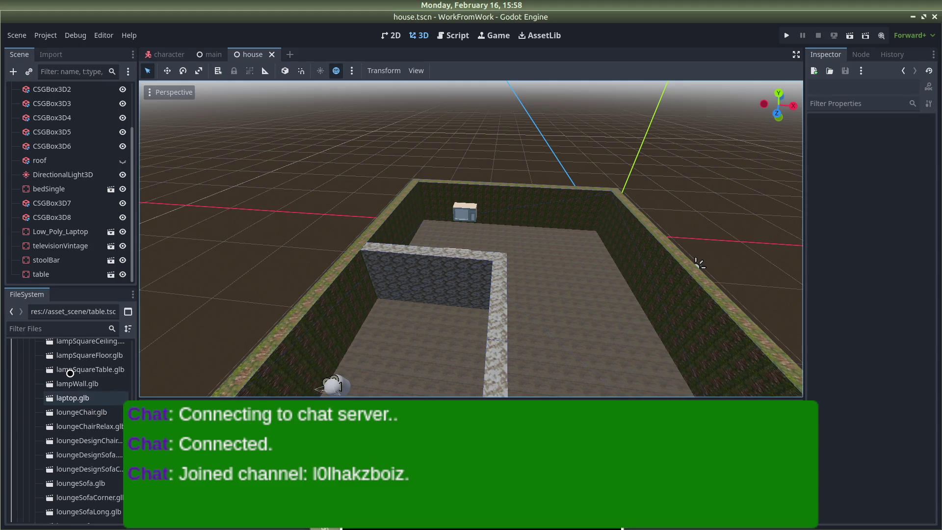
double_click(67, 379)
key(Escape)
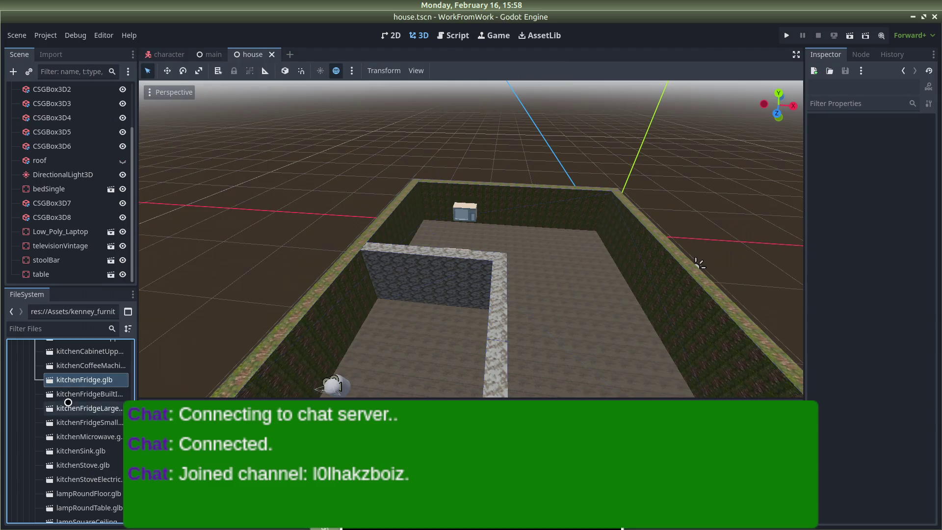
double_click(73, 392)
key(Escape)
scroll(72, 392, up, 3)
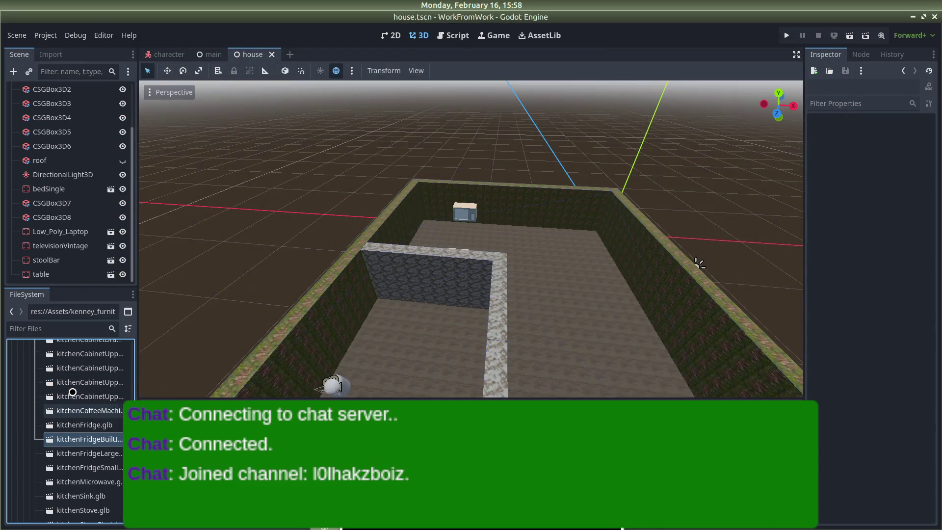
scroll(76, 401, up, 5)
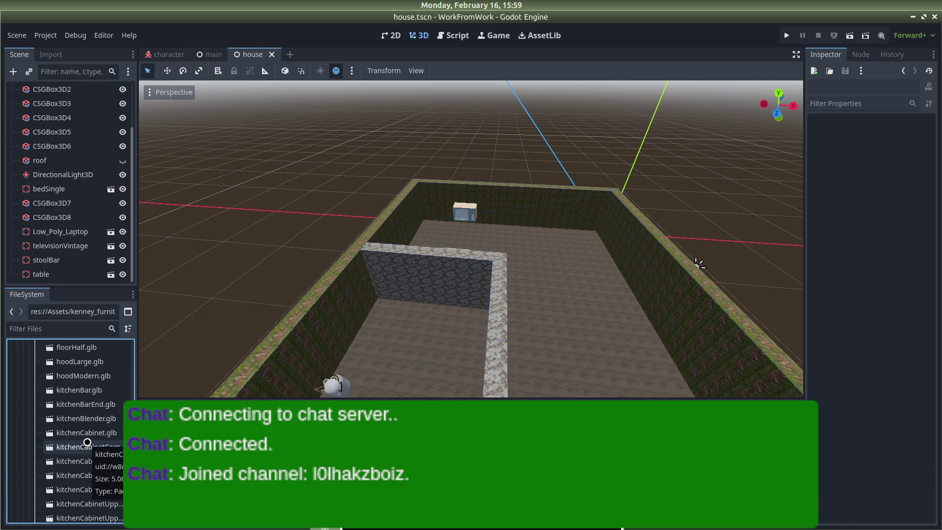
double_click(78, 446)
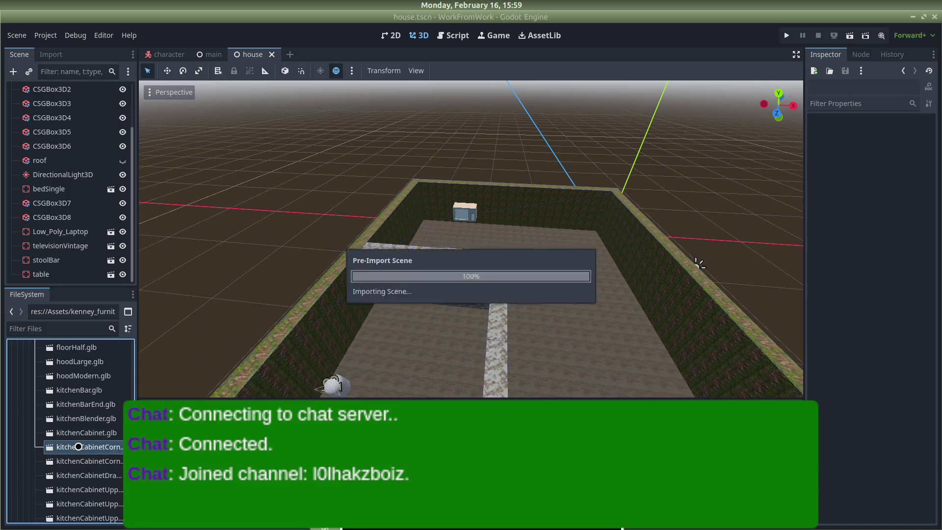
key(Escape)
double_click(75, 434)
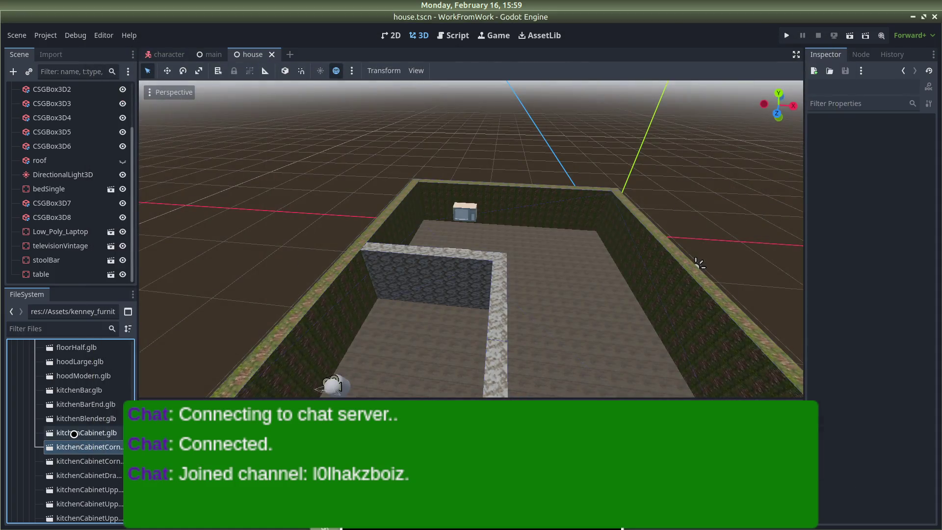
key(Escape)
double_click(74, 419)
key(Escape)
scroll(83, 422, up, 2)
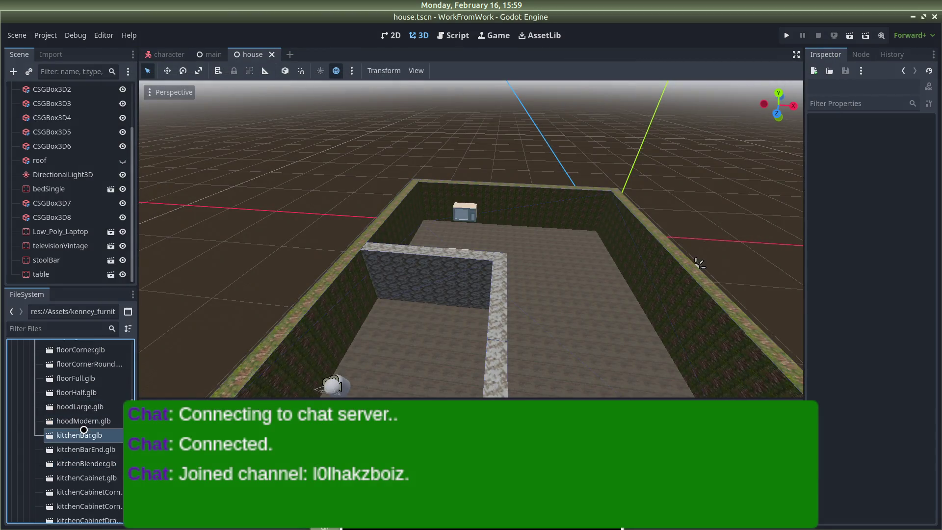
double_click(86, 435)
key(Escape)
scroll(73, 436, up, 3)
scroll(86, 471, down, 6)
scroll(89, 497, down, 5)
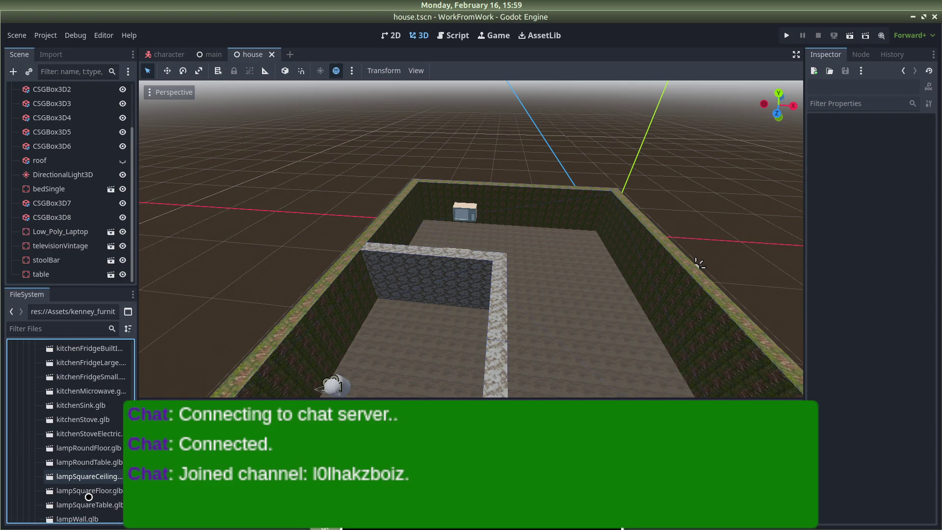
scroll(89, 497, down, 10)
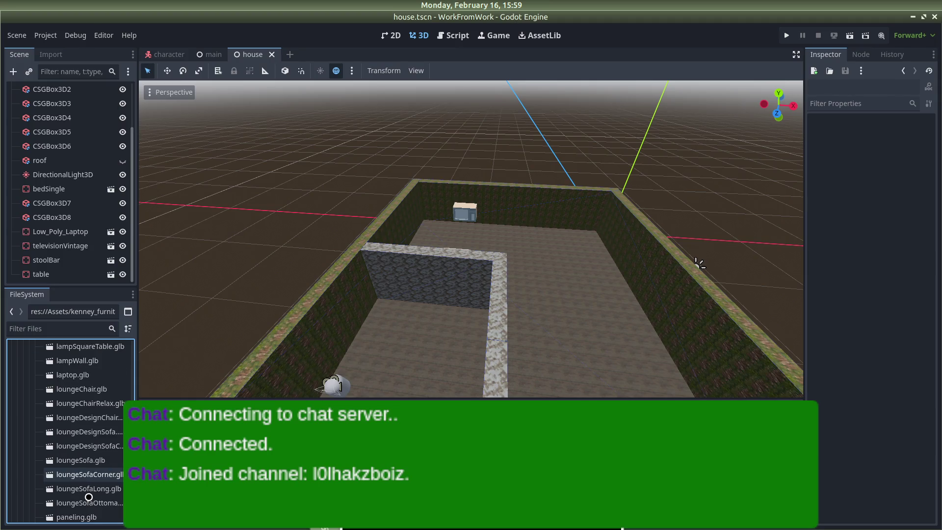
scroll(88, 497, up, 12)
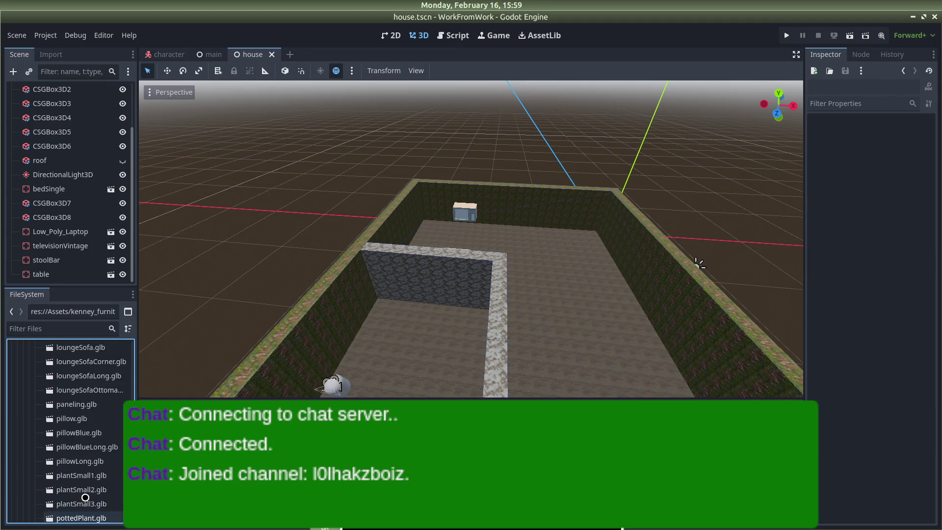
scroll(81, 498, up, 3)
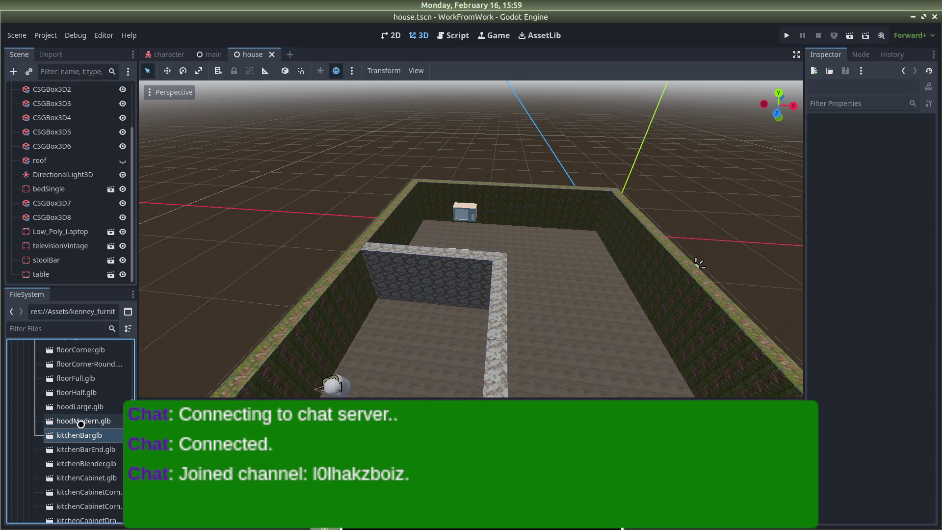
scroll(81, 425, down, 2)
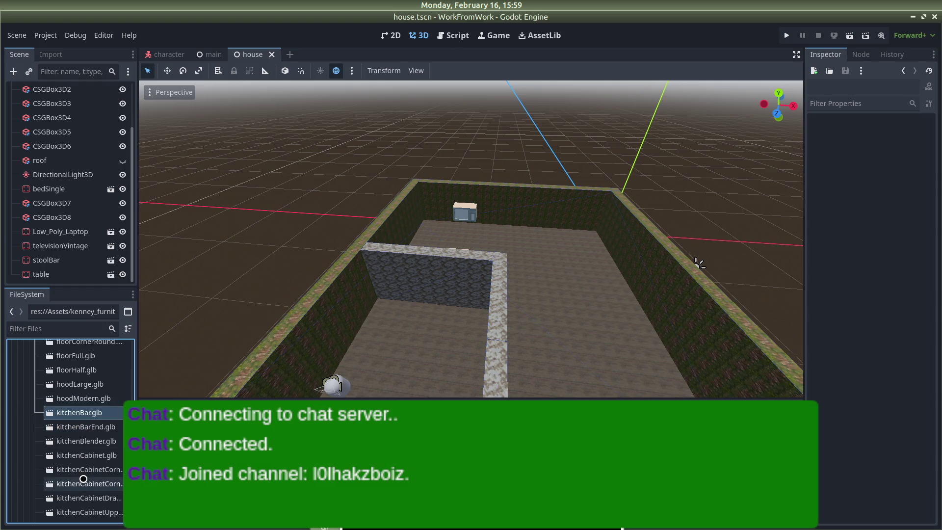
scroll(84, 478, down, 8)
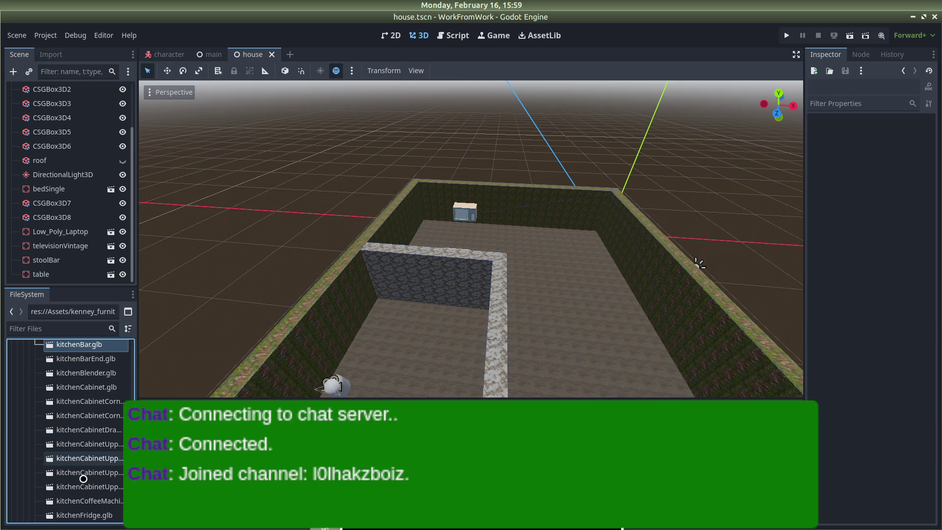
scroll(100, 495, down, 2)
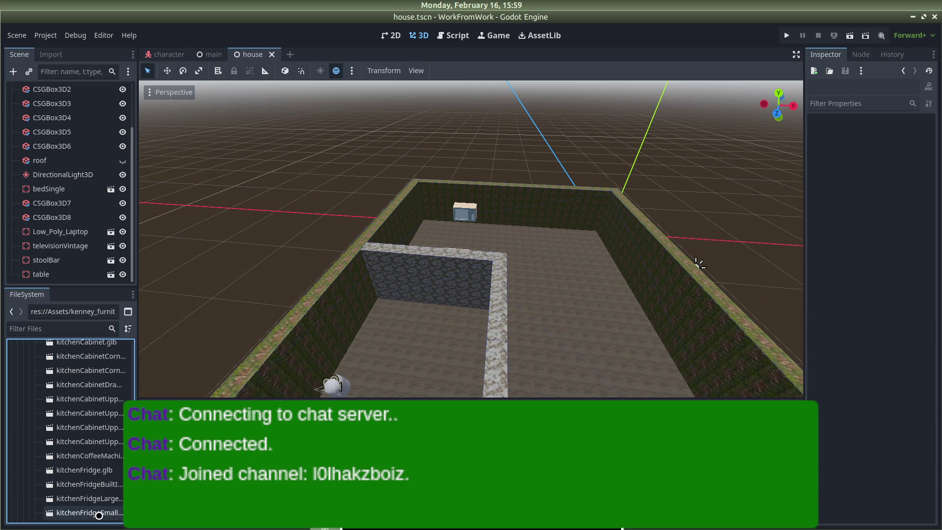
double_click(98, 513)
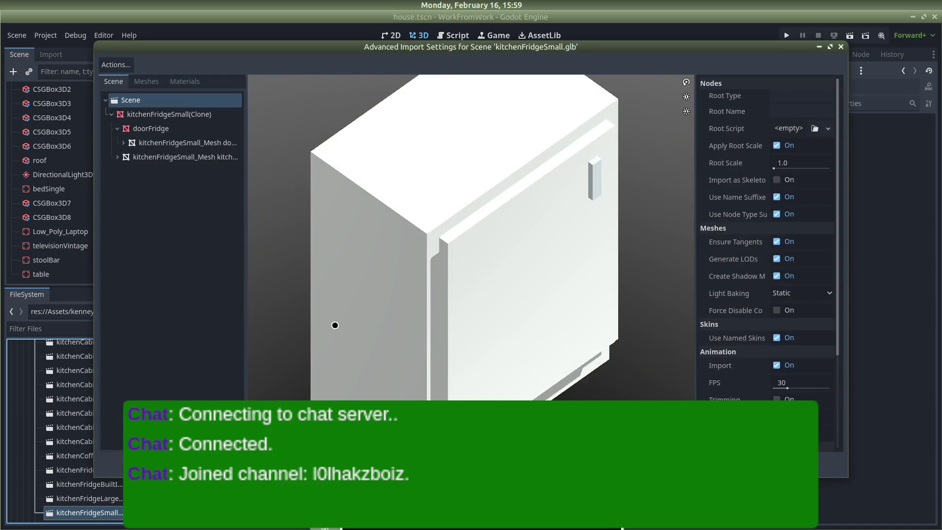
click(843, 45)
double_click(94, 498)
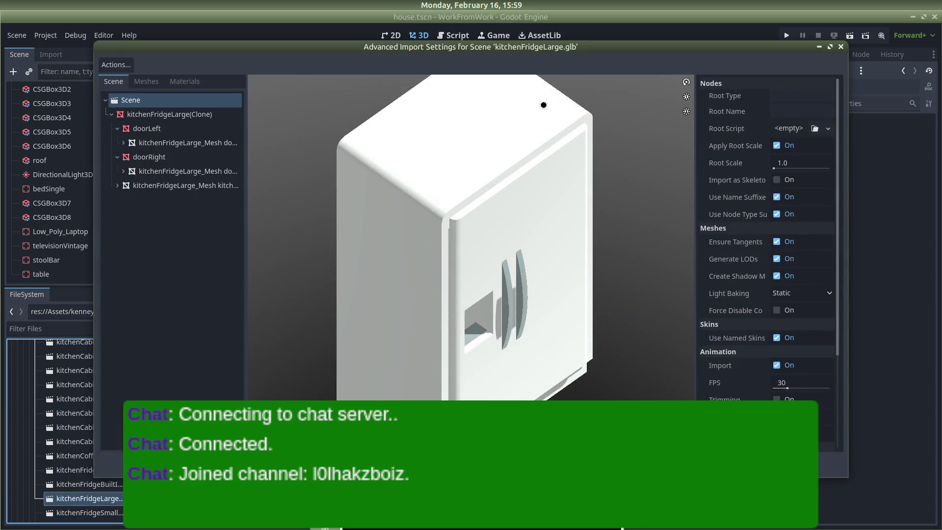
click(843, 48)
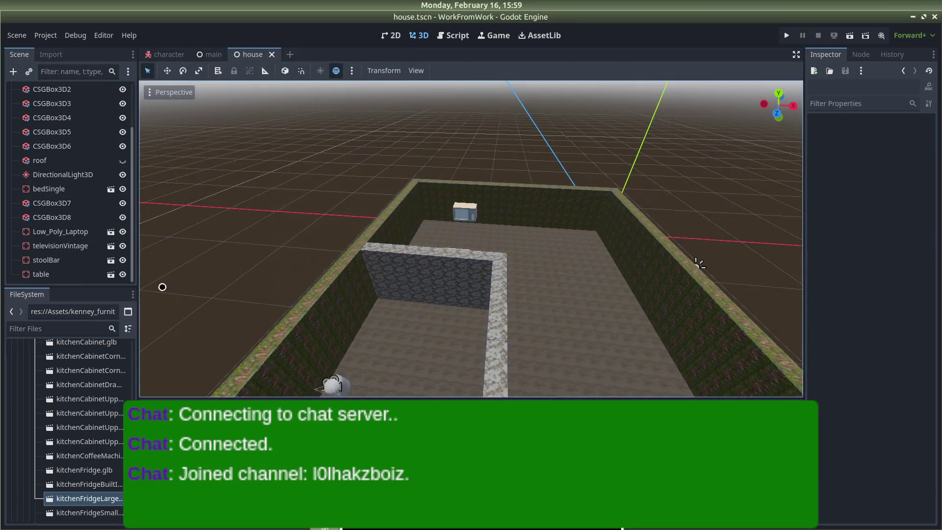
right_click(92, 499)
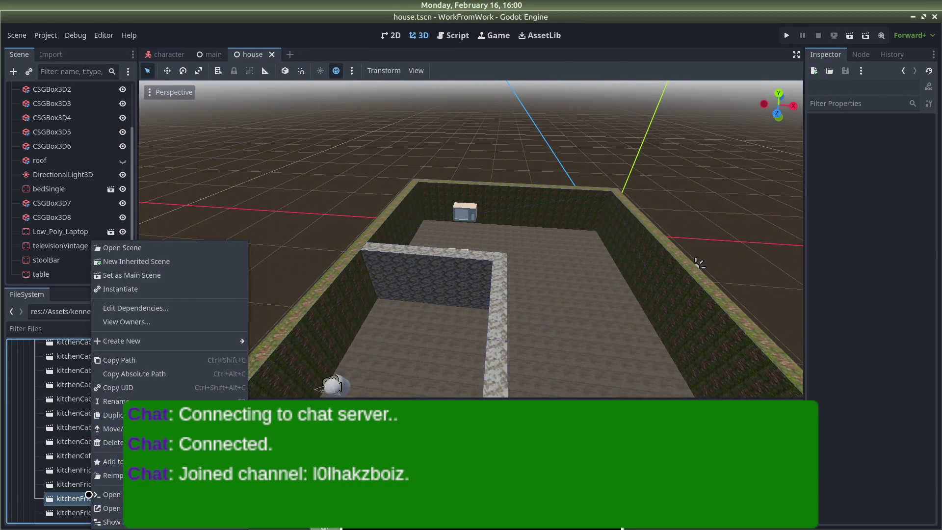
Create a new inherited scene from the large fridge model and save it as fridge.tscn.
click(152, 263)
scroll(582, 185, up, 5)
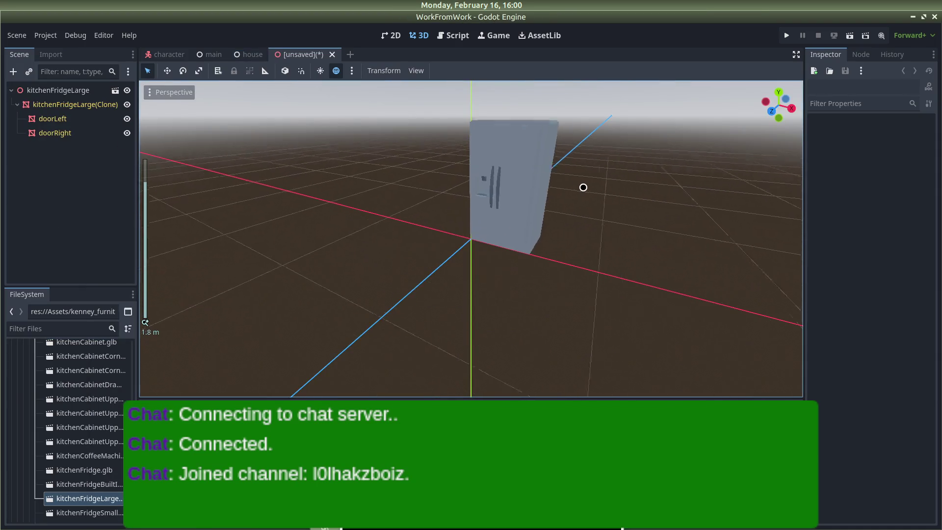
drag(651, 207, 673, 154)
click(75, 105)
click(263, 145)
key(ctrl+s)
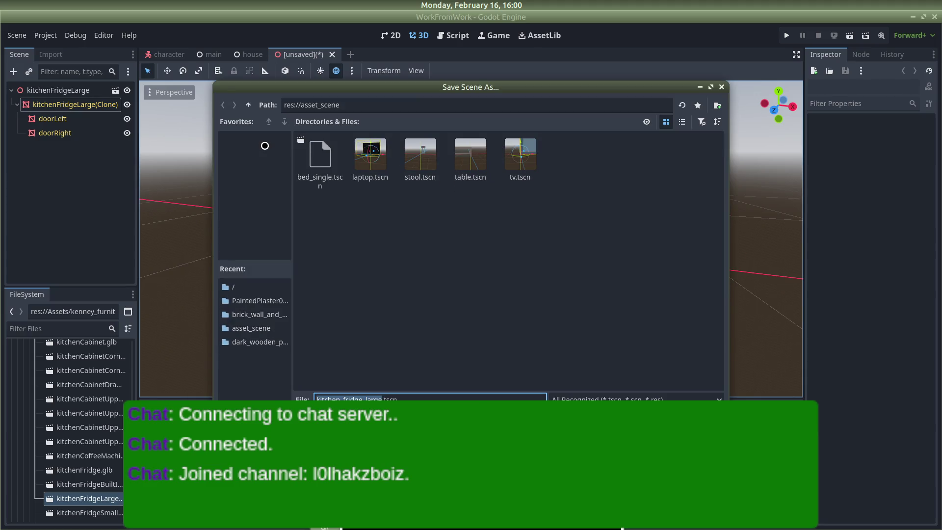
text(fridge)
key(Return)
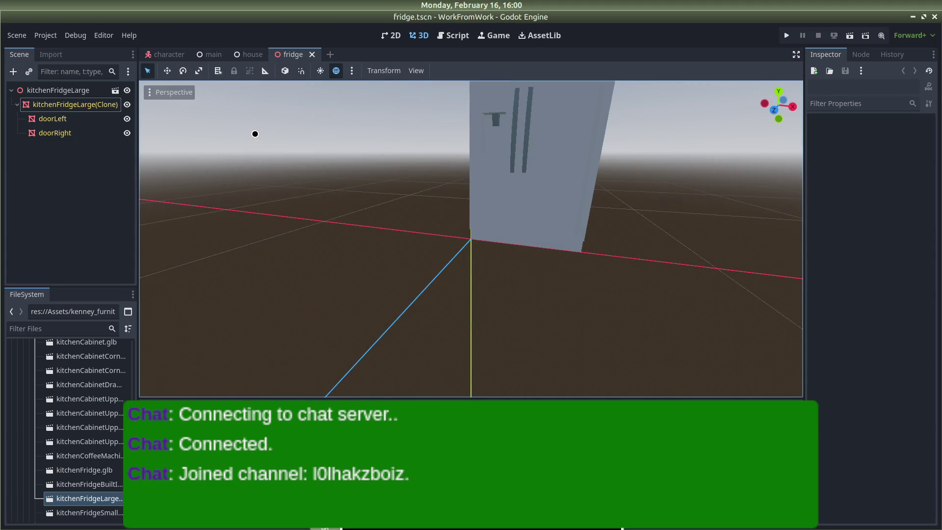
Clear the fridge root's inheritance and change its type to StaticBody3D.
right_click(68, 91)
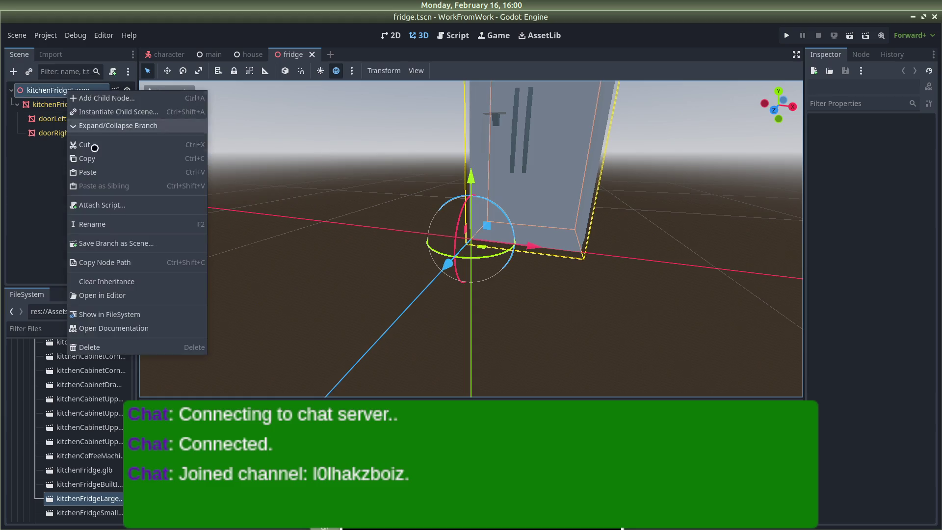
click(109, 280)
click(511, 276)
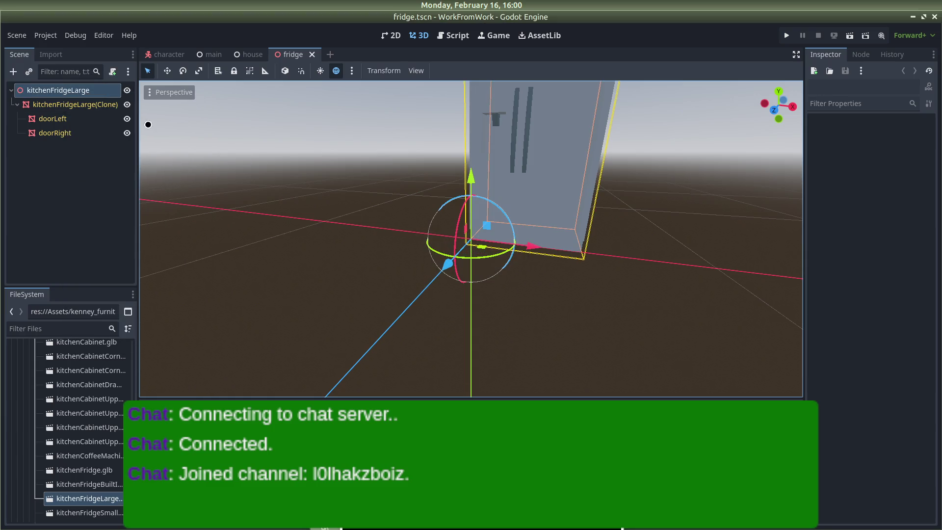
right_click(69, 89)
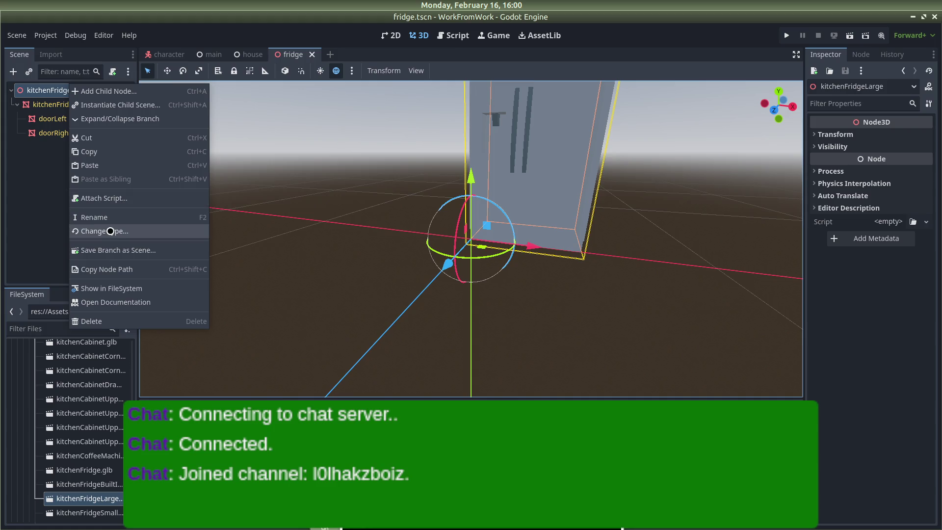
click(116, 231)
text(static)
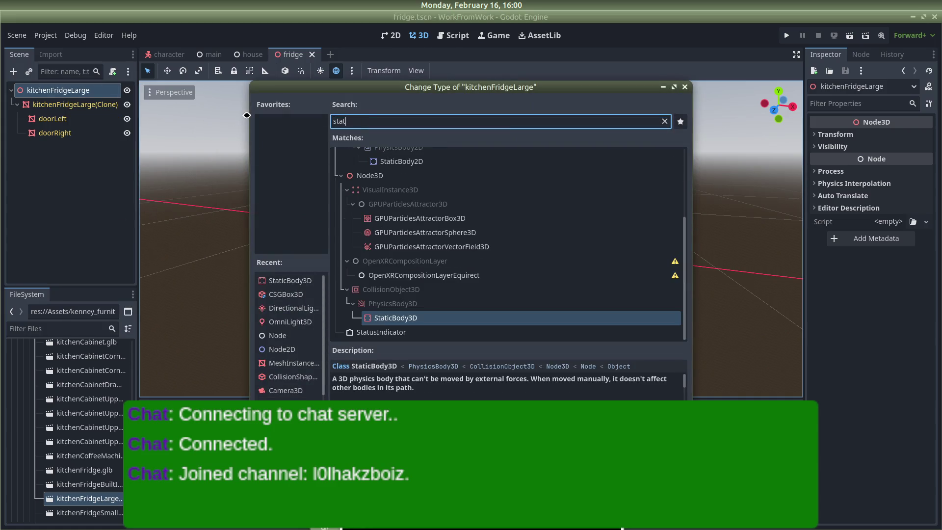
key(Return)
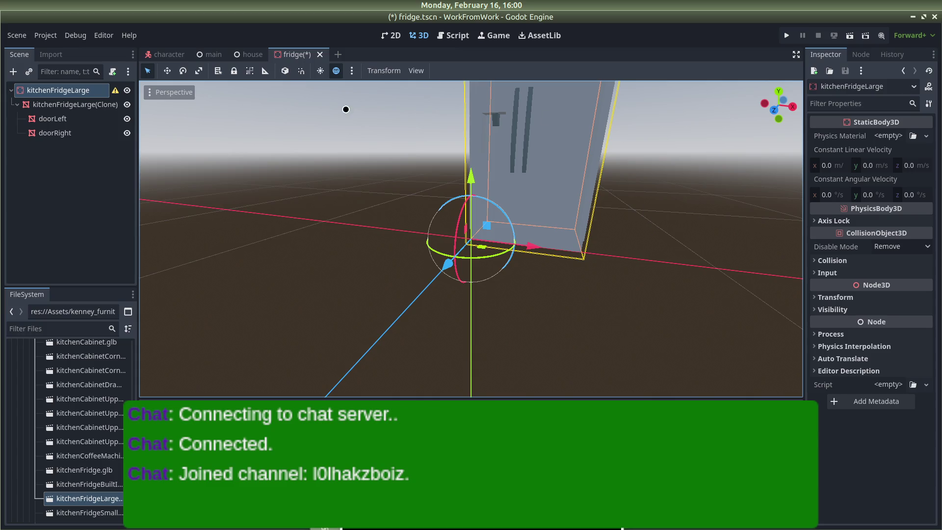
Generate a collision shape from the fridge mesh.
click(73, 104)
click(450, 71)
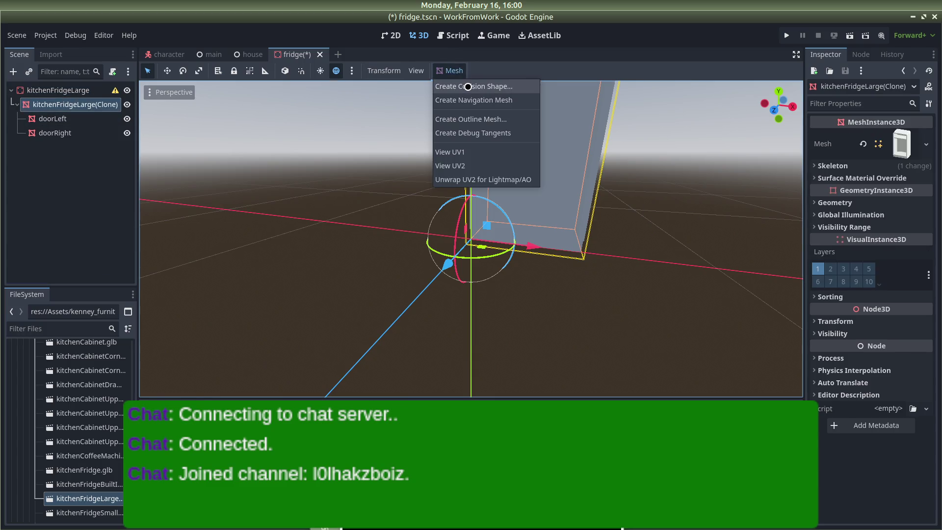
click(467, 86)
click(498, 298)
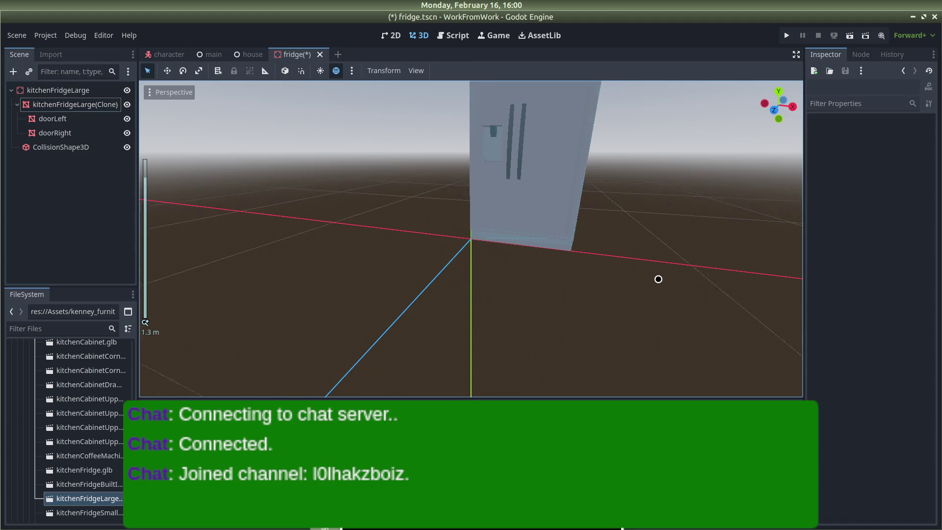
scroll(659, 279, down, 10)
drag(505, 259, 552, 244)
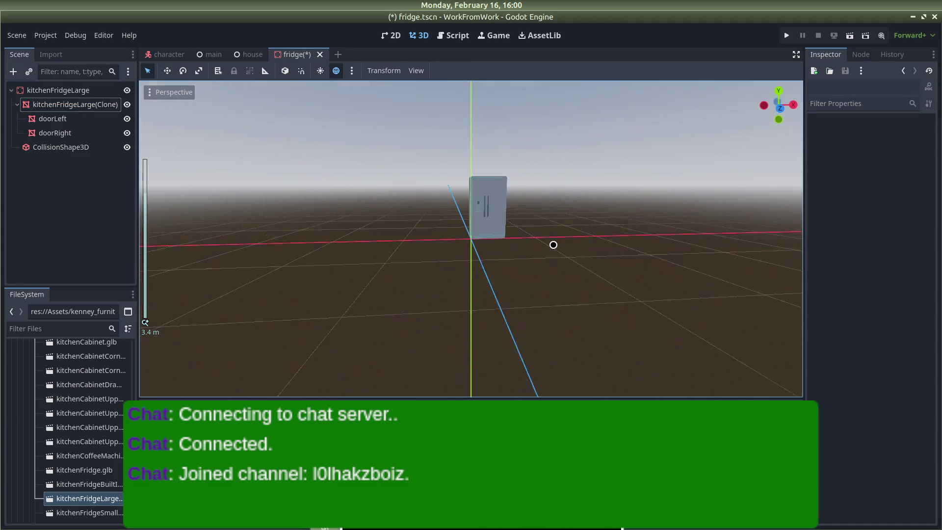
click(496, 193)
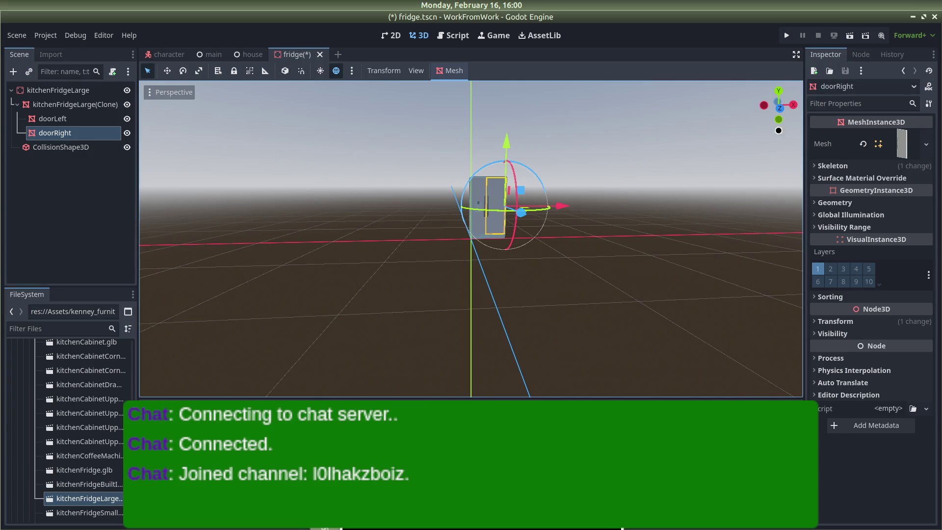
Set the fridge root's scale to 2 and save the fridge scene.
click(74, 91)
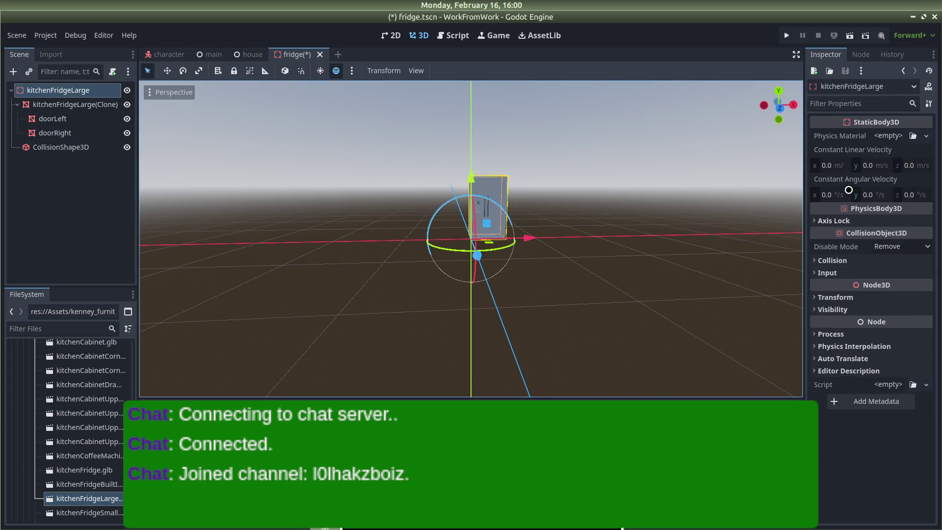
click(828, 333)
click(828, 334)
click(827, 297)
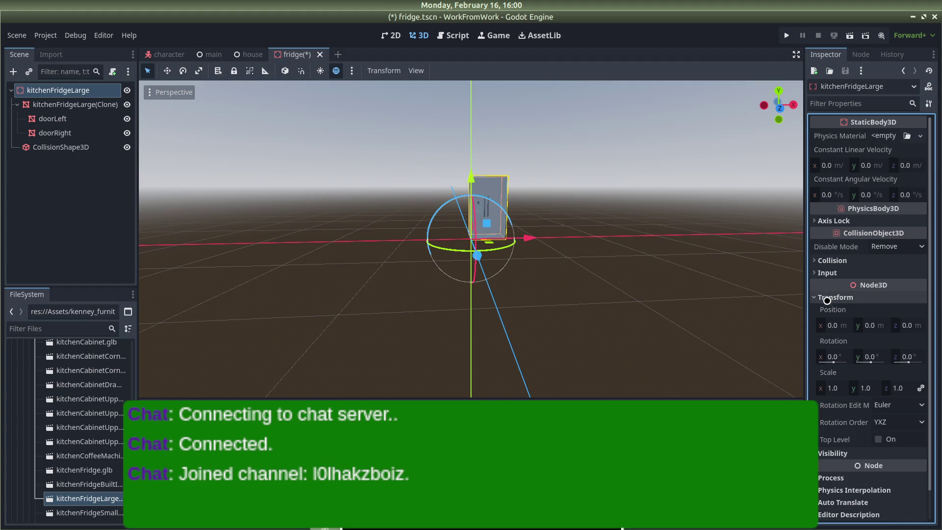
click(832, 385)
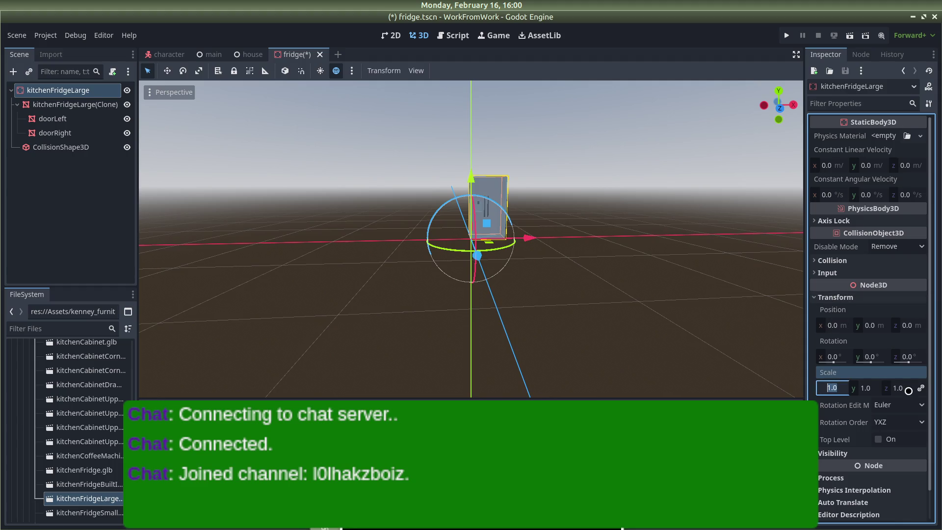
text(2)
key(Return)
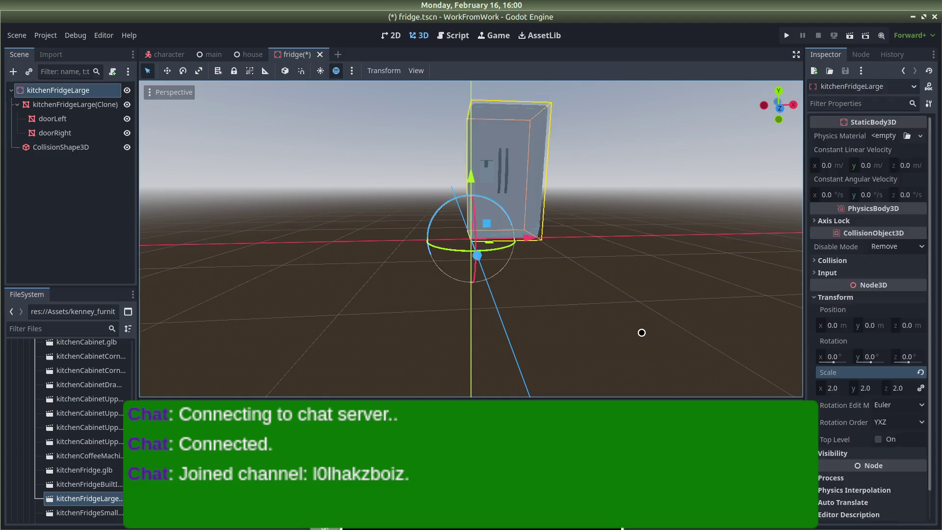
click(641, 332)
key(ctrl+s)
Return to the house scene.
click(250, 55)
scroll(196, 148, up, 3)
scroll(54, 396, up, 3)
scroll(54, 397, down, 20)
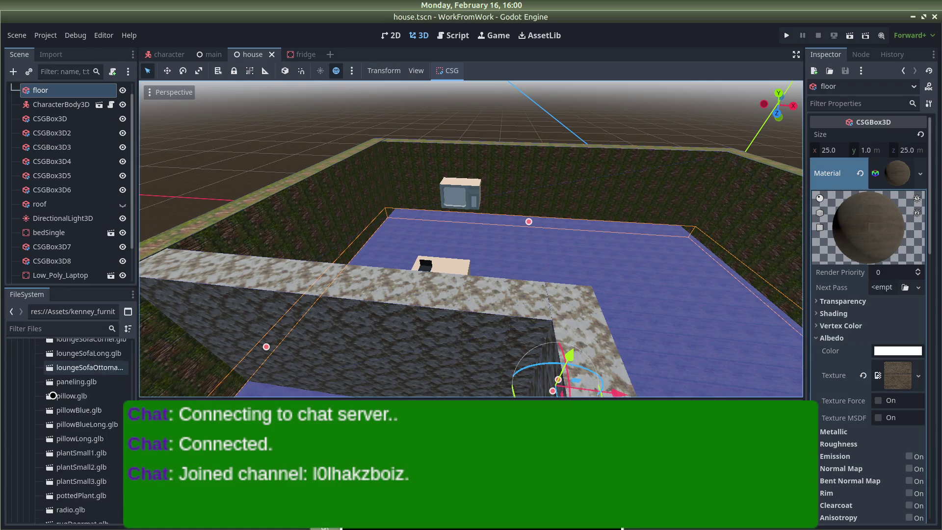
Drop a fridge.tscn instance into the house, then delete it as too small.
scroll(53, 403, down, 10)
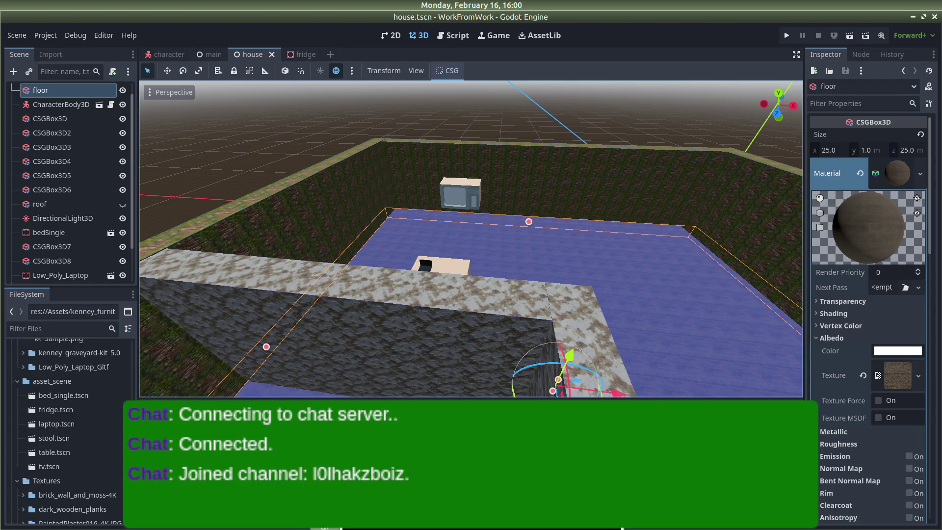
mouse_move(617, 135)
mouse_down()
mouse_move(602, 118)
mouse_move(595, 205)
mouse_up()
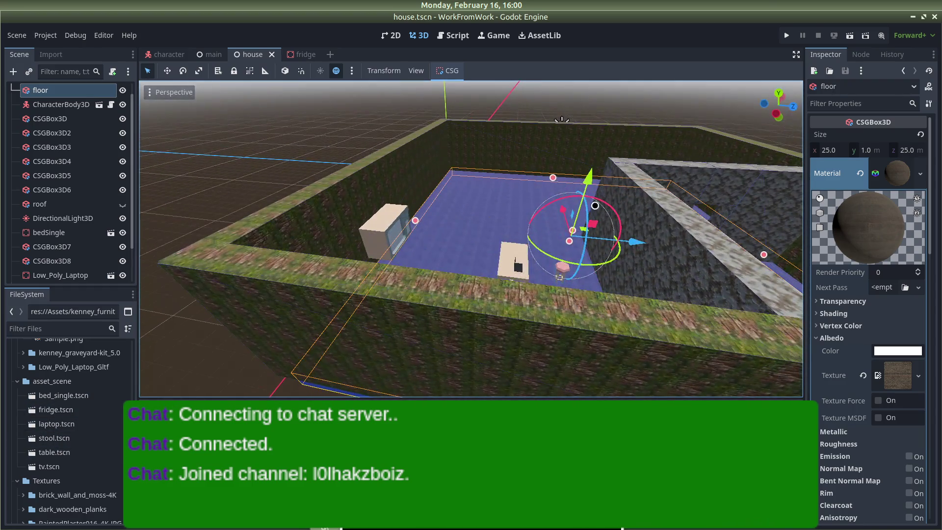
mouse_move(55, 409)
mouse_down()
mouse_move(602, 194)
mouse_move(542, 208)
mouse_move(519, 208)
mouse_move(523, 198)
mouse_up()
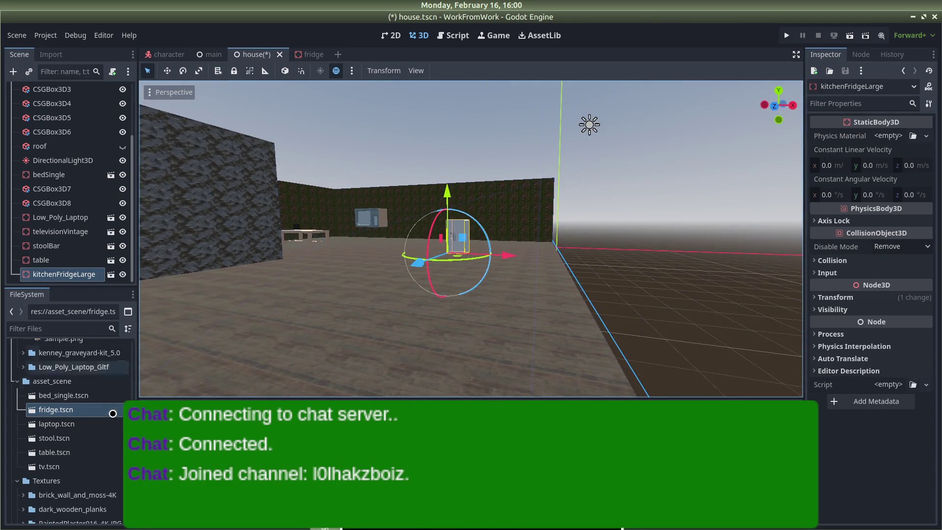
right_click(72, 277)
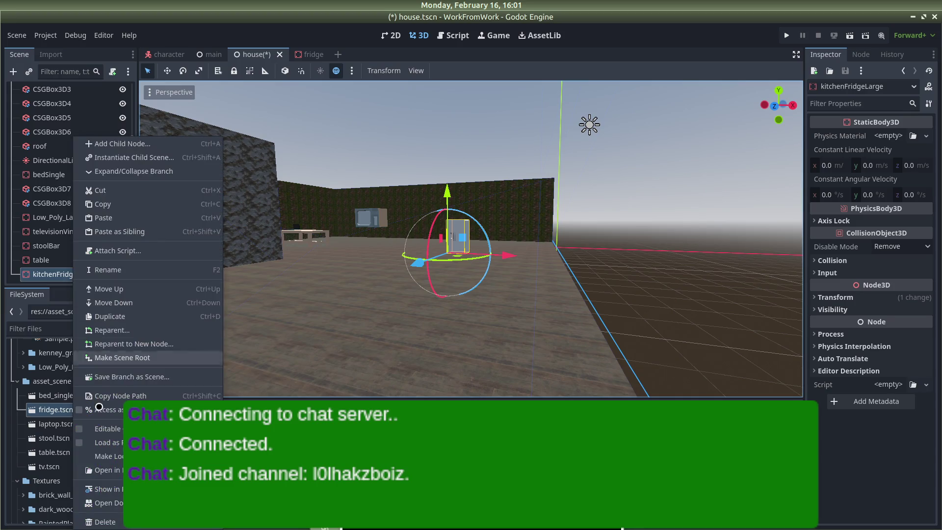
click(98, 520)
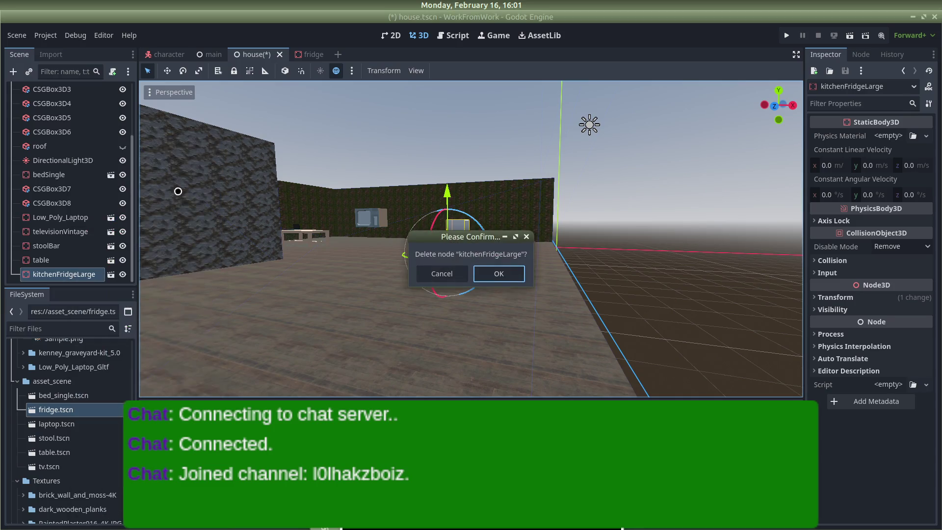
click(495, 282)
Set the fridge scene's root scale to 3, save, and go back to the house.
click(310, 54)
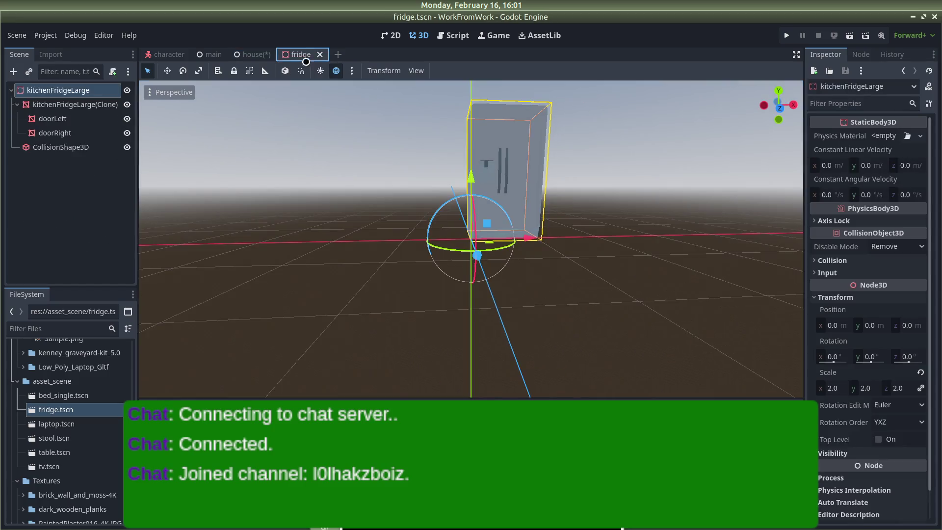
click(516, 197)
click(74, 104)
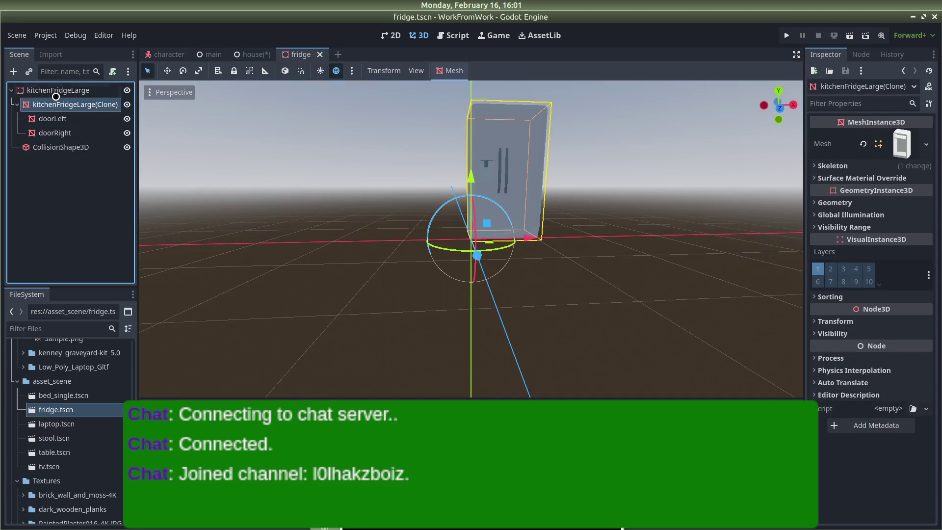
click(58, 90)
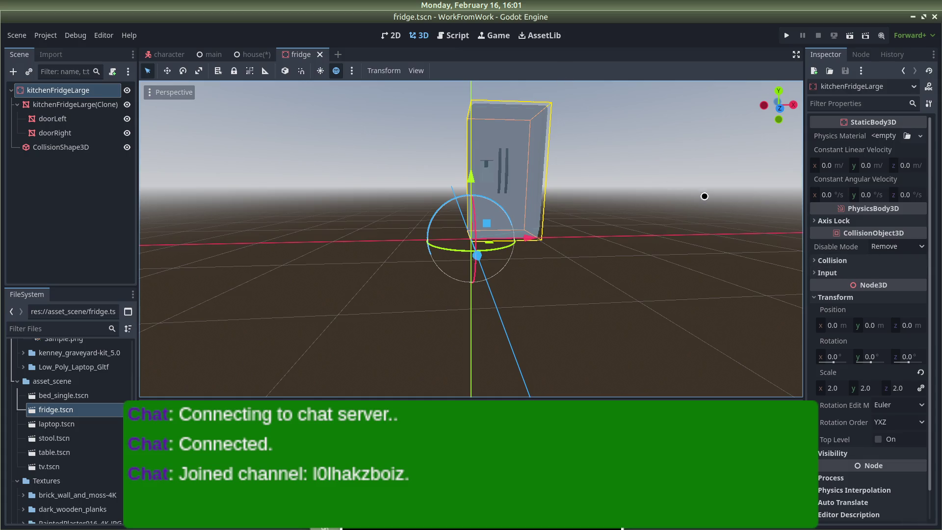
click(831, 388)
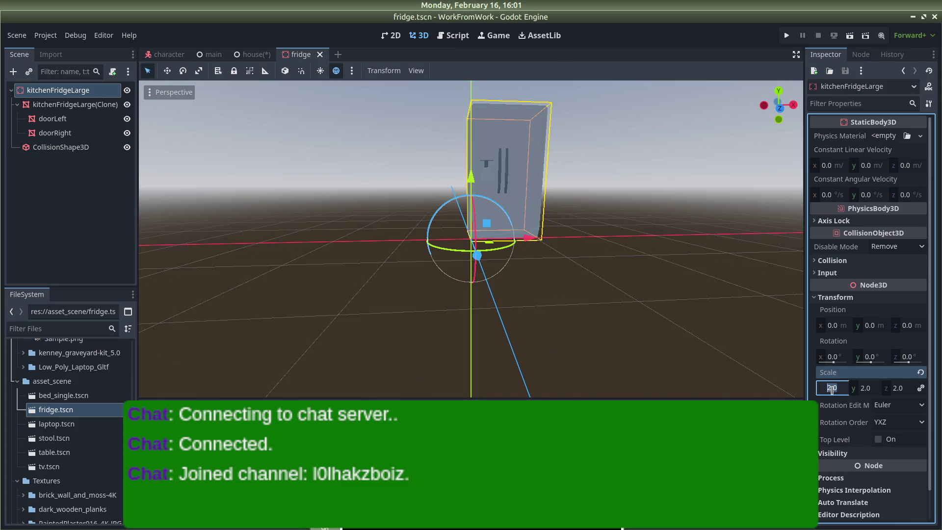
text(3)
key(Return)
click(651, 285)
key(ctrl+s)
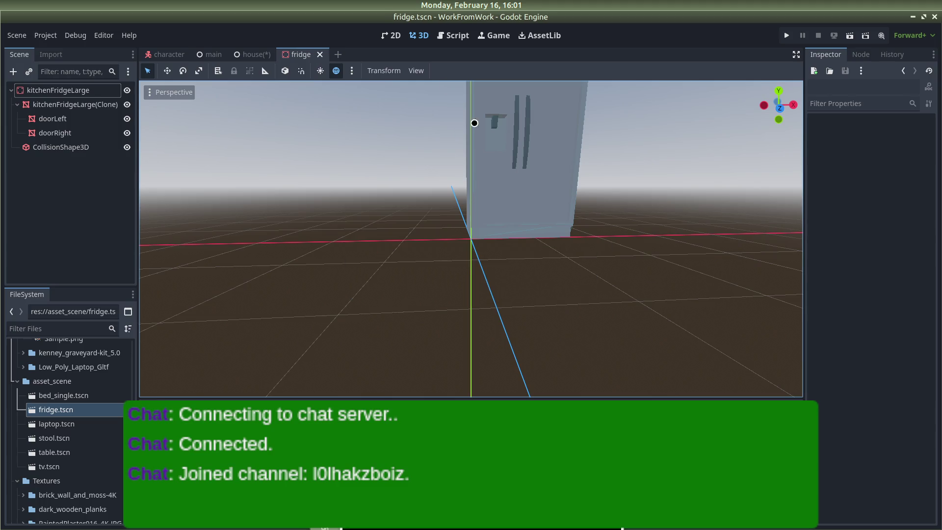
click(258, 51)
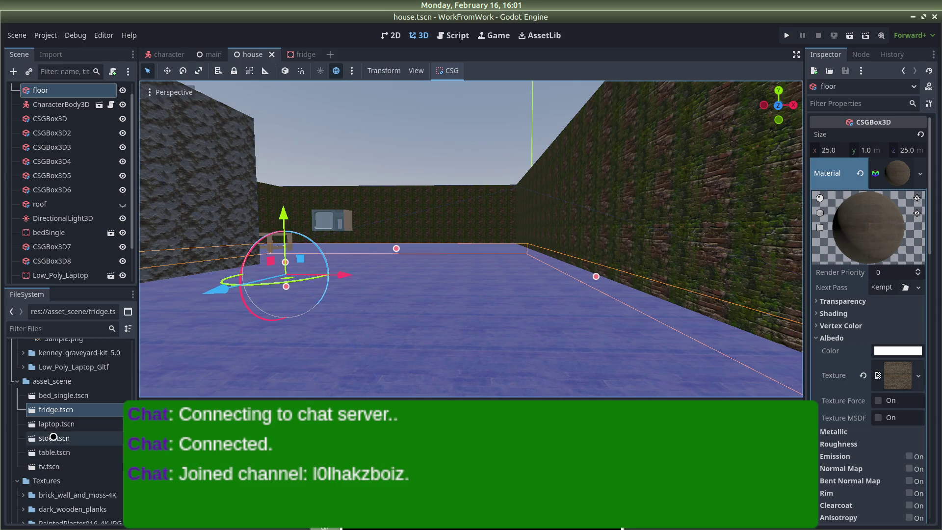
Place the enlarged fridge into the house and slide it left along X.
mouse_move(65, 412)
mouse_down()
mouse_move(103, 432)
mouse_move(311, 320)
mouse_move(523, 304)
mouse_move(549, 244)
mouse_move(590, 227)
mouse_move(631, 273)
mouse_move(602, 278)
mouse_move(574, 267)
mouse_up()
key(w)
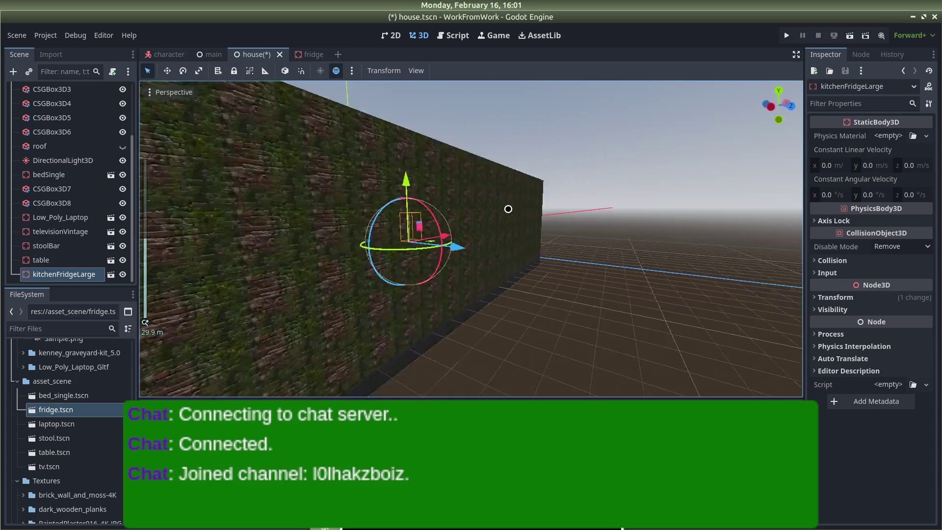
scroll(507, 206, up, 2)
key(s)
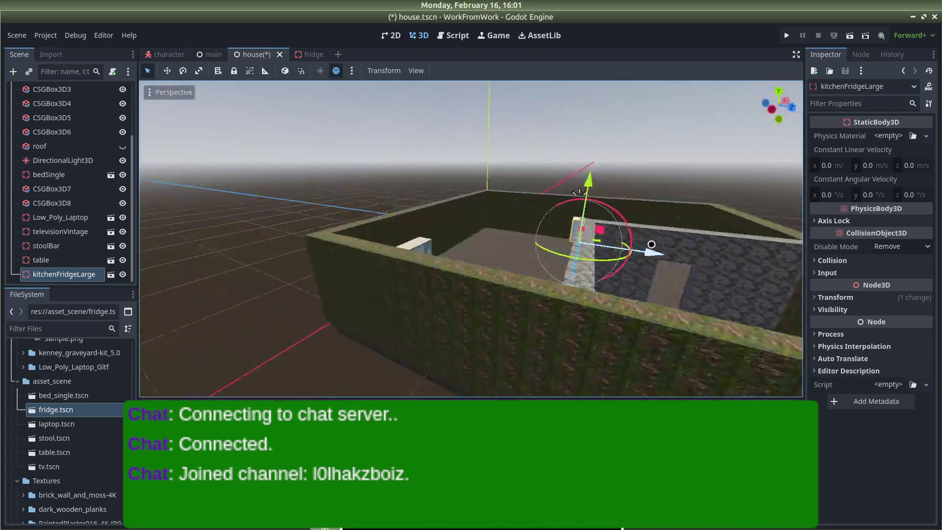
key(w)
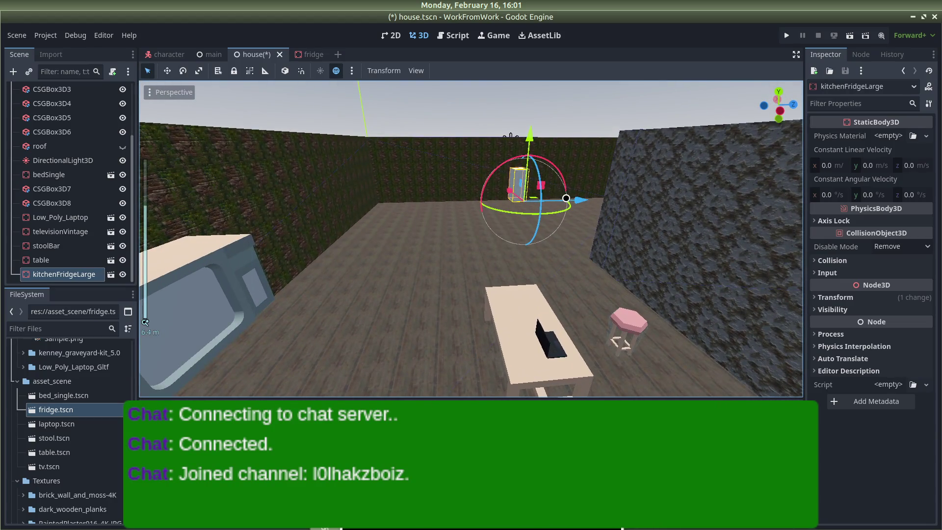
drag(577, 200, 542, 201)
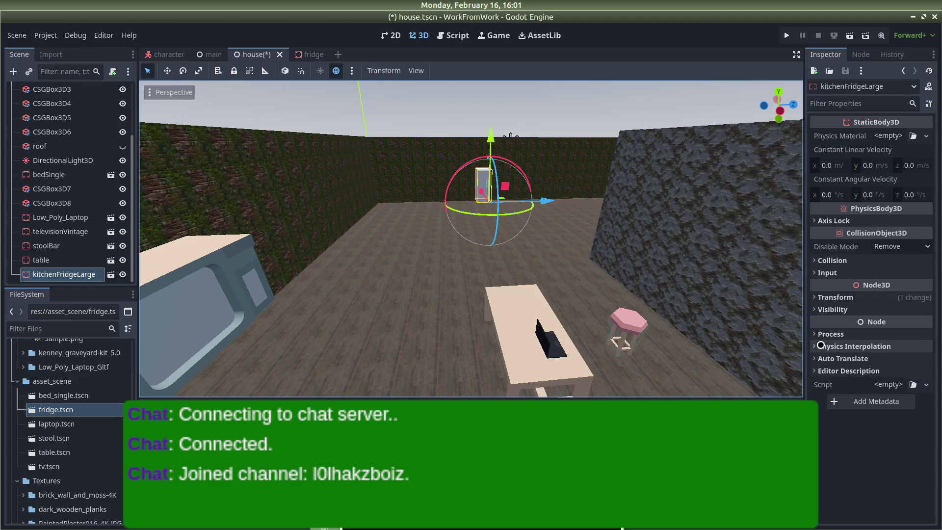
Set the fridge's Y rotation to -90 in the Inspector.
click(812, 299)
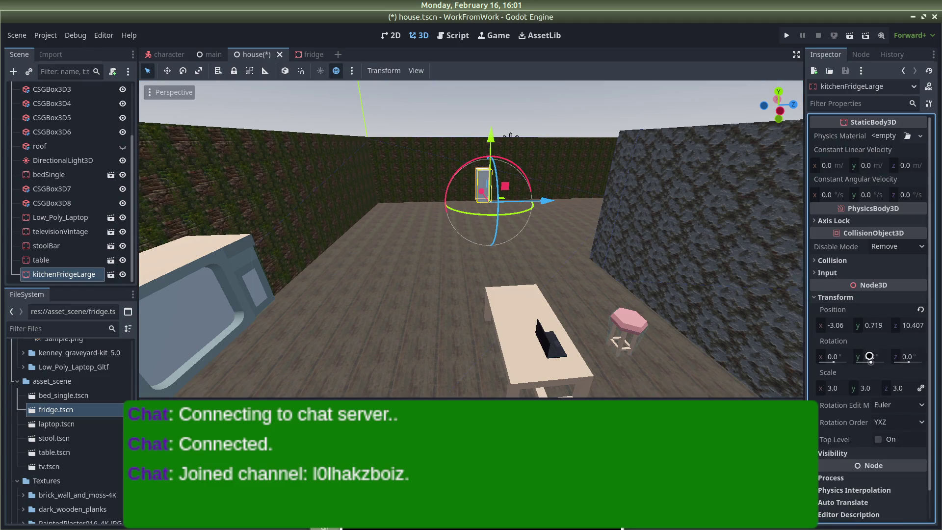
drag(868, 355, 863, 355)
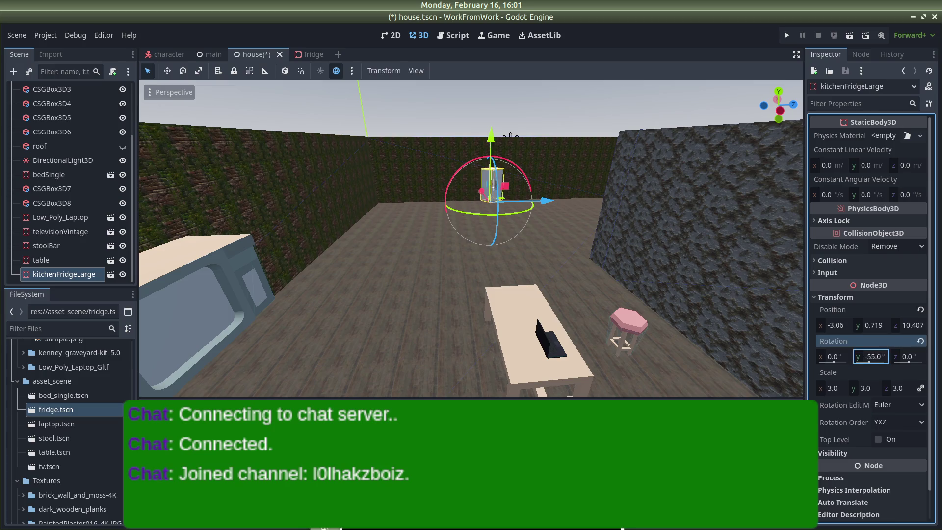
click(881, 354)
text(-)
scroll(549, 211, up, 5)
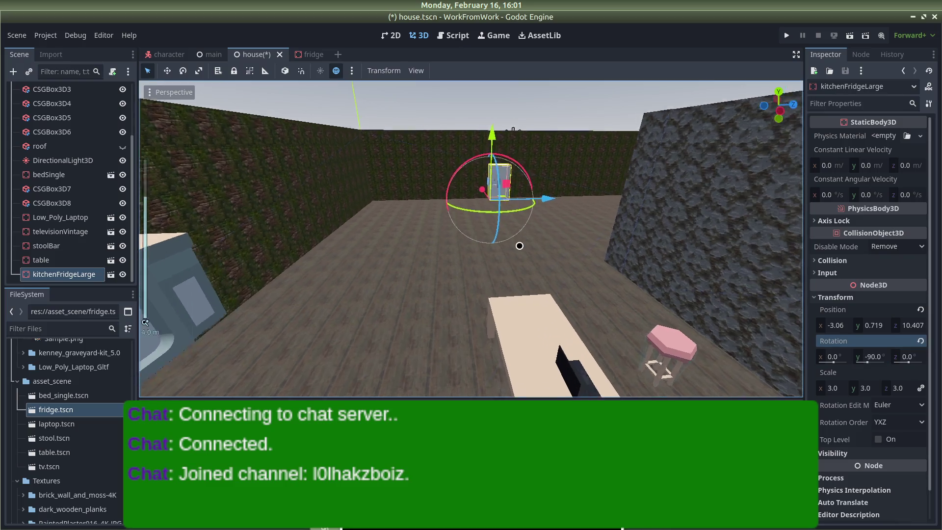
scroll(683, 162, down, 8)
scroll(685, 155, down, 6)
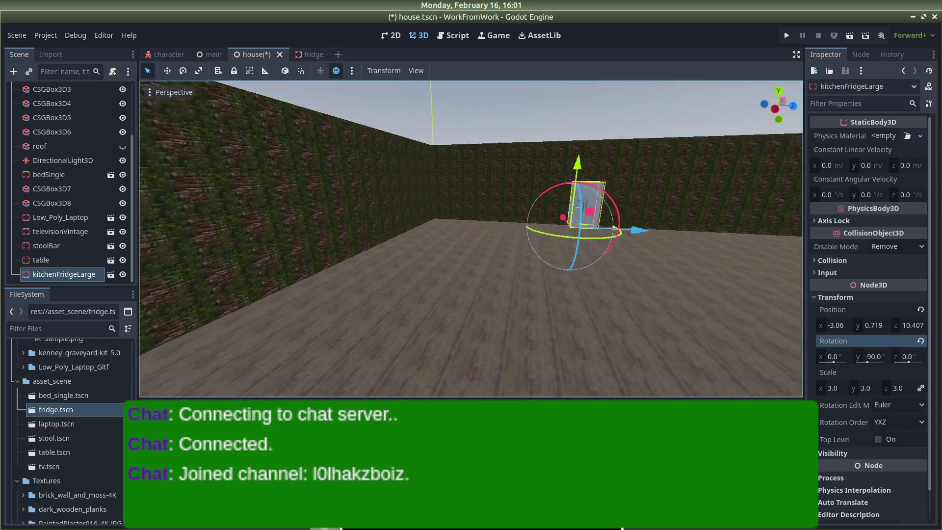
scroll(681, 174, down, 10)
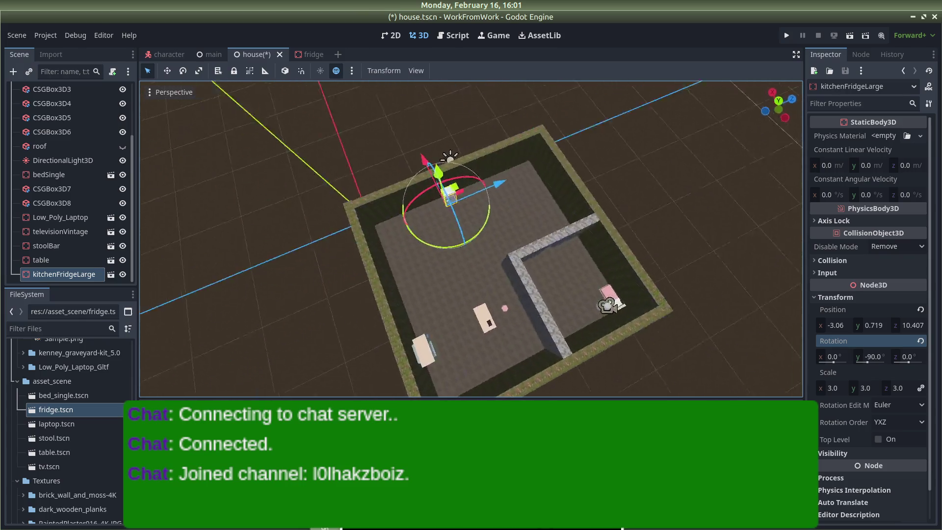
Slide the fridge along the room toward the far wall.
mouse_move(585, 199)
mouse_down()
mouse_move(618, 263)
mouse_move(445, 265)
mouse_move(666, 357)
mouse_move(521, 225)
mouse_move(432, 216)
mouse_up()
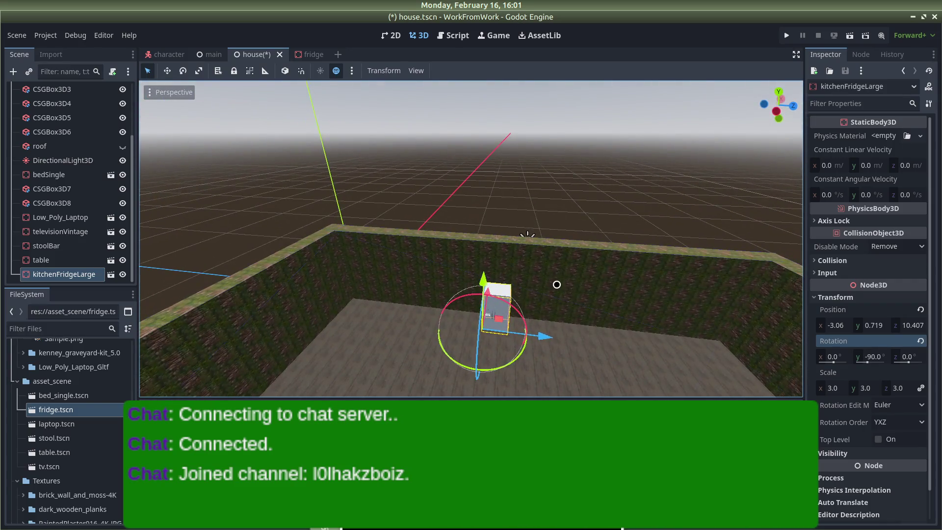
drag(527, 236, 608, 293)
drag(460, 249, 366, 244)
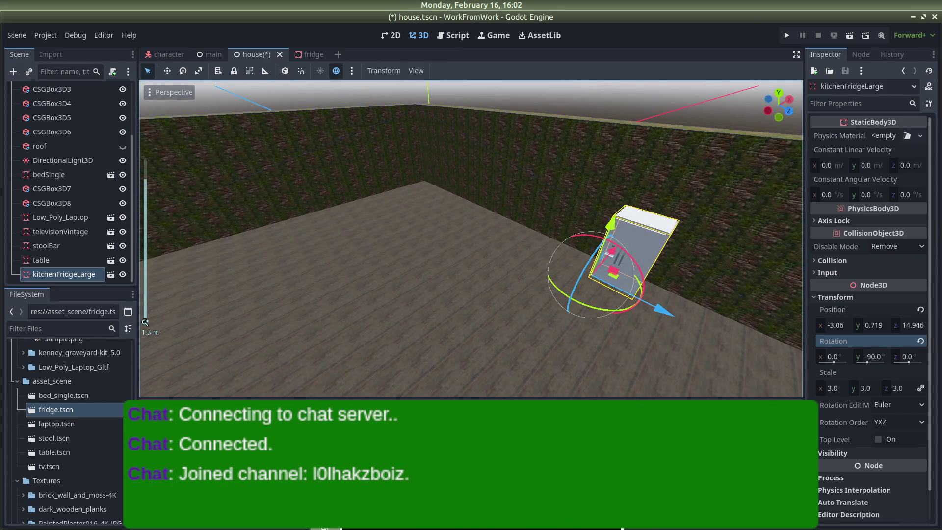
drag(145, 322, 688, 322)
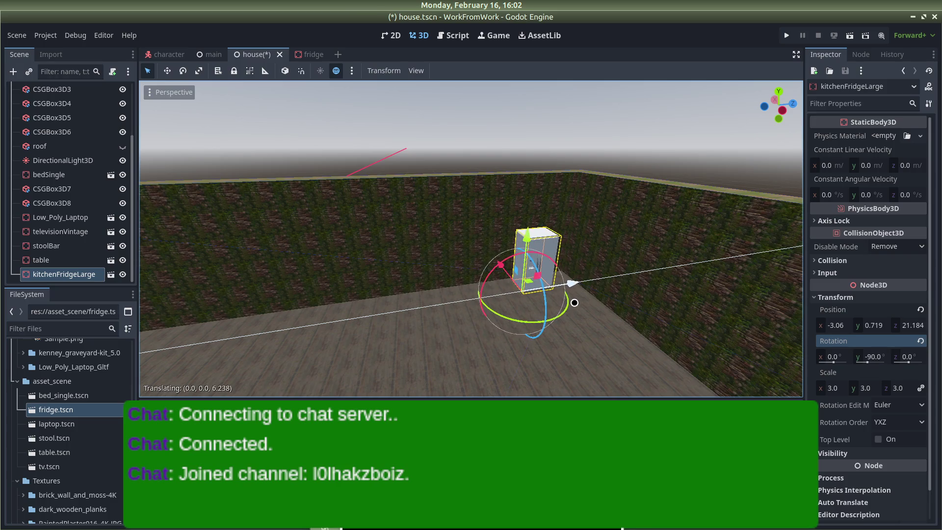
mouse_move(491, 275)
mouse_down()
mouse_move(637, 274)
mouse_move(580, 275)
mouse_up()
scroll(580, 276, up, 2)
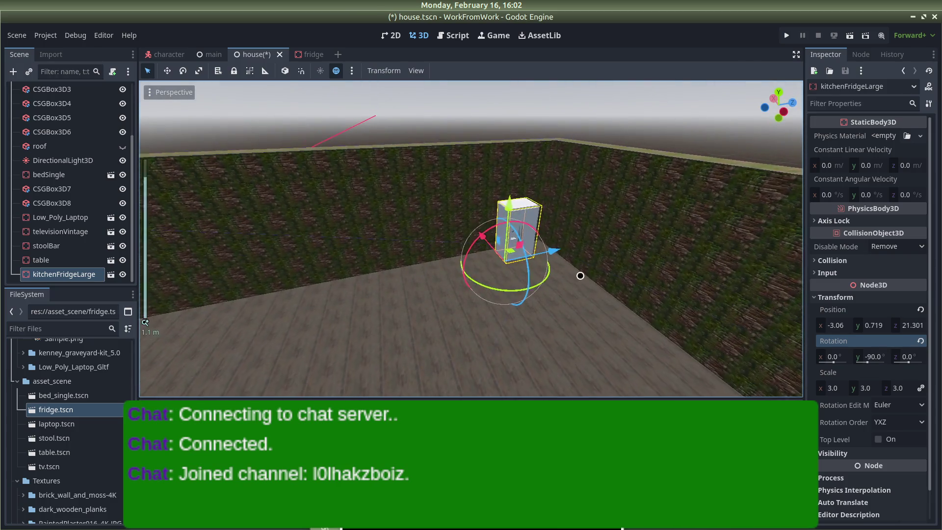
click(456, 120)
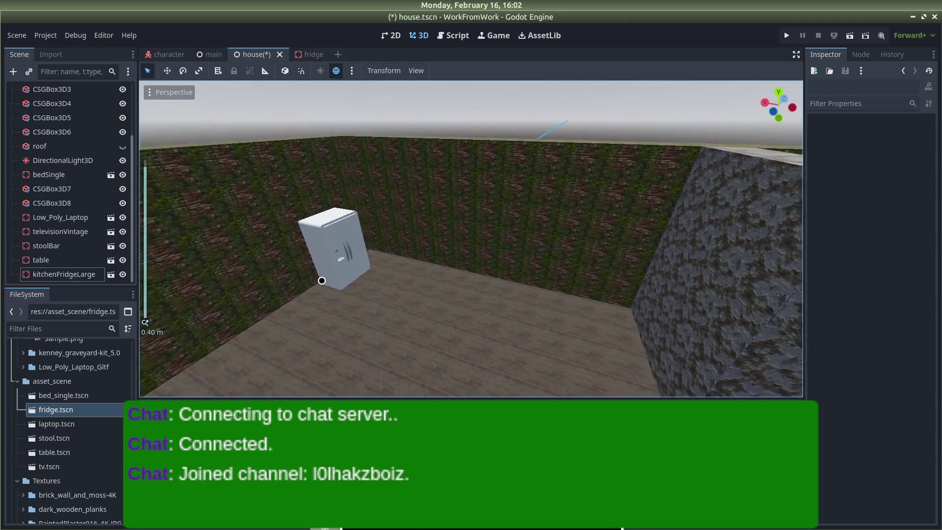
mouse_move(334, 275)
mouse_down()
mouse_move(517, 294)
mouse_move(549, 347)
mouse_up()
scroll(538, 292, up, 5)
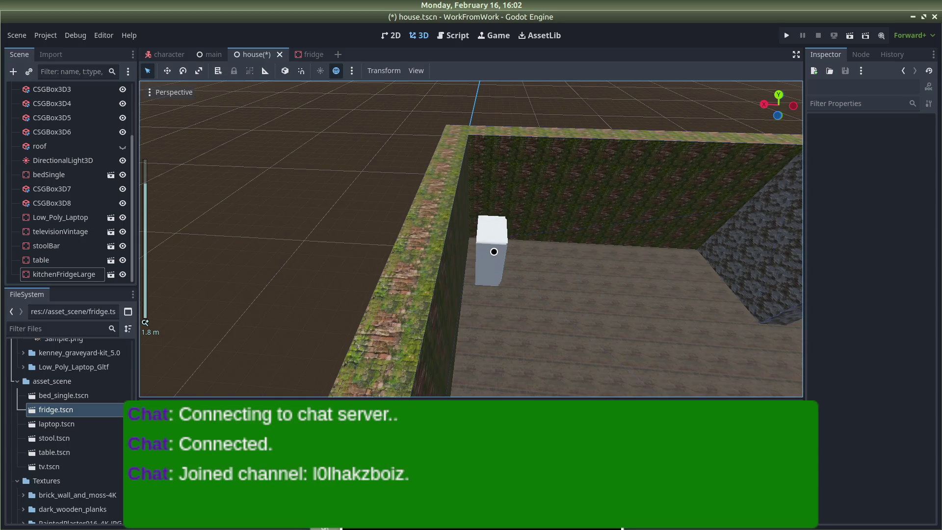
Nudge the fridge snugly against the wall and lower it onto the floor.
click(504, 255)
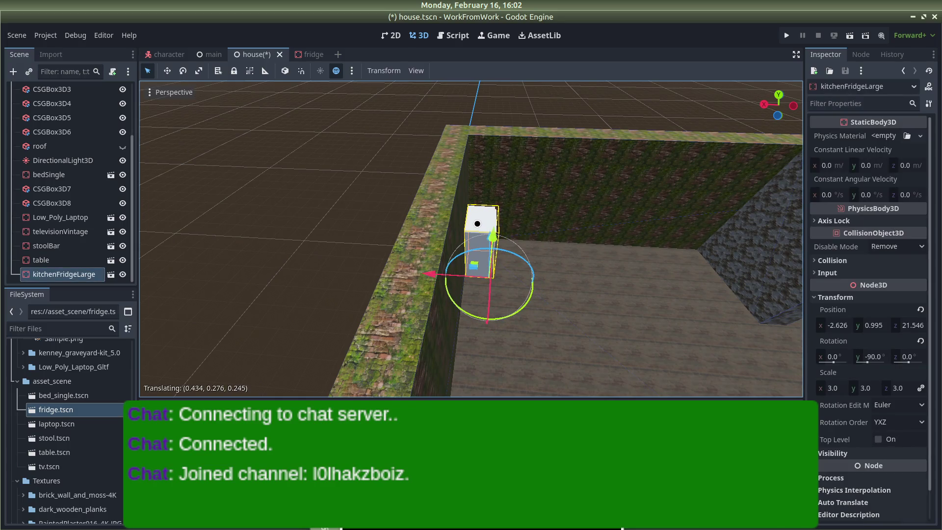
mouse_move(601, 230)
mouse_down()
mouse_move(490, 164)
mouse_move(539, 289)
mouse_move(471, 158)
mouse_move(521, 224)
mouse_up()
scroll(540, 293, up, 3)
scroll(521, 224, up, 3)
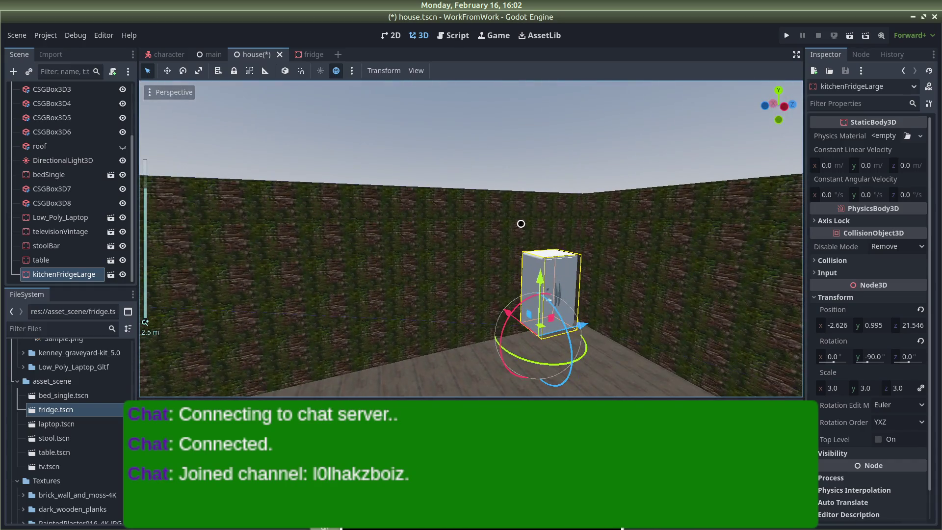
click(508, 161)
mouse_move(555, 282)
mouse_down()
mouse_move(519, 169)
mouse_move(505, 193)
mouse_move(597, 316)
mouse_up()
scroll(598, 313, down, 3)
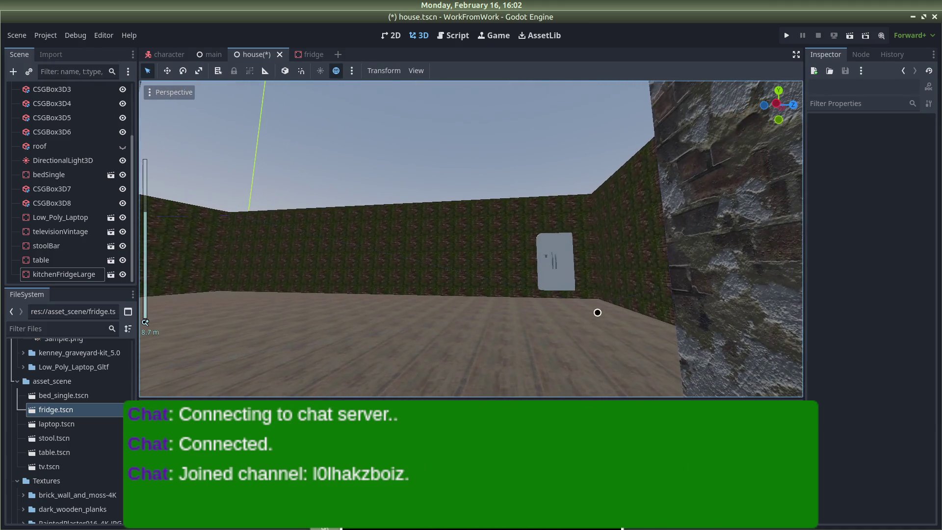
click(558, 243)
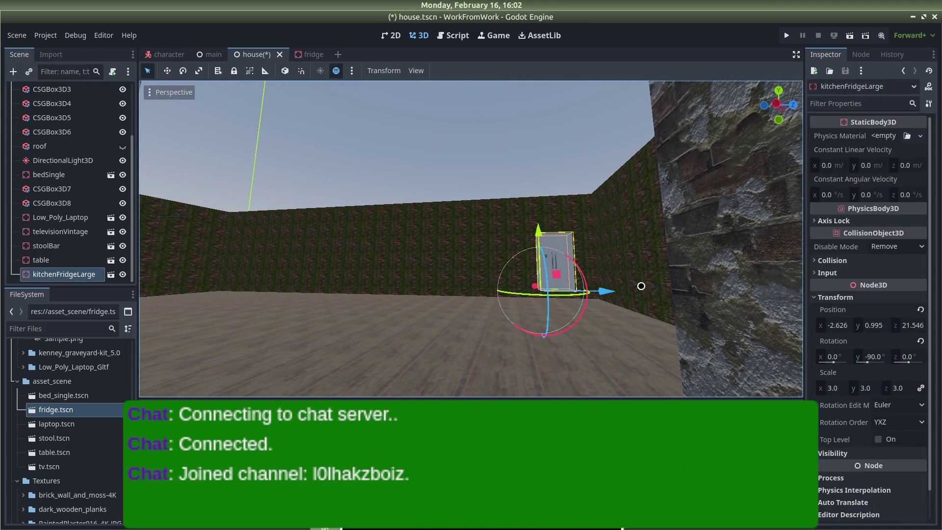
drag(538, 230, 536, 237)
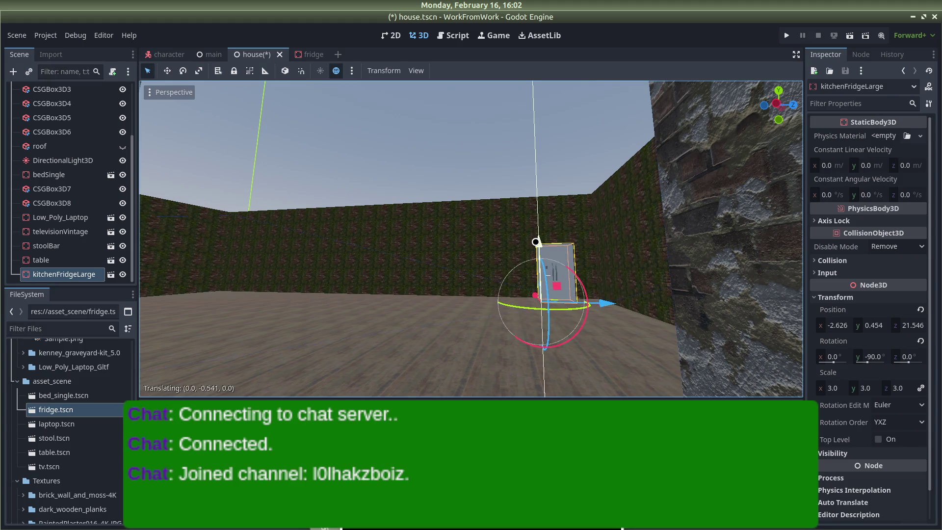
click(549, 160)
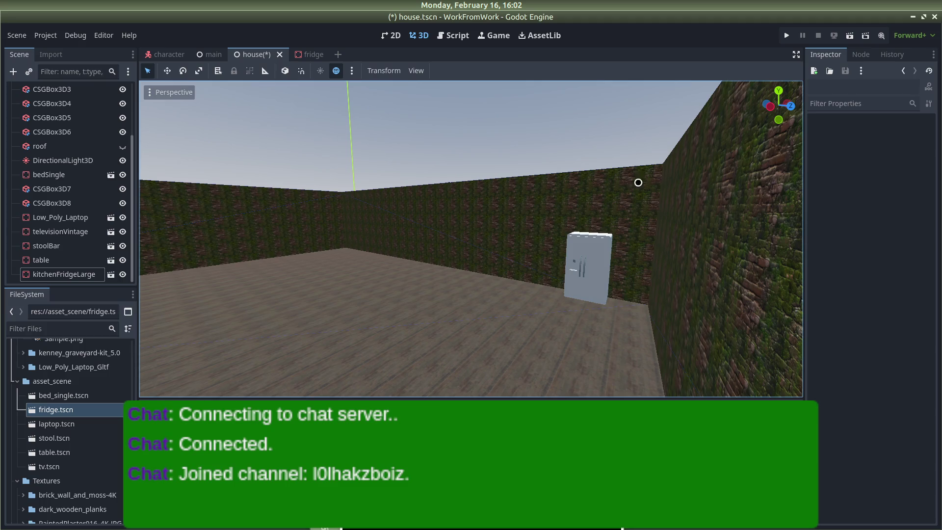
mouse_move(583, 112)
mouse_down()
mouse_move(637, 108)
mouse_move(769, 155)
mouse_move(477, 227)
mouse_up()
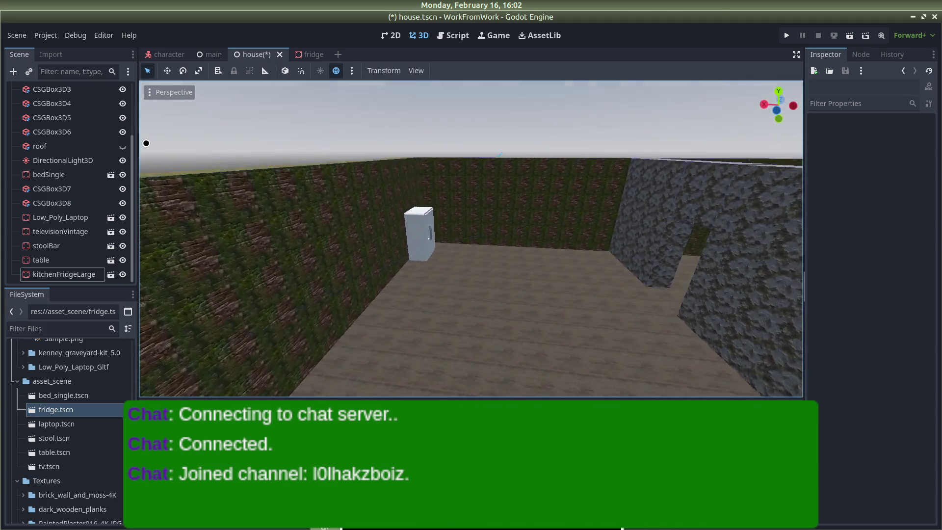
Scroll the FileSystem dock up until kitchenSink.glb is visible.
scroll(477, 228, up, 3)
scroll(477, 228, up, 2)
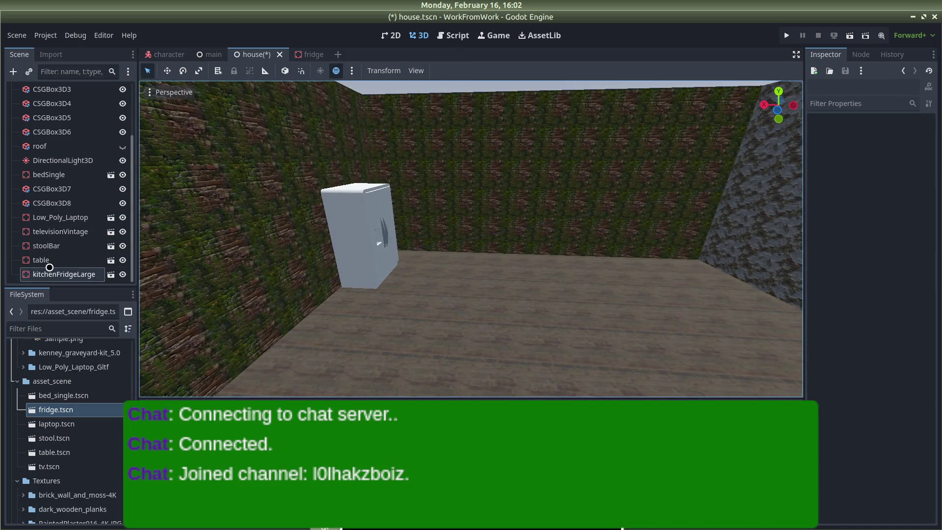
scroll(87, 463, down, 10)
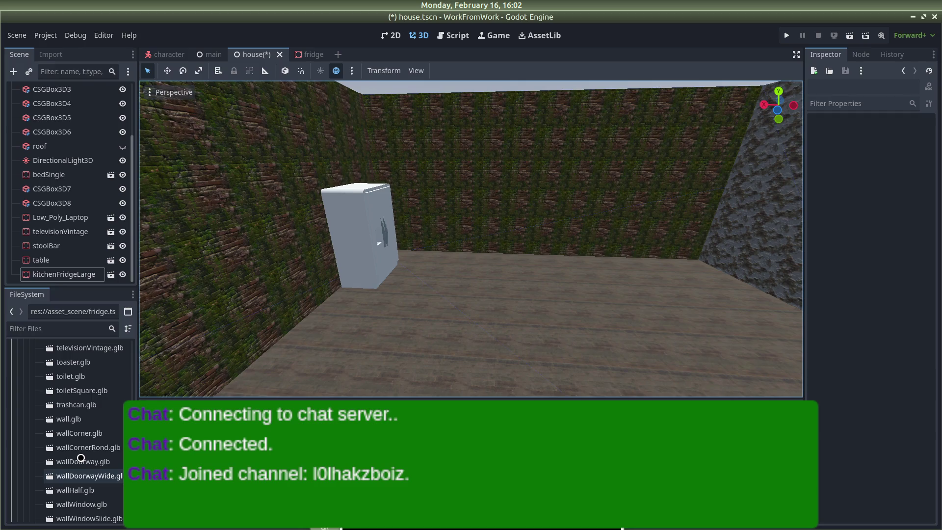
scroll(81, 472, up, 6)
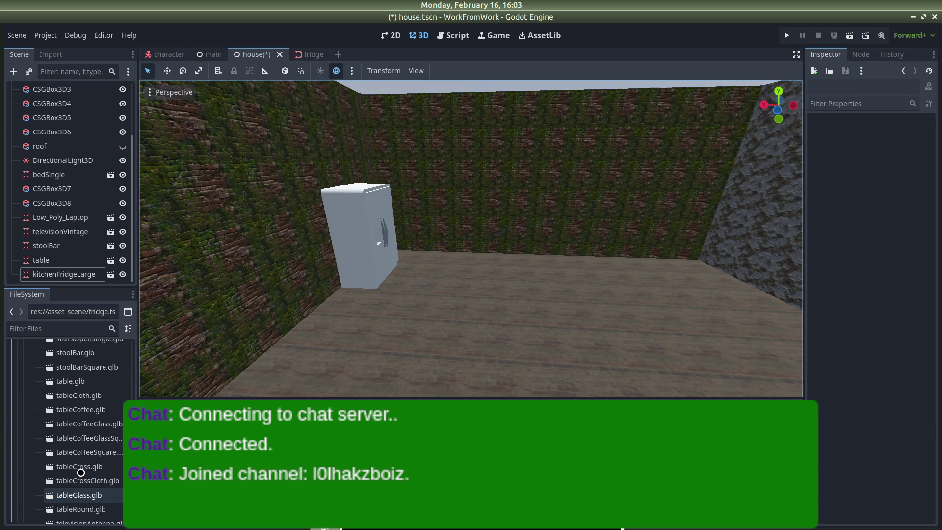
scroll(81, 473, up, 5)
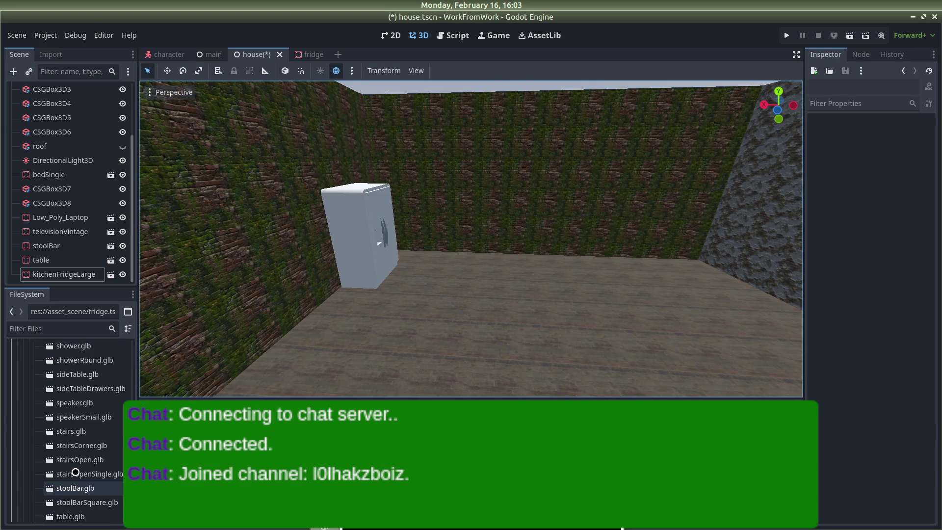
scroll(73, 431, up, 3)
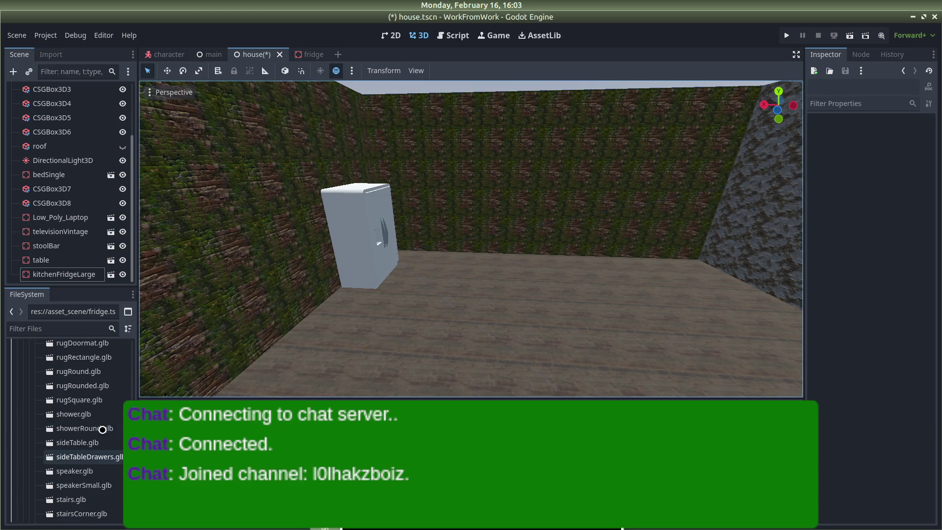
scroll(81, 422, up, 4)
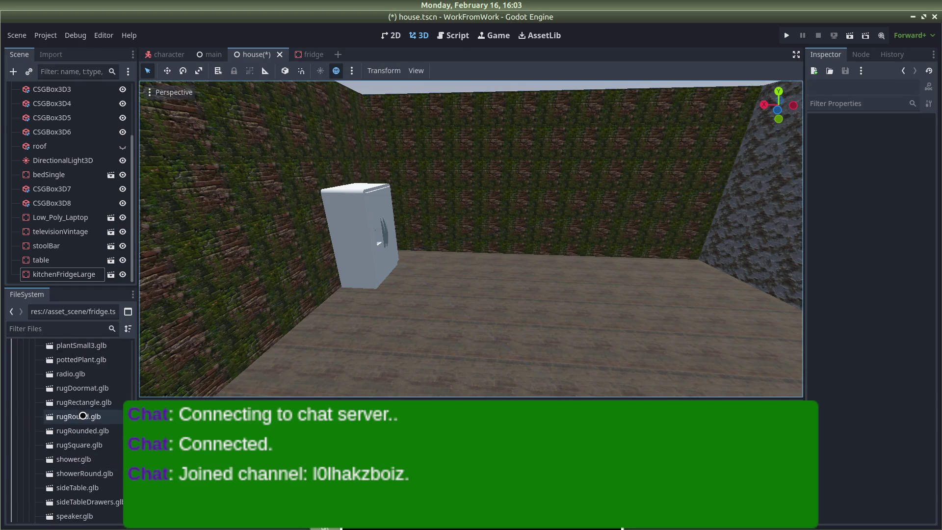
scroll(83, 416, up, 2)
scroll(83, 416, up, 8)
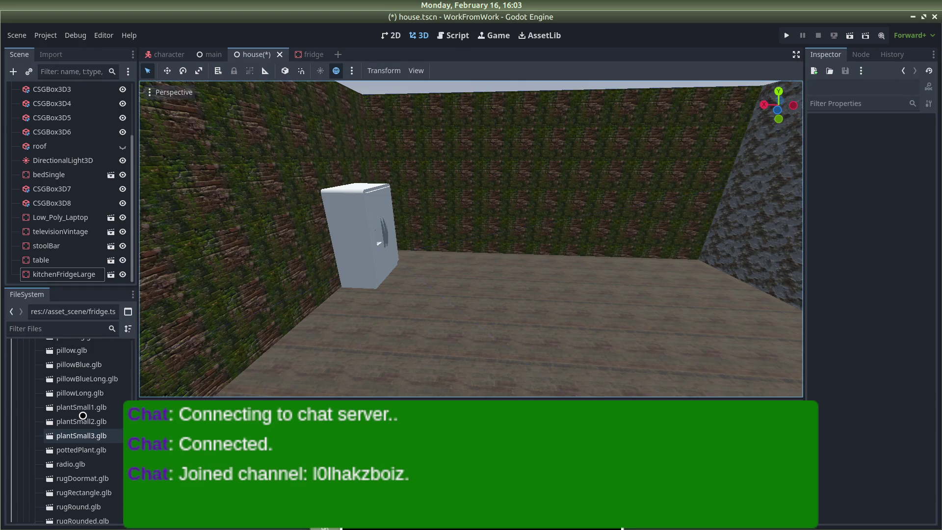
scroll(83, 416, up, 6)
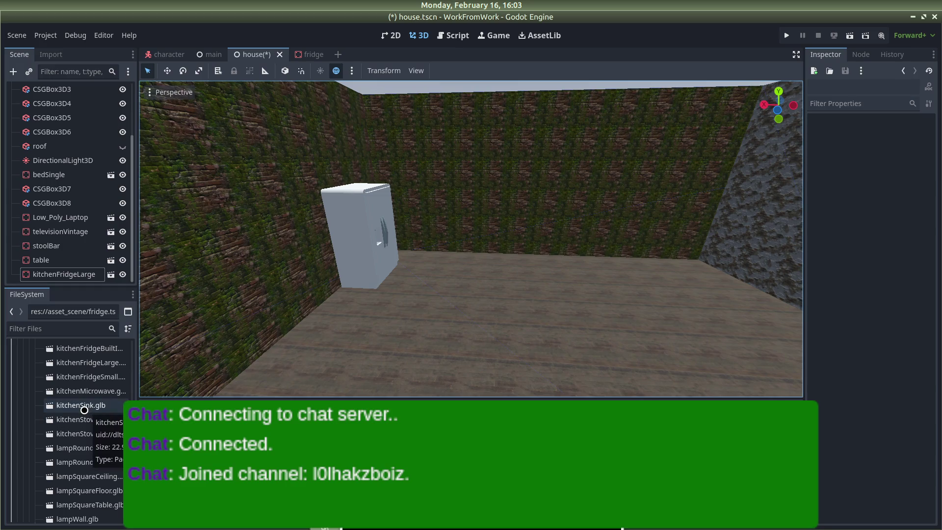
Create an inherited scene from kitchenSink.glb, save it as sink.tscn, and return to house.
right_click(84, 409)
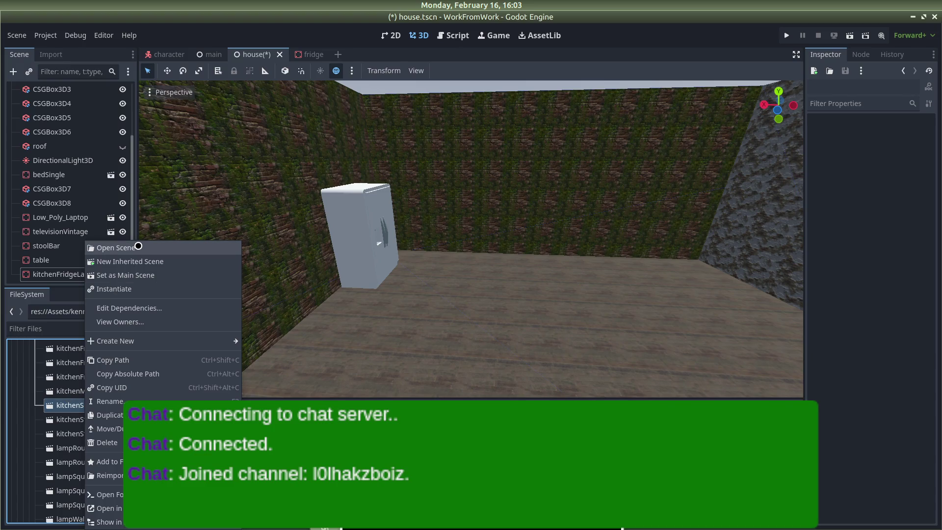
click(135, 261)
scroll(529, 245, up, 5)
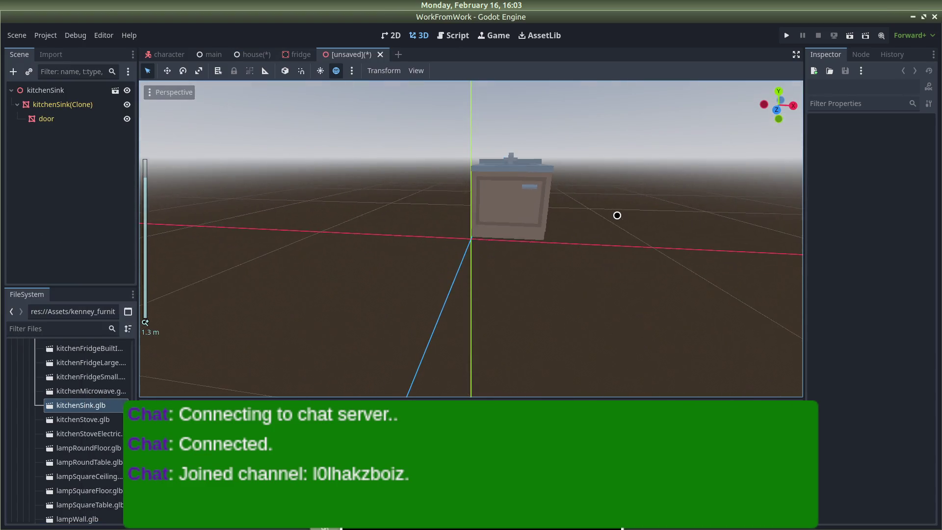
click(80, 90)
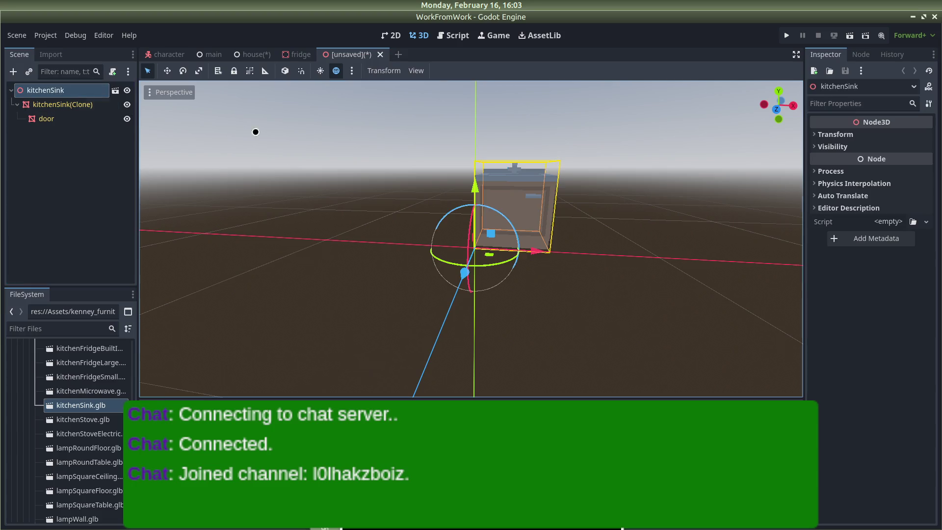
key(ctrl+s)
text(sink.tscn)
key(Return)
click(440, 242)
drag(440, 242, 424, 205)
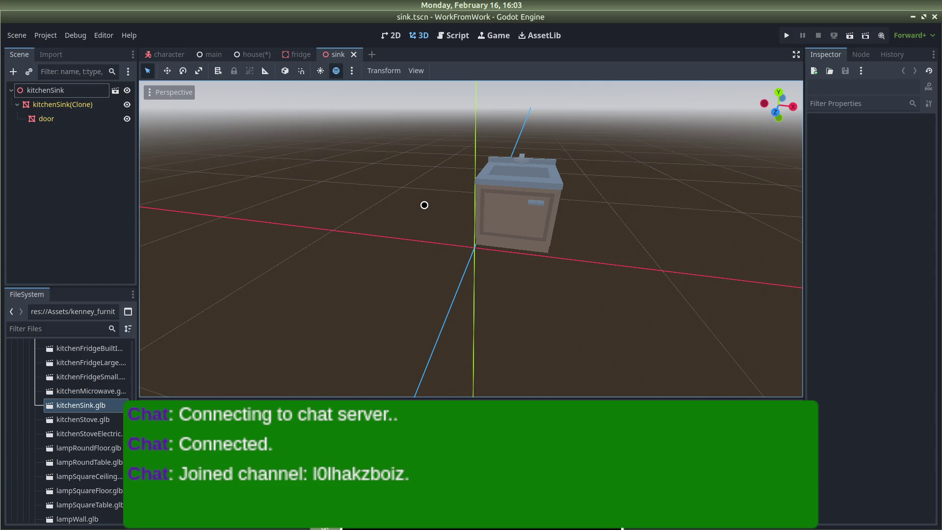
click(251, 53)
Run the game, walk forward through the house in first person, then return to the editor.
click(786, 36)
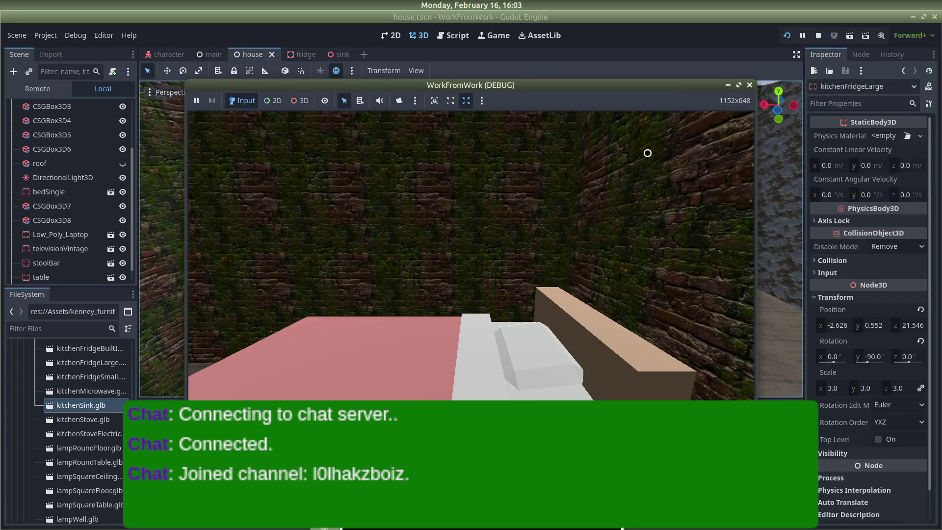
click(624, 234)
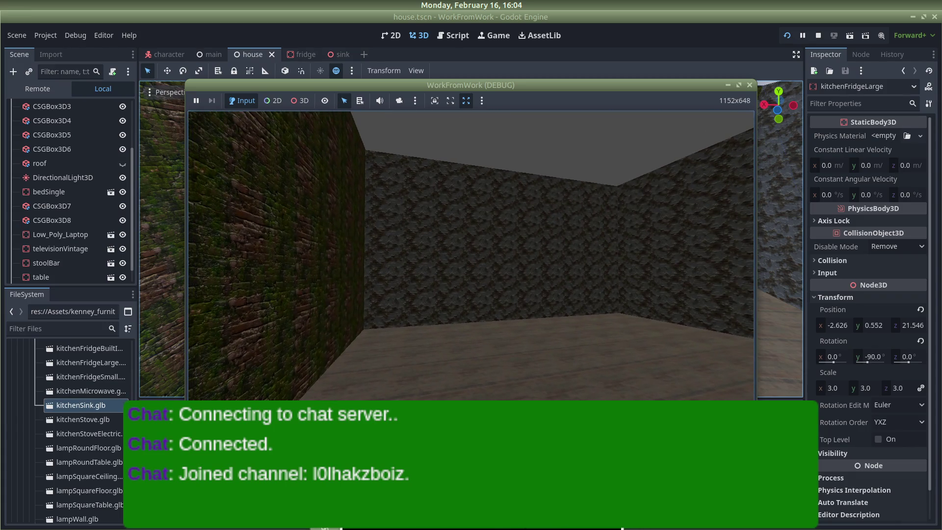
key(w)
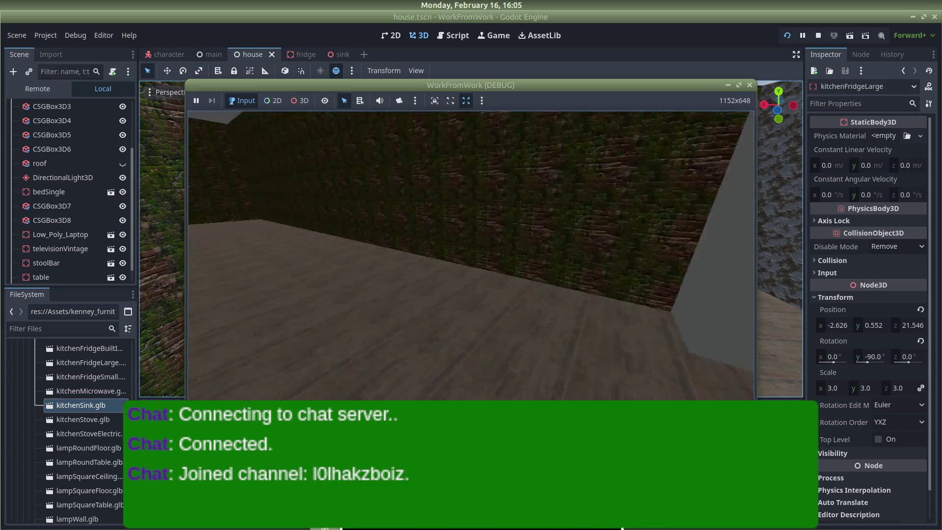
key(w)
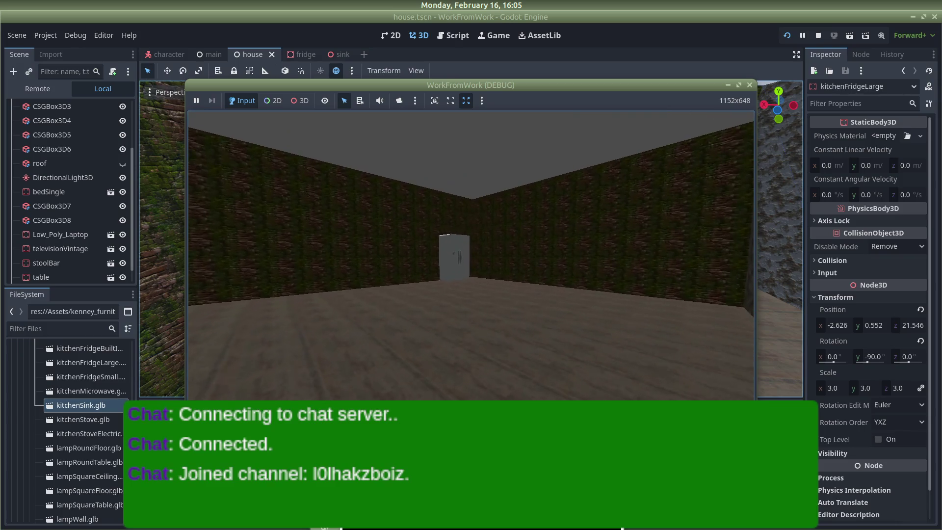
key(alt+Tab)
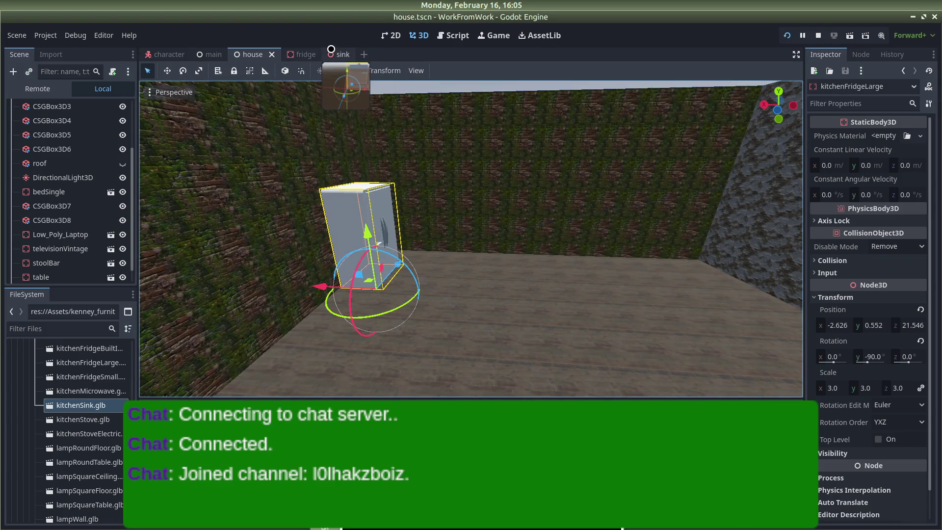
In the sink scene, clear the root's inheritance and change it to StaticBody3D.
click(337, 54)
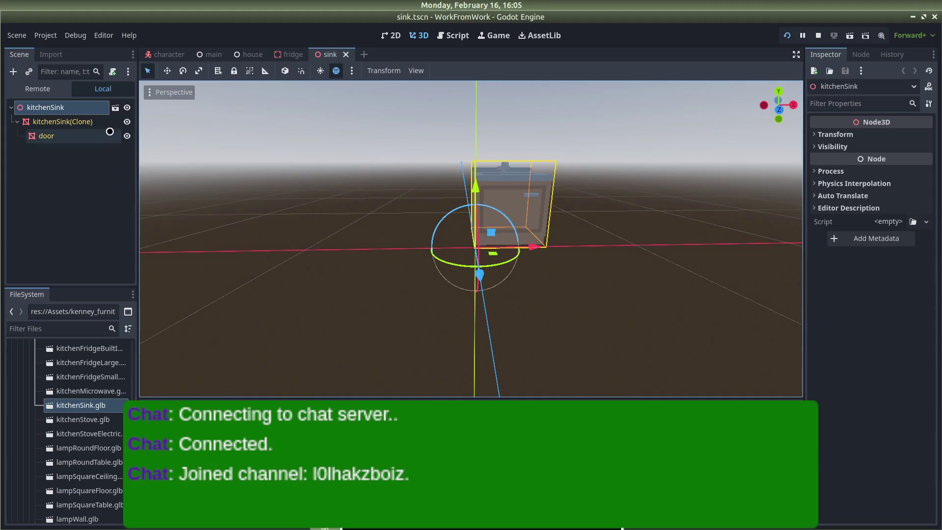
right_click(75, 110)
click(113, 305)
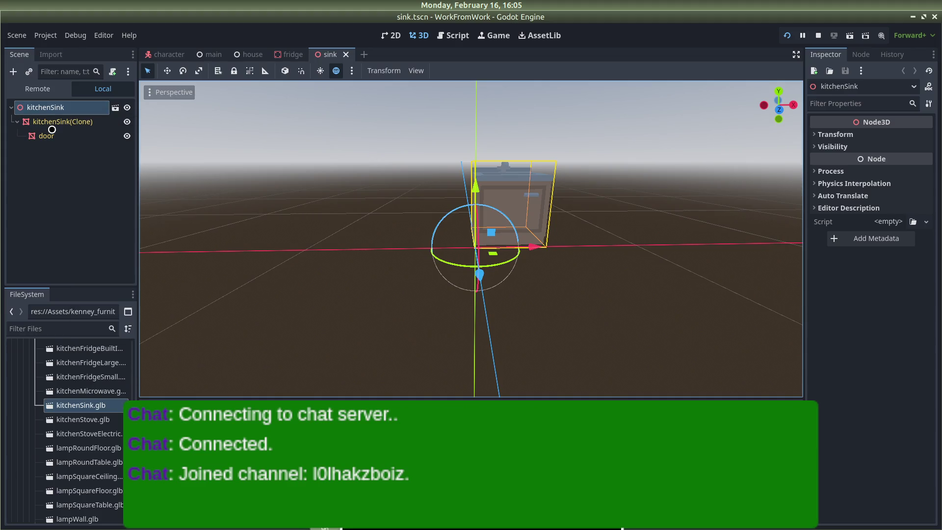
click(486, 278)
right_click(43, 107)
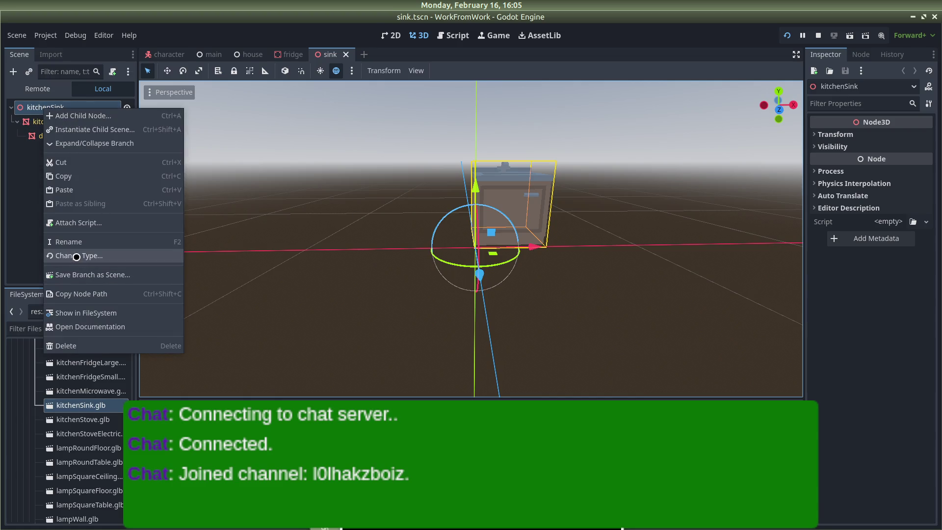
click(270, 219)
text(static)
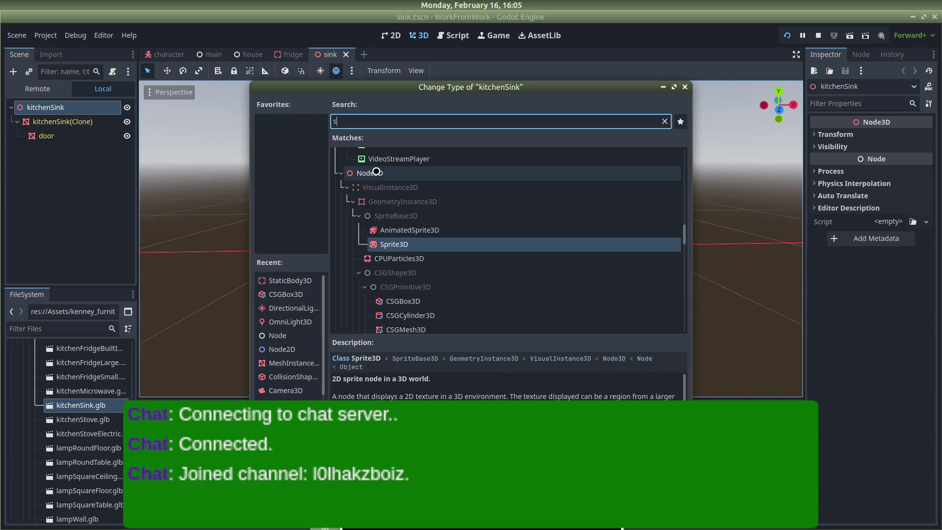
key(Return)
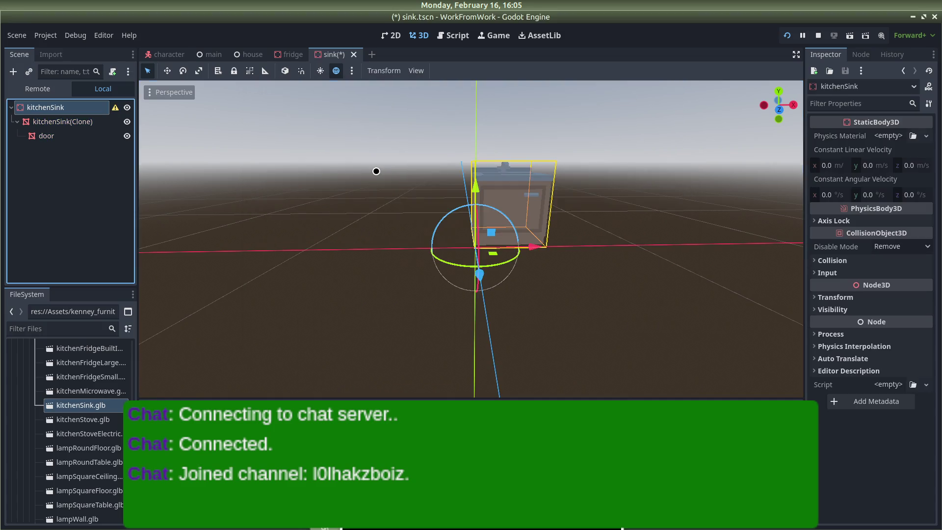
Generate a sibling collision shape from the sink mesh and save.
click(74, 122)
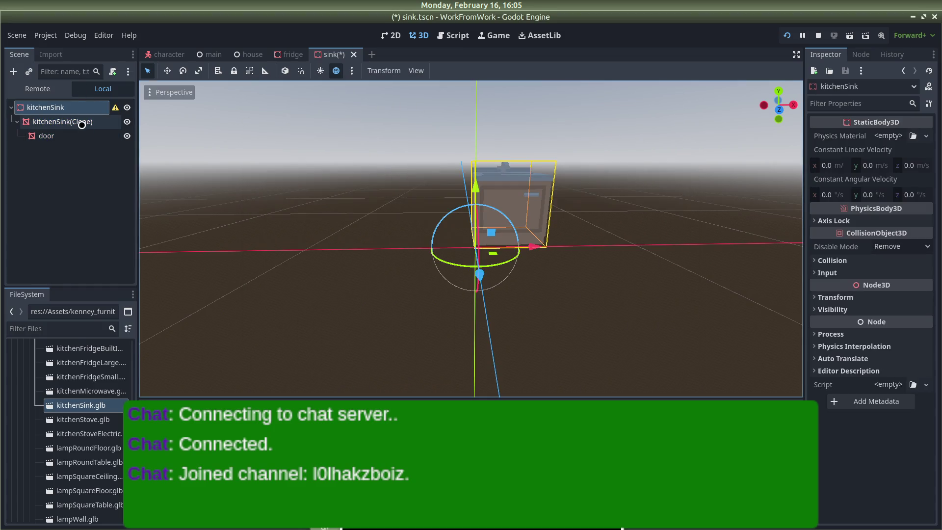
click(447, 70)
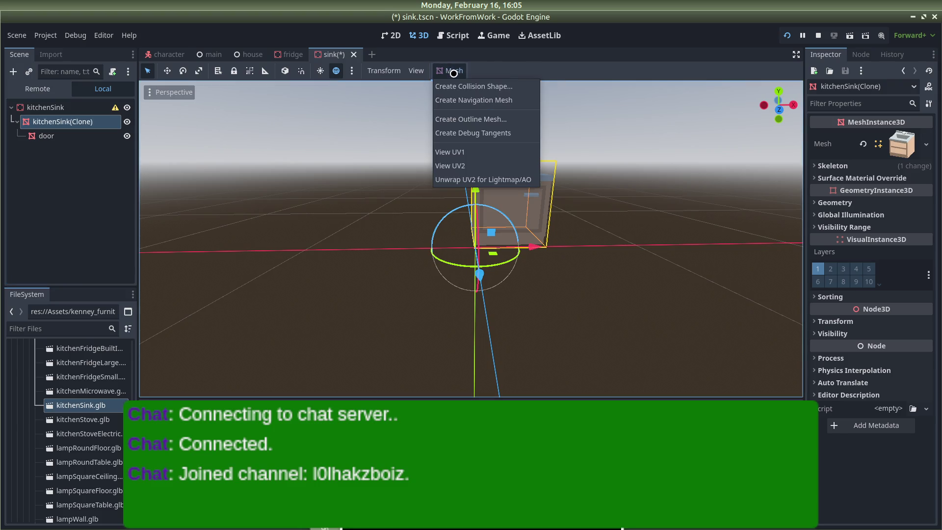
click(461, 86)
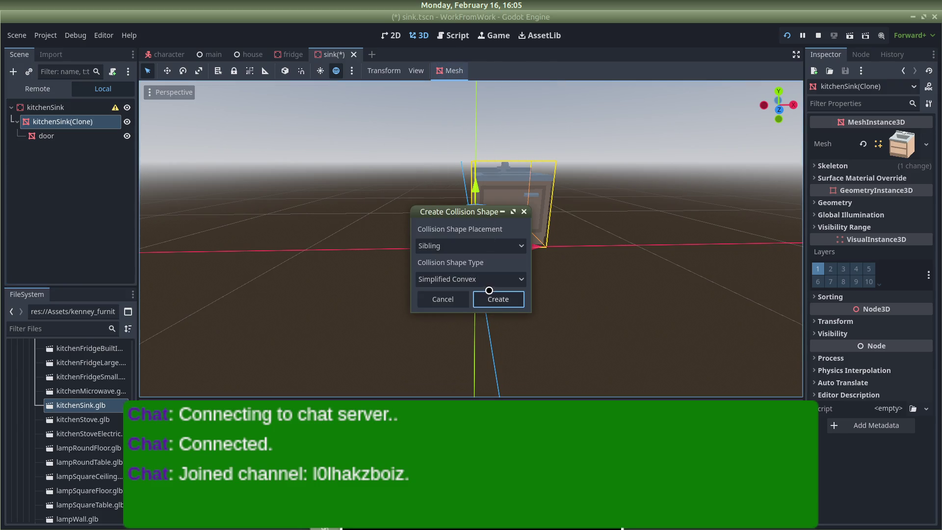
click(489, 297)
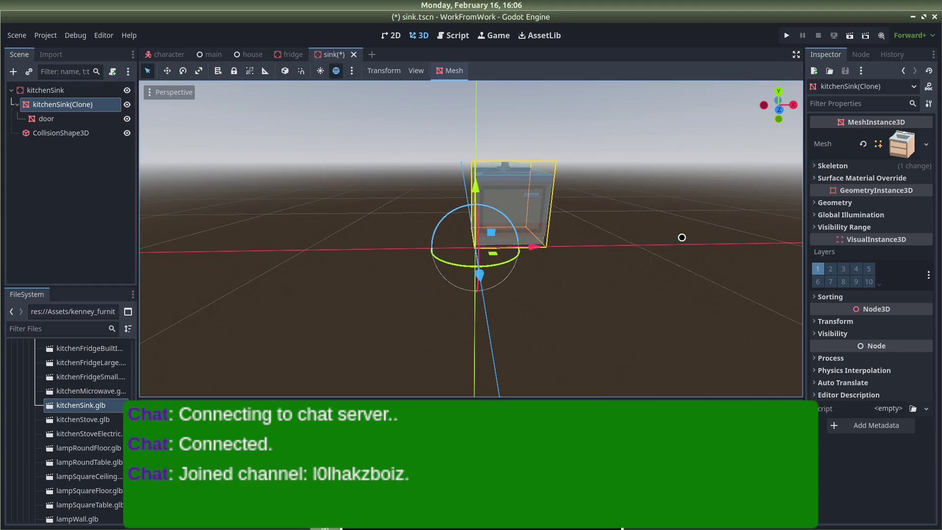
click(613, 229)
key(ctrl+s)
Set the sink root's uniform scale to 2.5 and save the scene.
scroll(568, 200, down, 3)
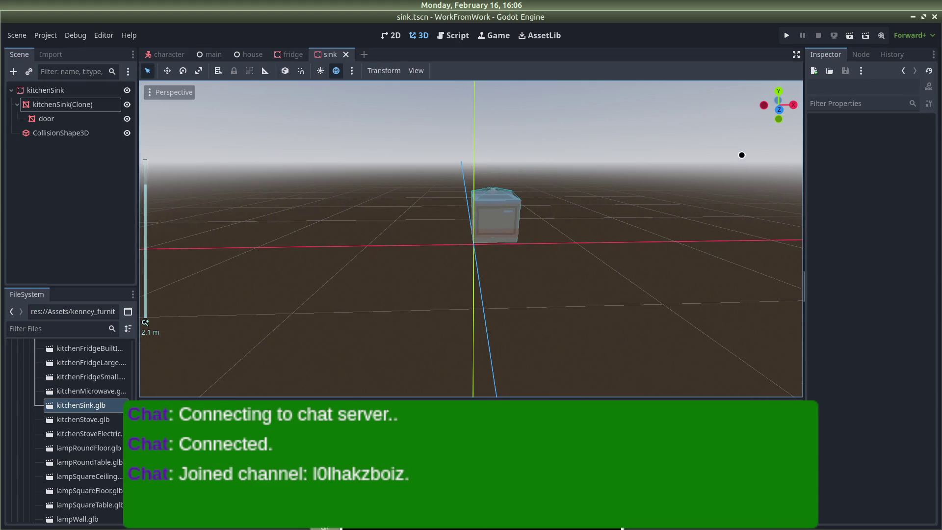
click(46, 89)
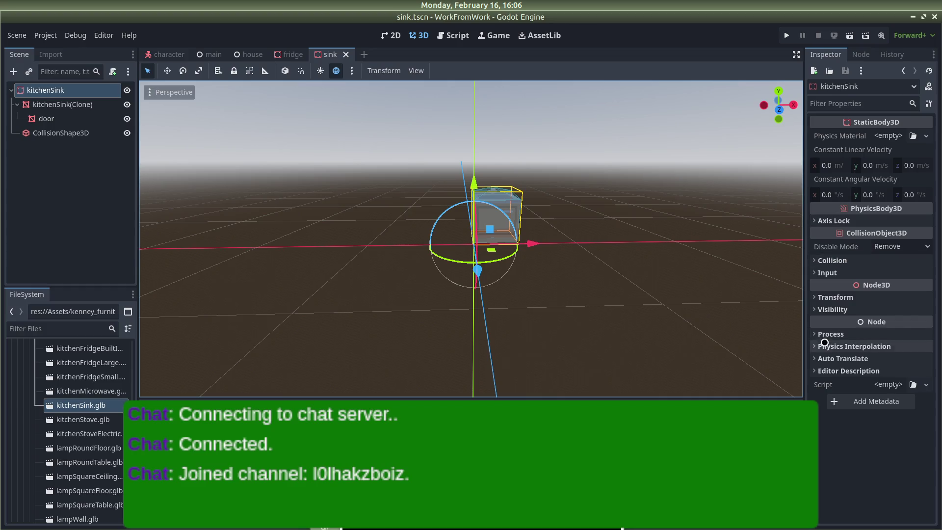
click(820, 298)
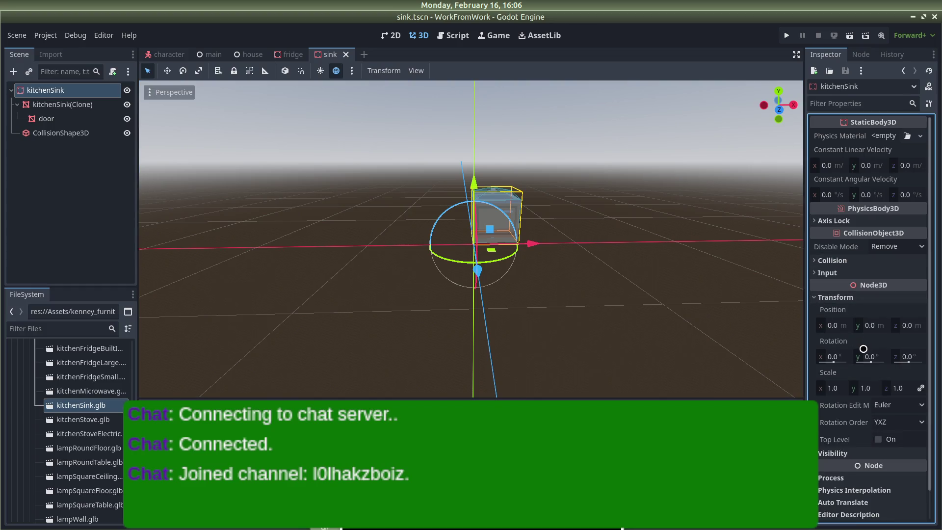
click(832, 387)
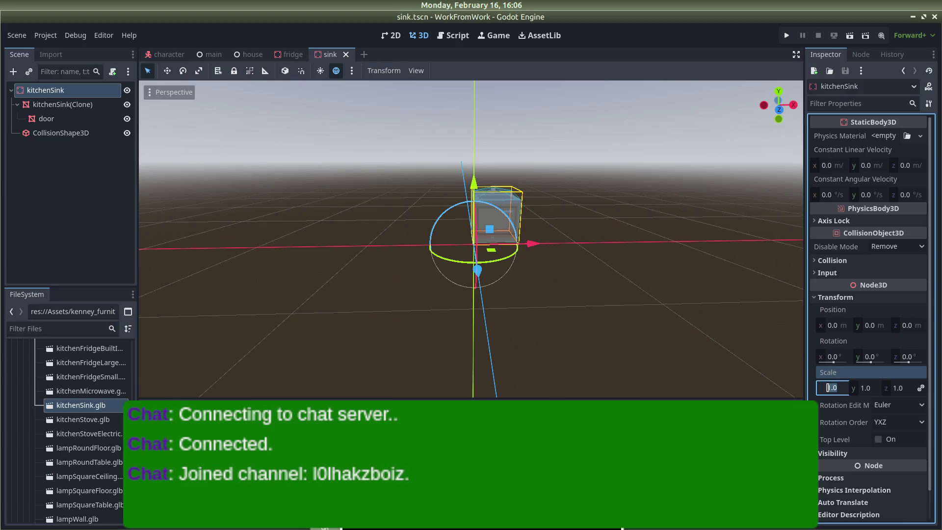
text(8)
key(Return)
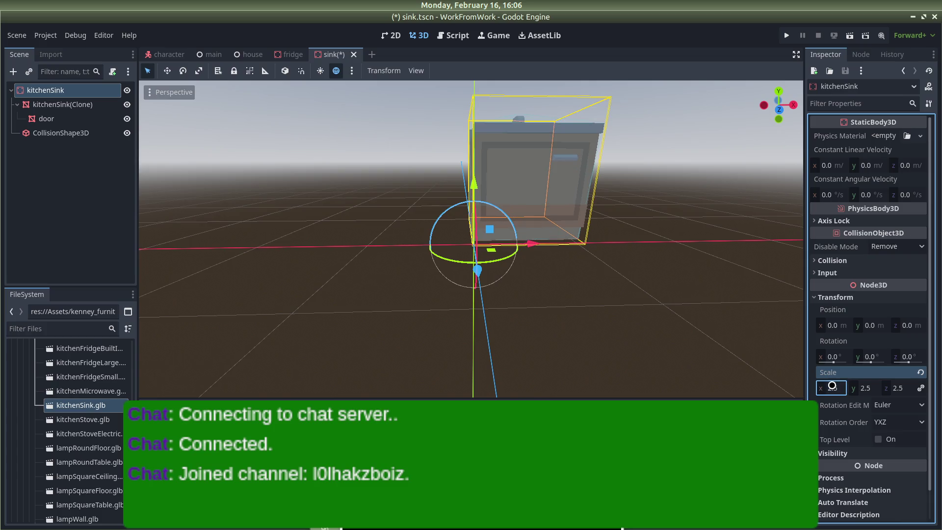
click(647, 253)
key(ctrl+s)
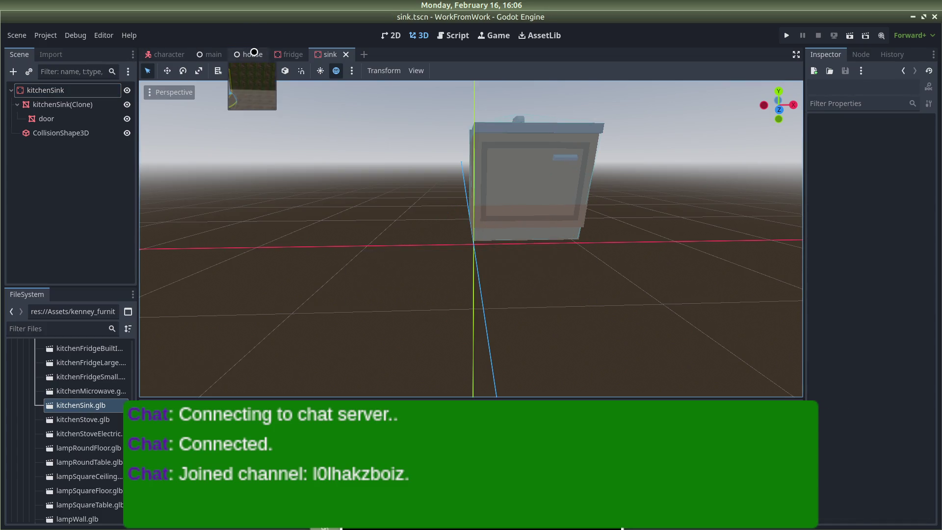
Drop a sink.tscn instance on the house floor near the fridge, at -4.638, 0.423, 24.5.
click(250, 54)
click(418, 103)
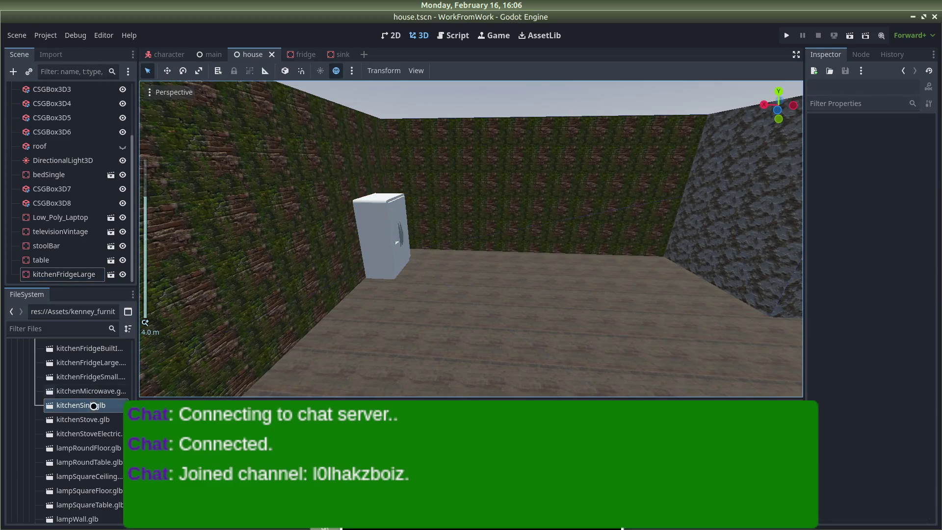
scroll(94, 406, down, 20)
scroll(82, 446, down, 10)
mouse_move(62, 484)
mouse_down()
mouse_move(318, 363)
mouse_move(461, 252)
mouse_up()
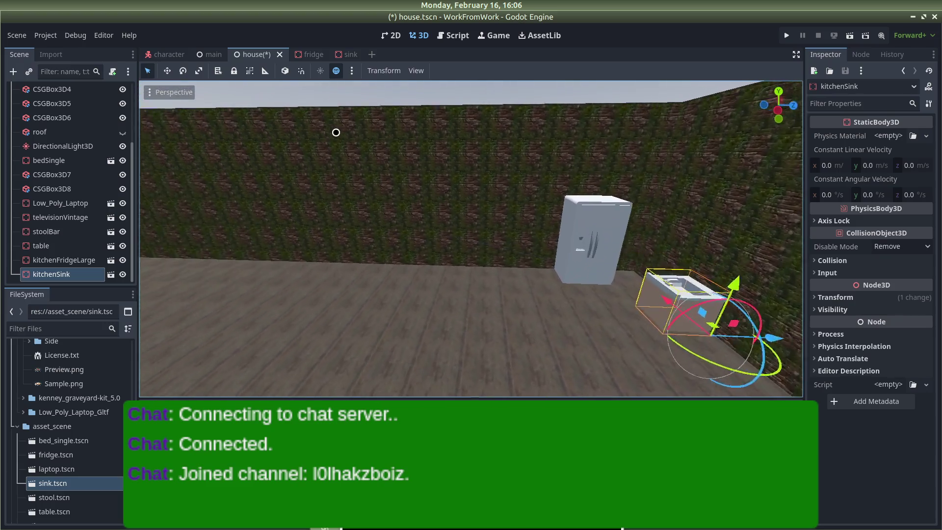
scroll(509, 207, up, 3)
scroll(509, 211, up, 3)
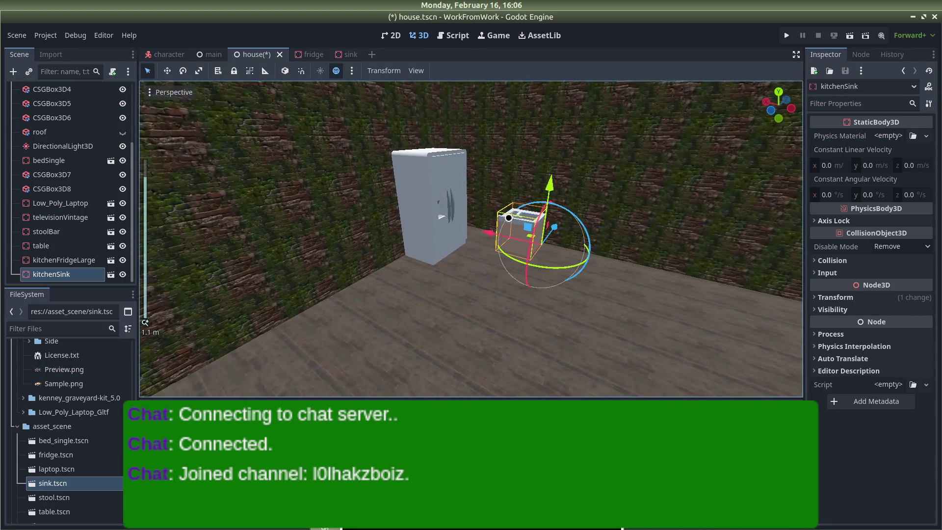
click(548, 249)
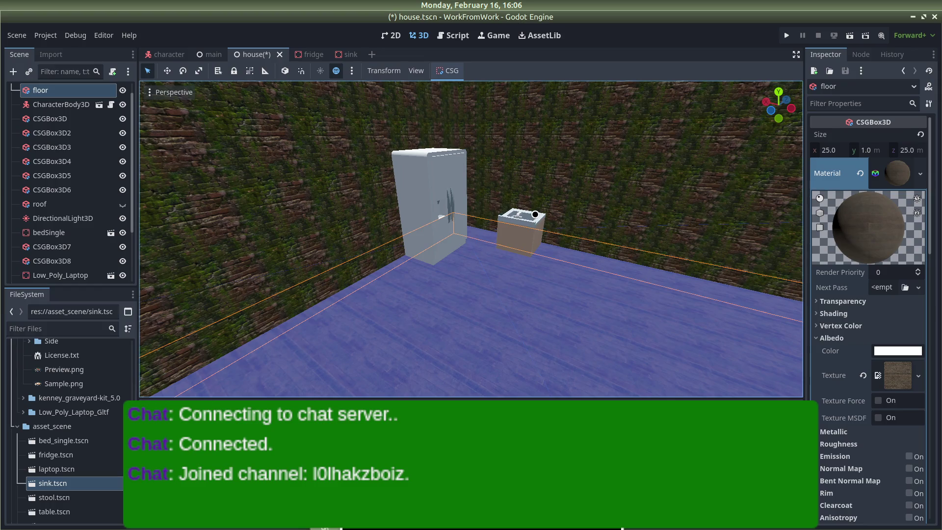
click(535, 214)
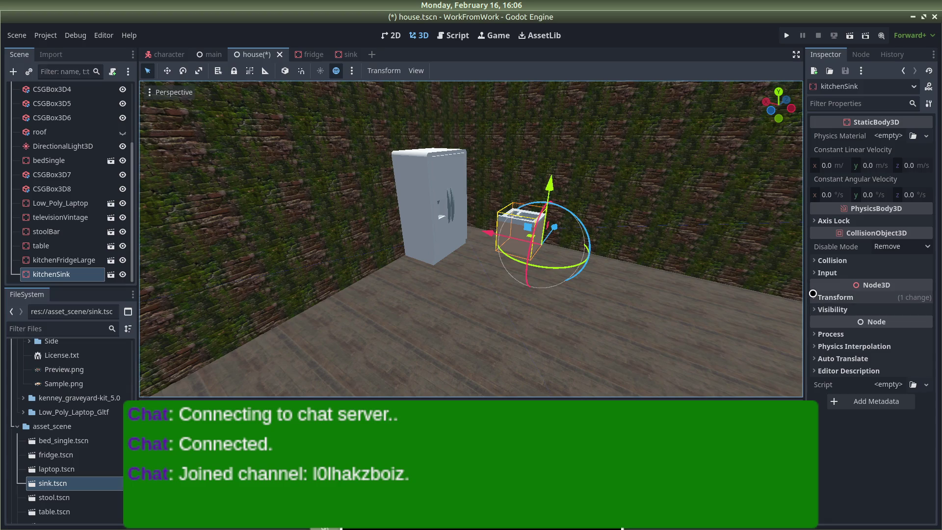
click(814, 297)
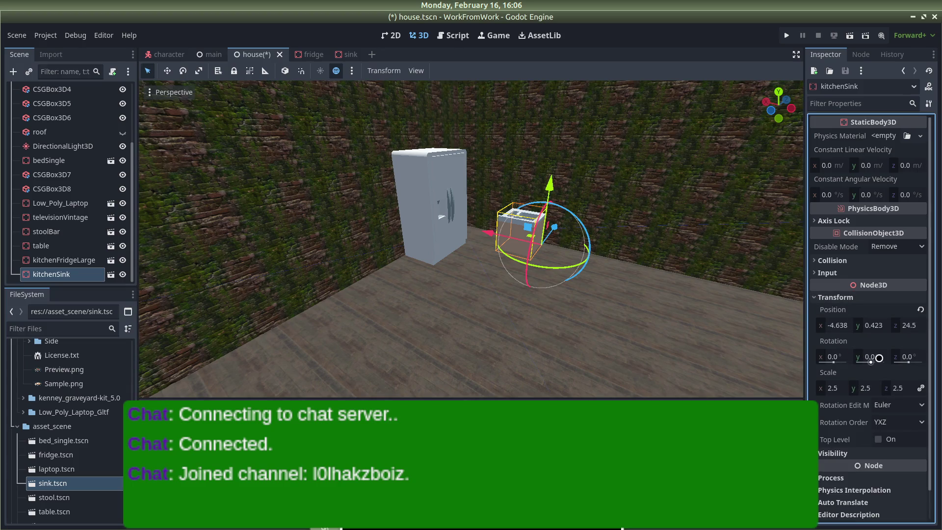
Rotate the kitchen sink around its vertical axis to face 180°.
click(869, 355)
text(90)
key(Return)
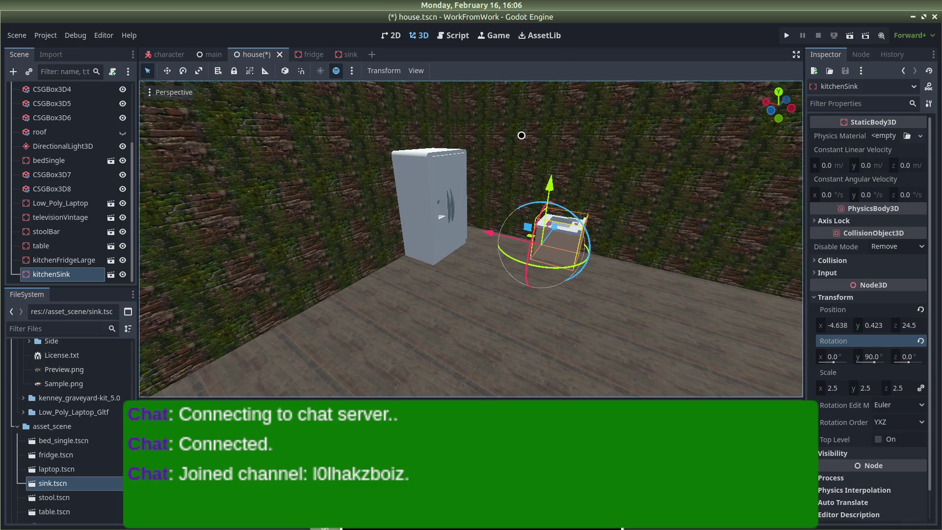
scroll(558, 210, up, 3)
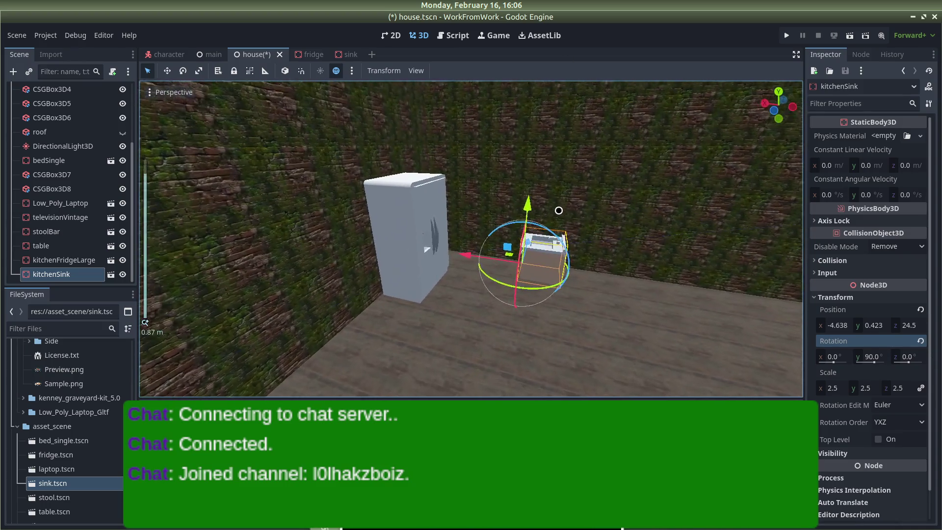
scroll(558, 210, up, 5)
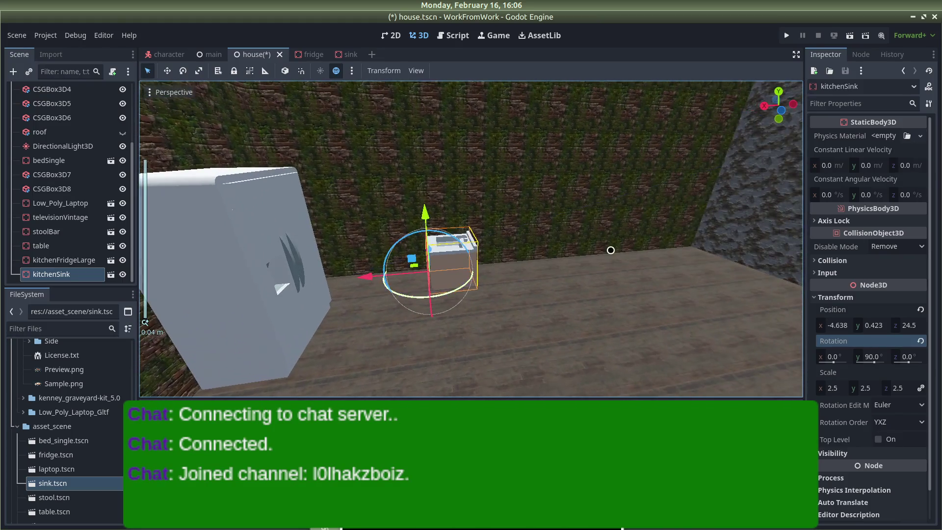
click(871, 356)
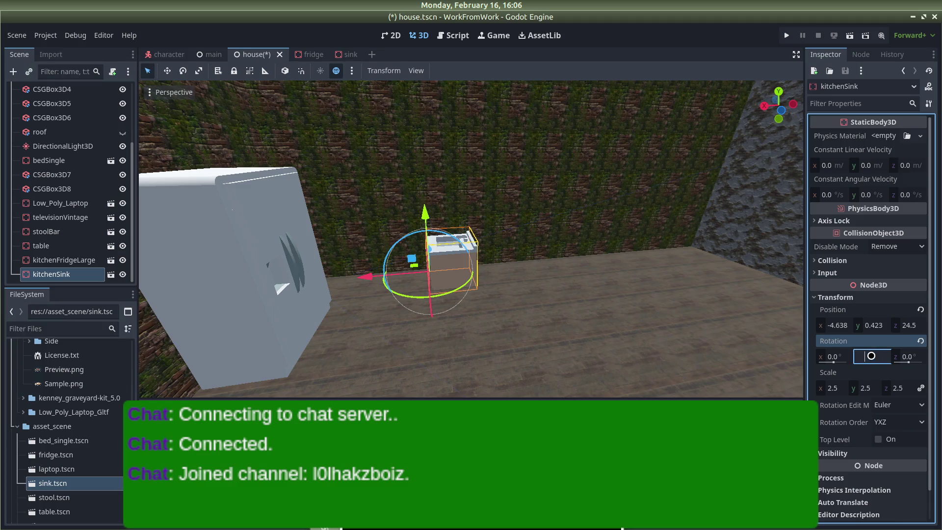
key(Return)
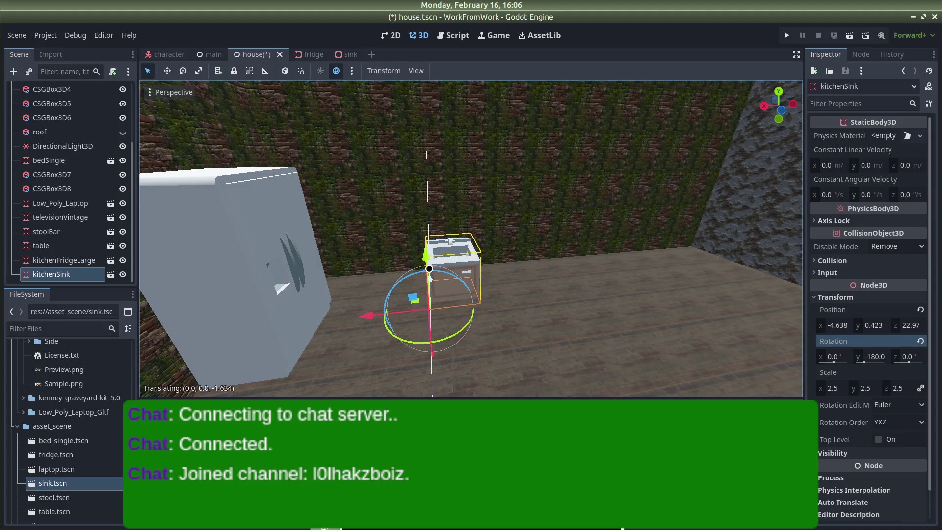
Slide the sink along the X axis beside the fridge and save the scene.
key(g)
key(x)
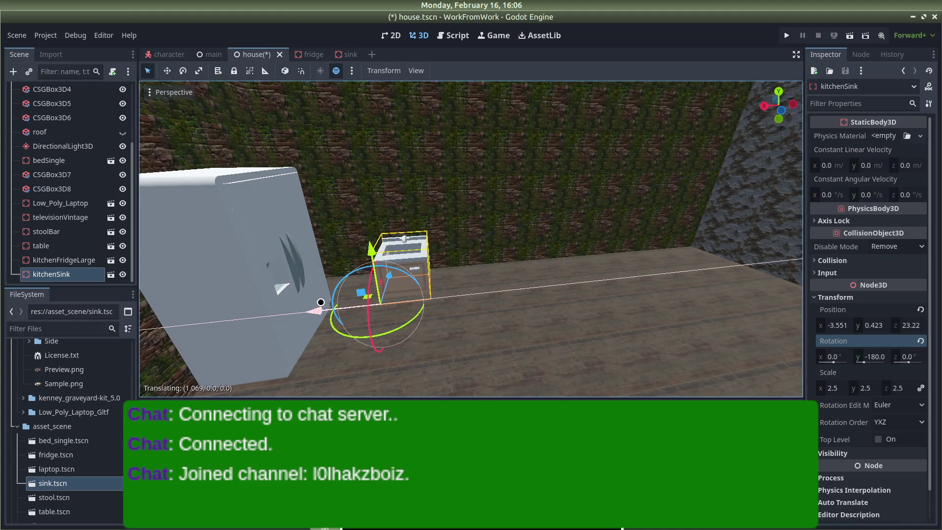
click(337, 299)
scroll(441, 206, down, 4)
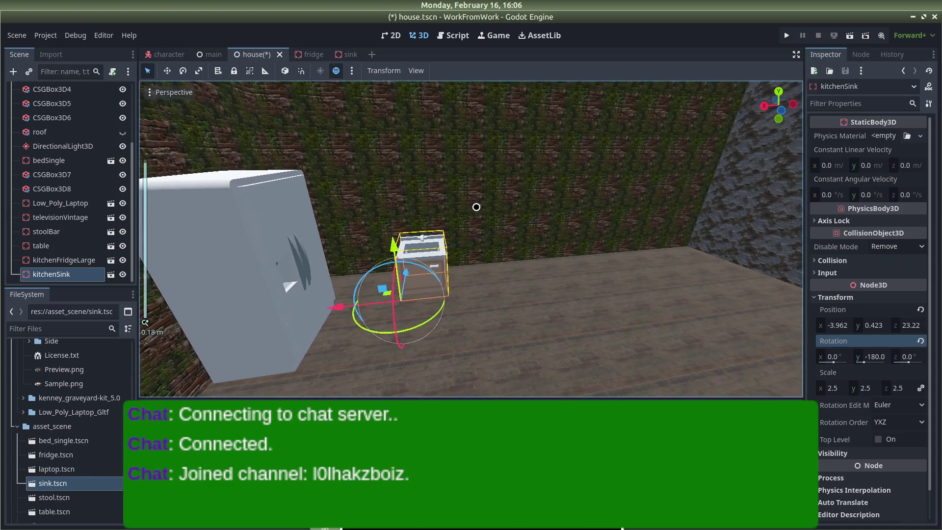
scroll(467, 168, down, 5)
click(498, 147)
scroll(498, 267, up, 8)
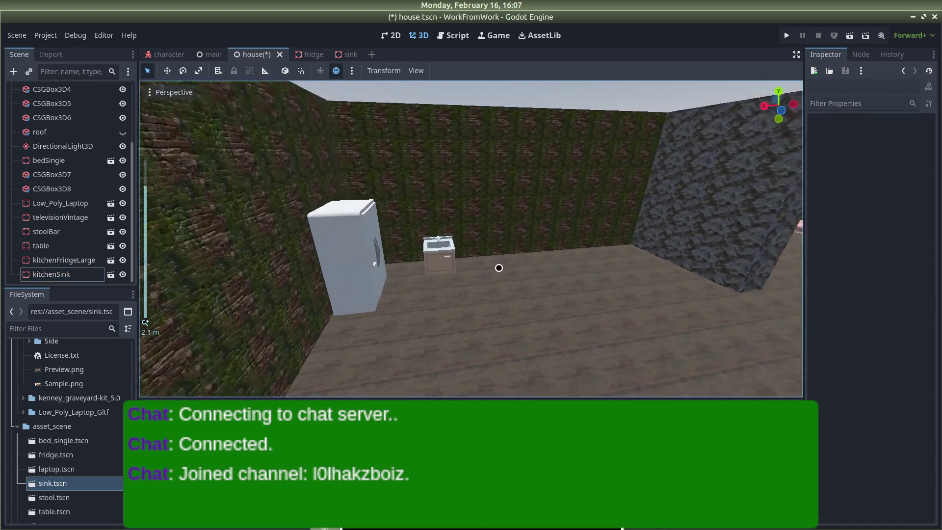
key(ctrl+s)
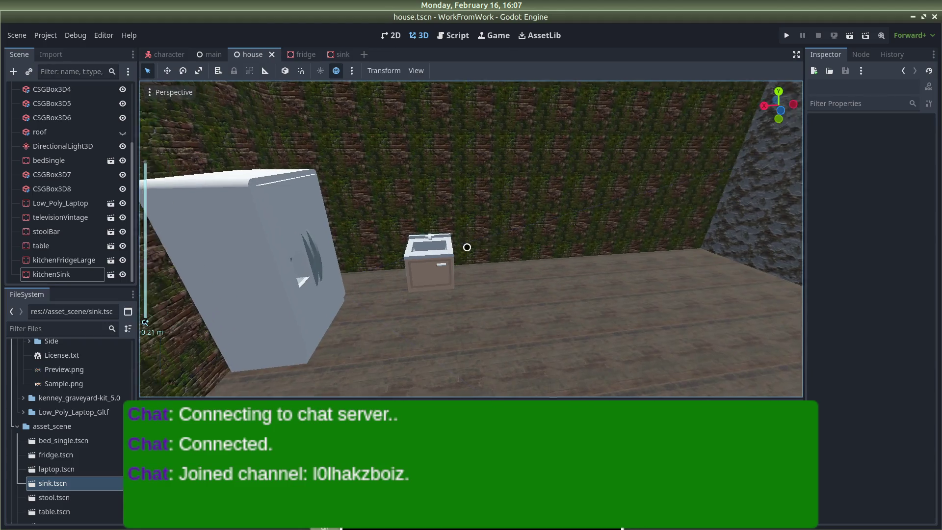
Nudge the sink to -3.962, 0.423, 23.386 near the fridge corner and save again.
scroll(642, 303, down, 5)
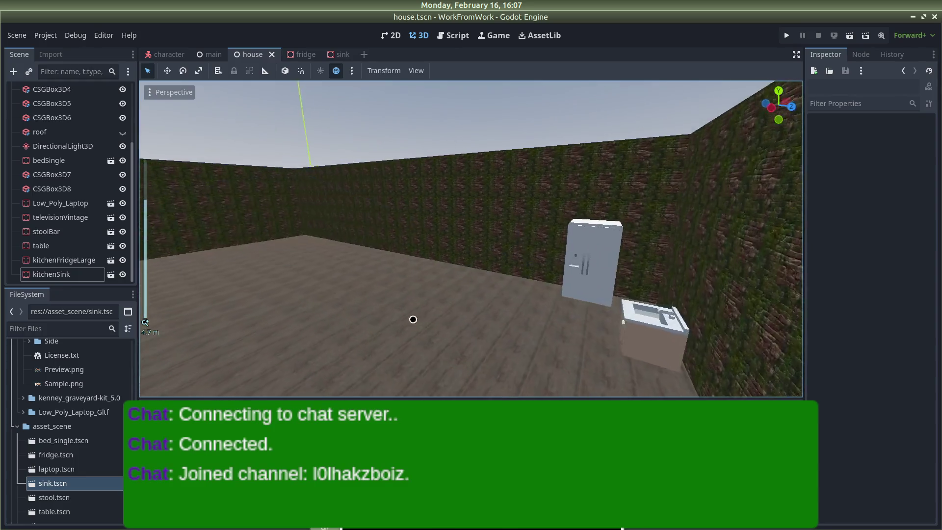
mouse_move(413, 319)
mouse_down()
mouse_move(448, 353)
mouse_move(421, 352)
mouse_move(418, 332)
mouse_move(327, 319)
mouse_up()
click(327, 315)
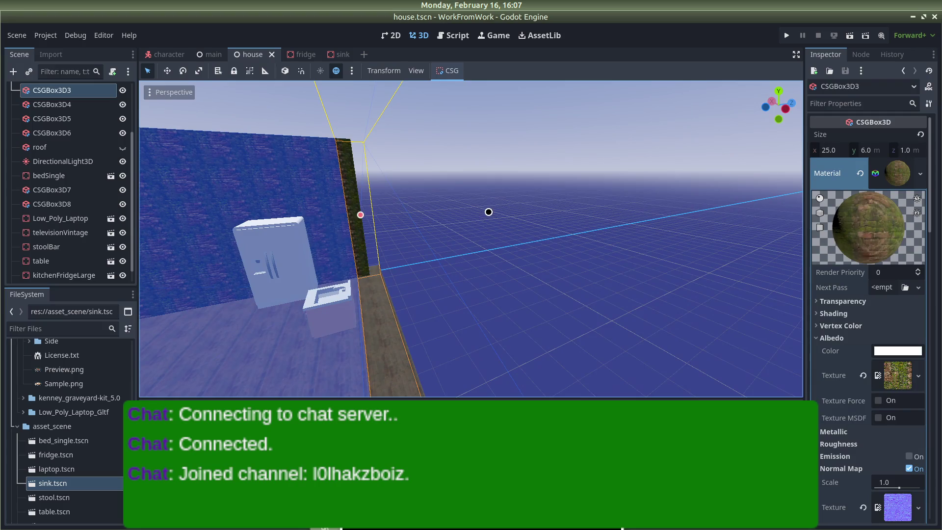
mouse_move(239, 299)
mouse_down()
mouse_move(300, 301)
mouse_move(401, 332)
mouse_up()
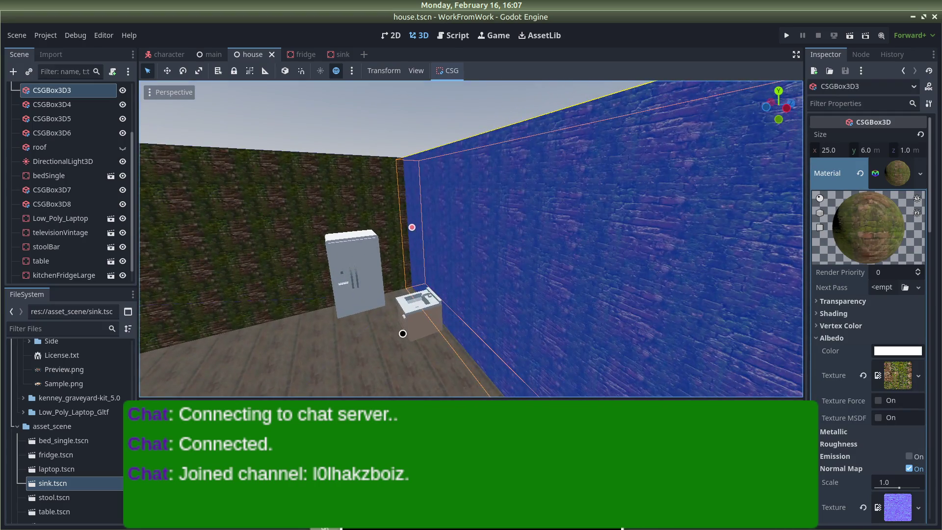
click(401, 332)
click(420, 320)
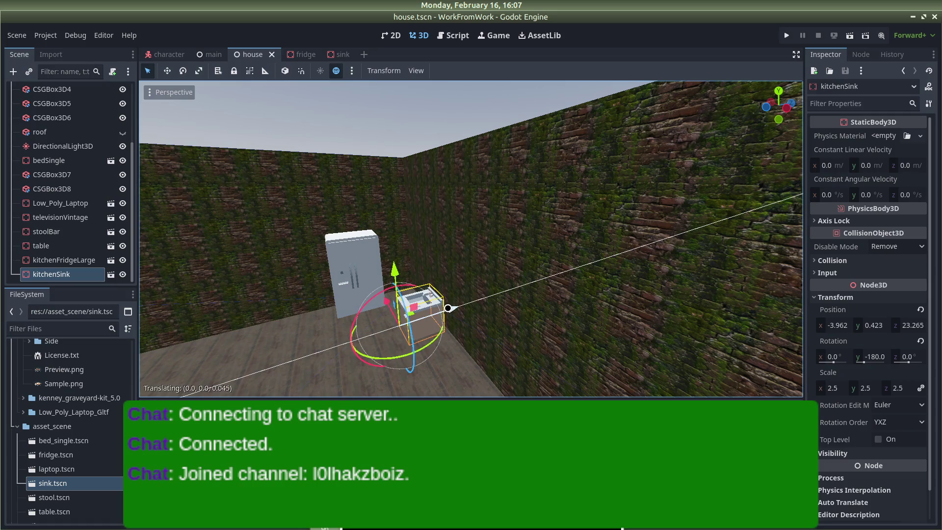
click(450, 307)
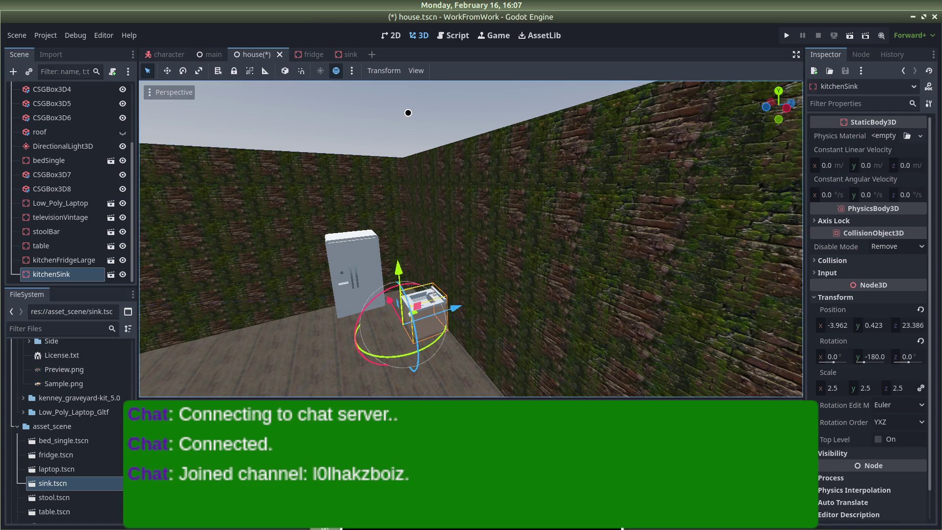
click(408, 113)
key(ctrl+s)
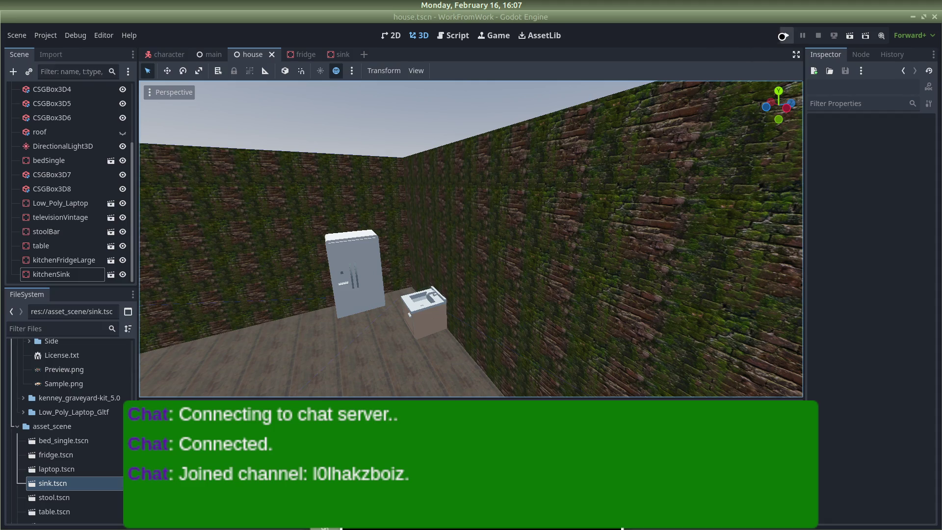
Run the game and walk past the fridge, sink and table toward the brick wall.
click(786, 35)
key(w)
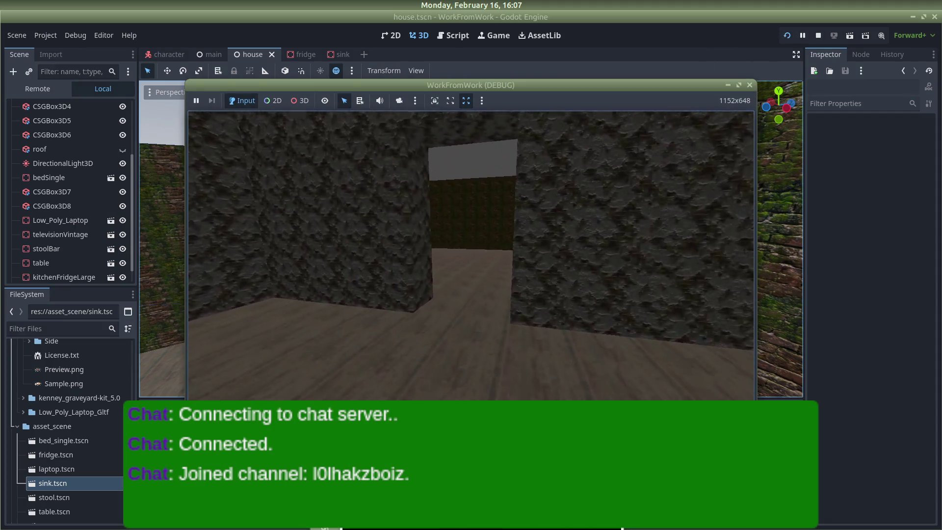
key(w)
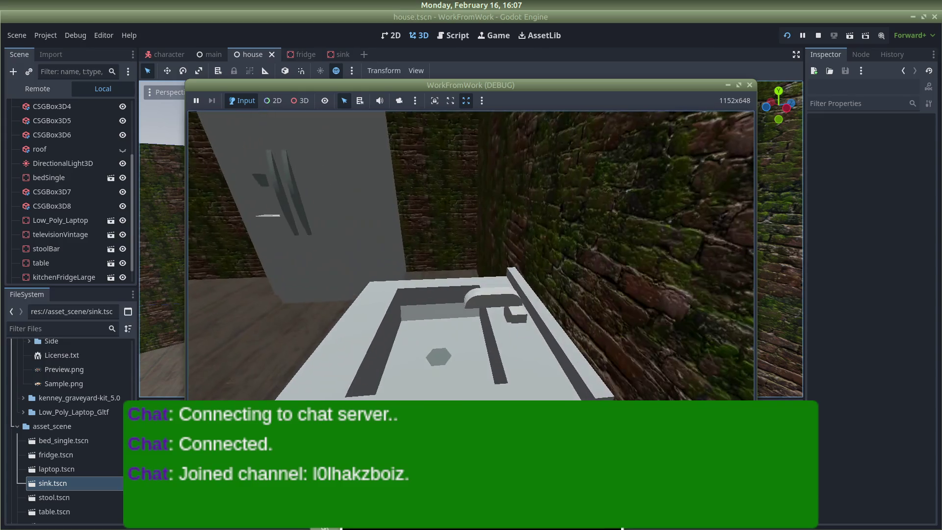
key(w)
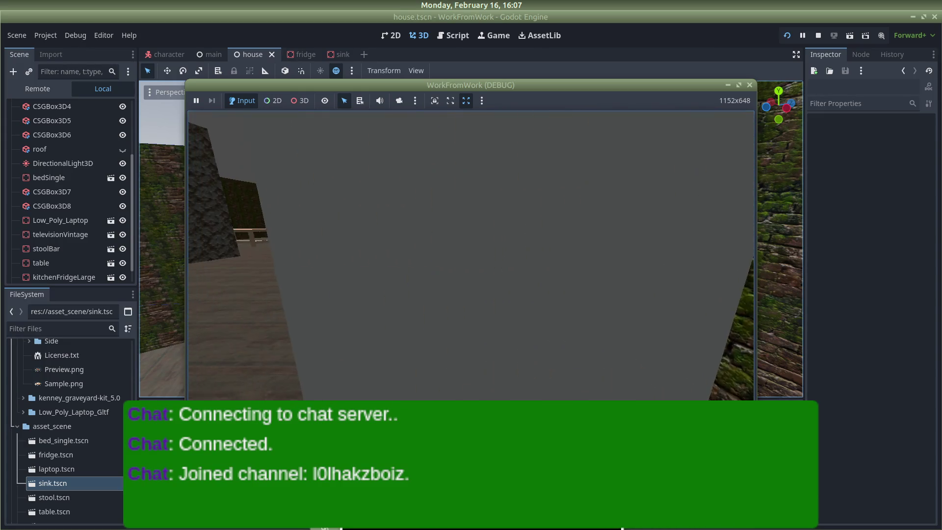
key(w)
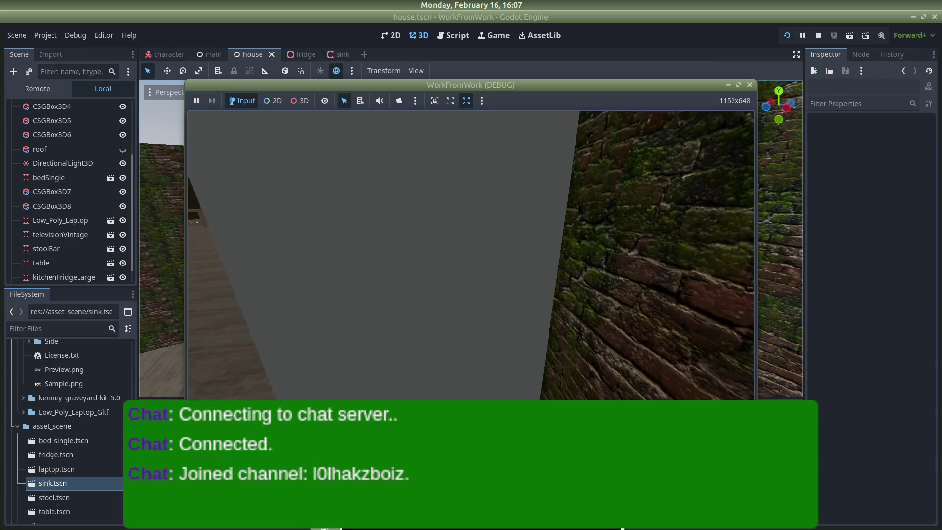
key(w)
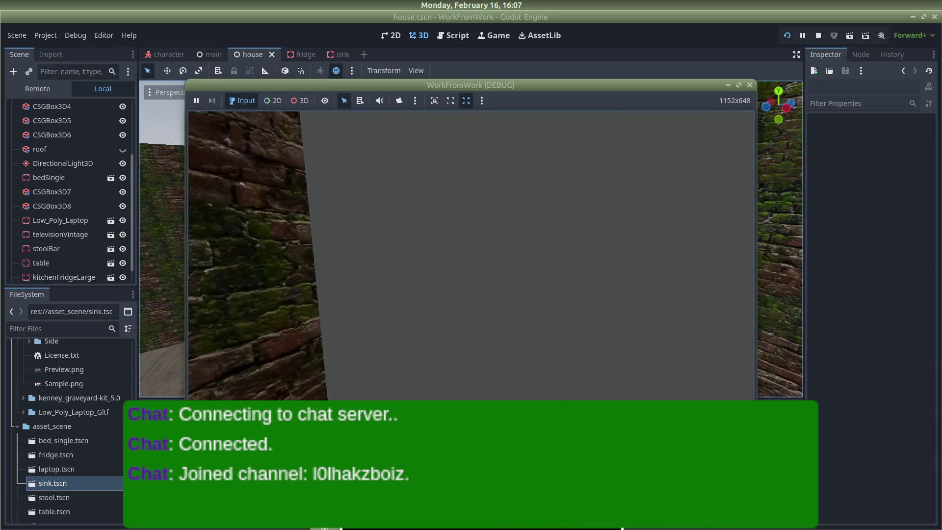
key(w)
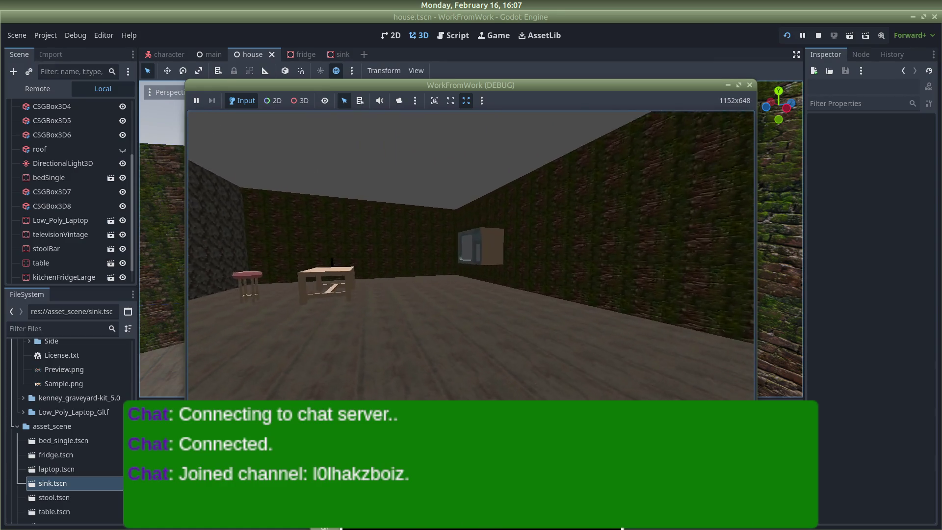
key(w)
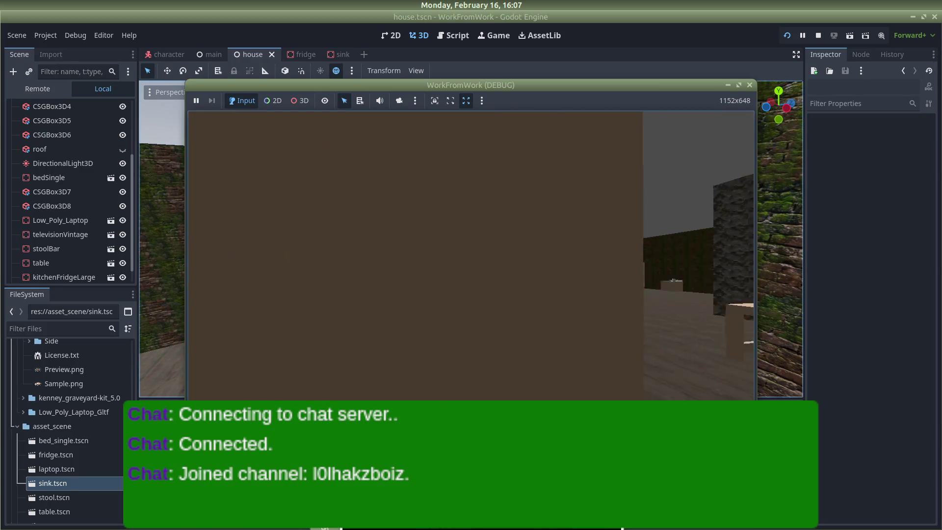
Stop the game, relaunch it with F5, and bring OBS Studio to the front.
key(Escape)
key(F8)
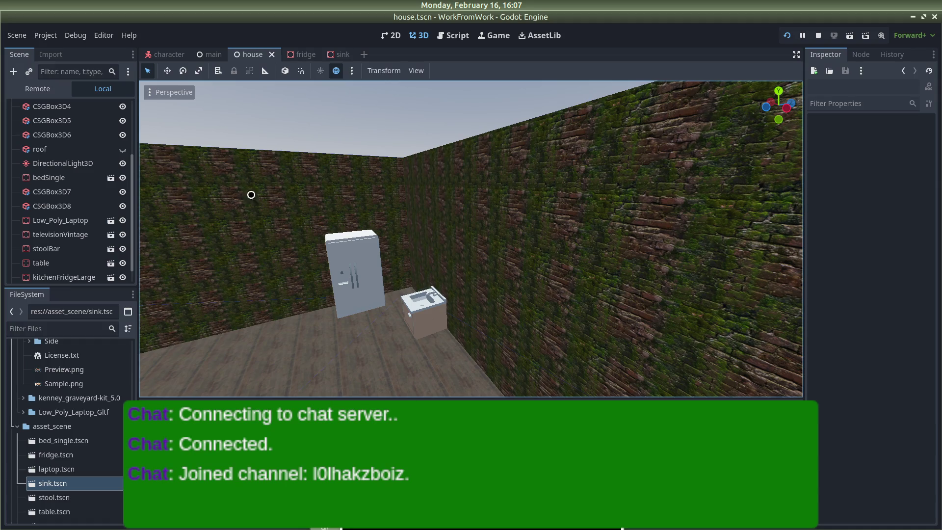
key(w)
key(F5)
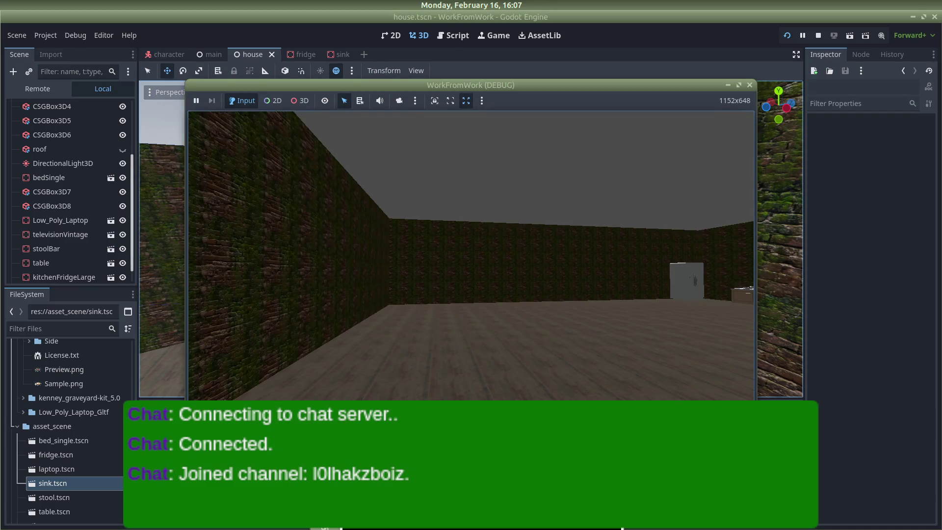
key(alt+Tab)
key(alt+Tab)
key(alt+Tab)
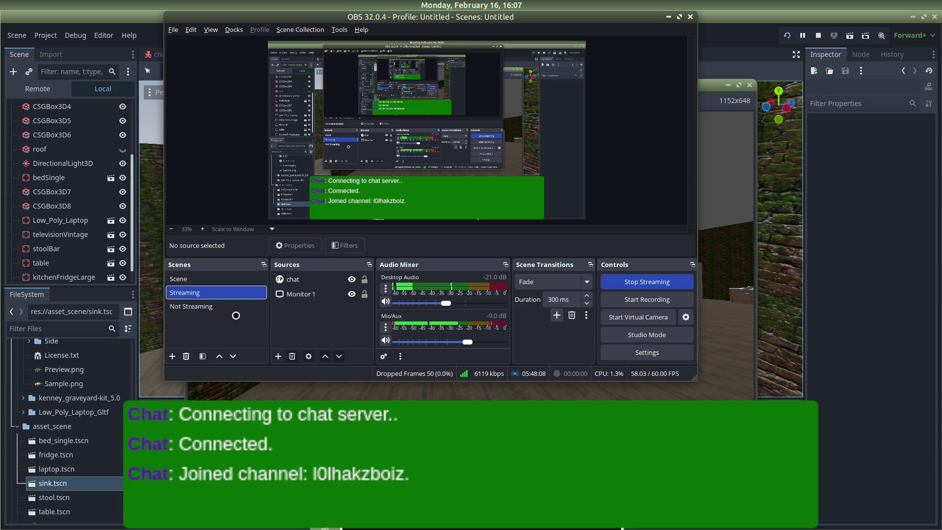
Create a new Text source named 'now playing'.
click(278, 354)
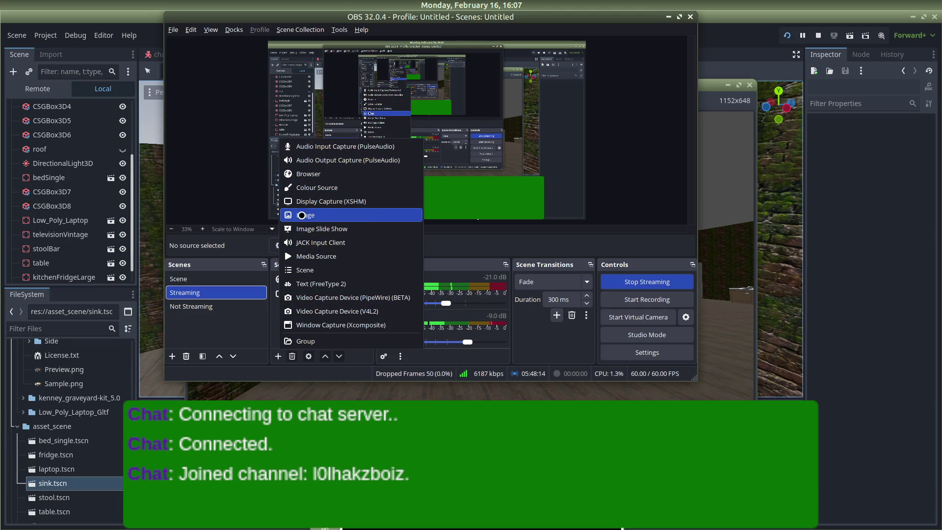
click(315, 283)
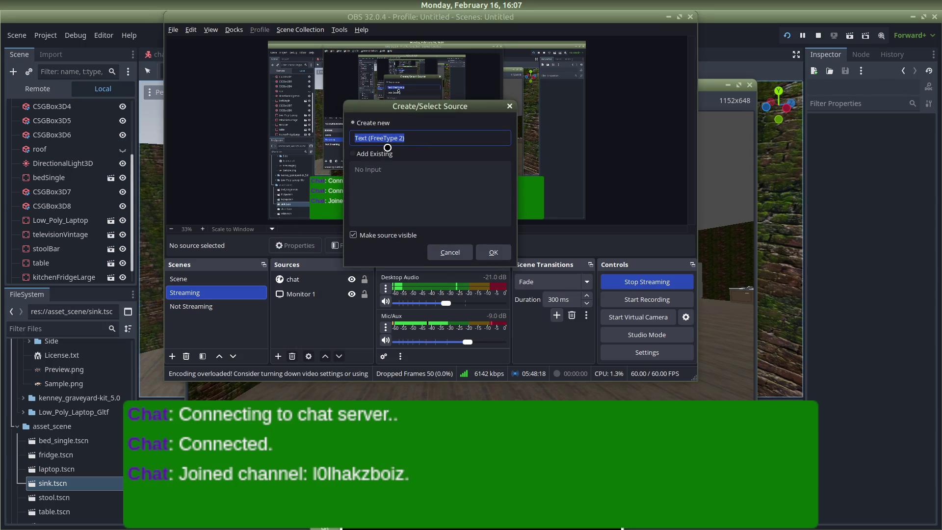
text(y)
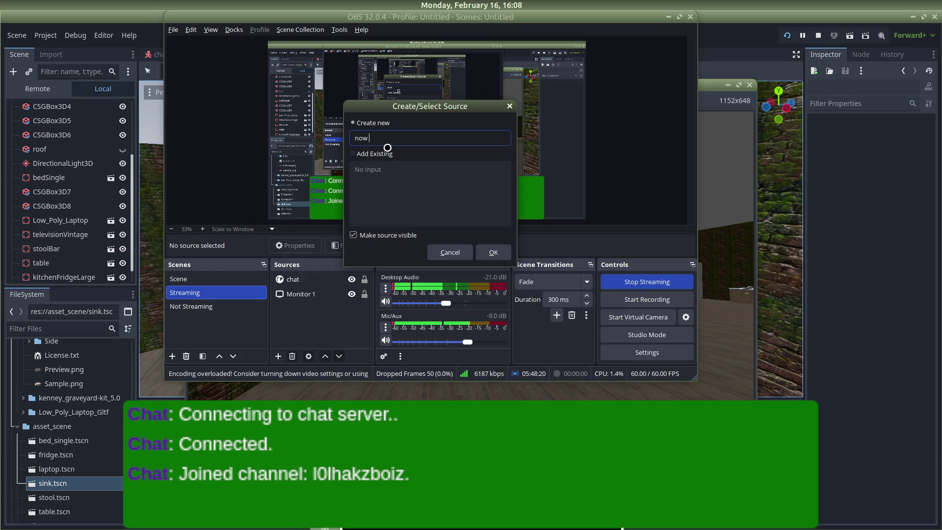
text(g)
key(Return)
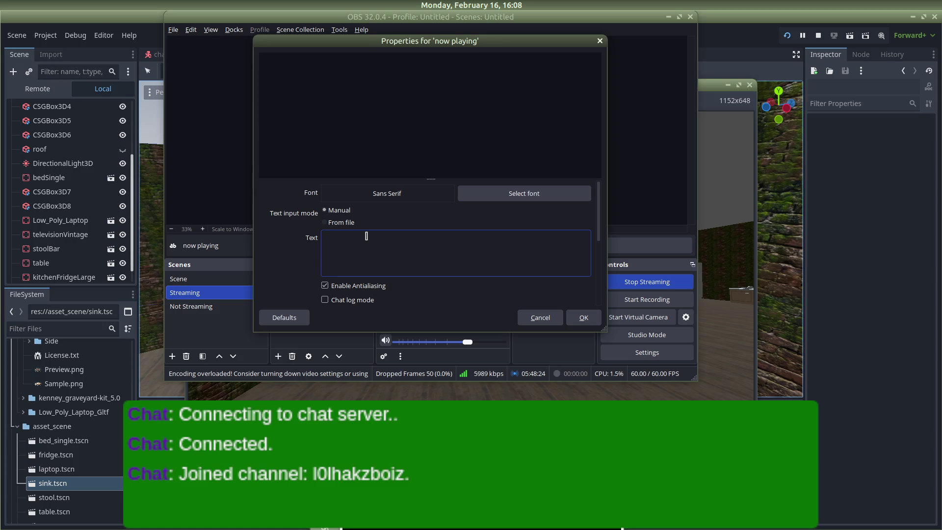
Set its text to 'background noise:' with 'TL vs FNATIC' on a second line.
text(background)
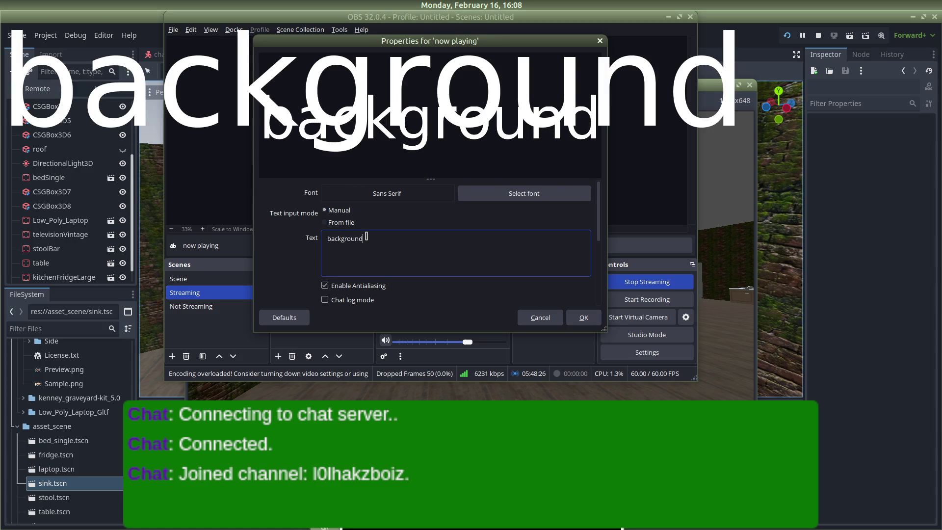
text( nois)
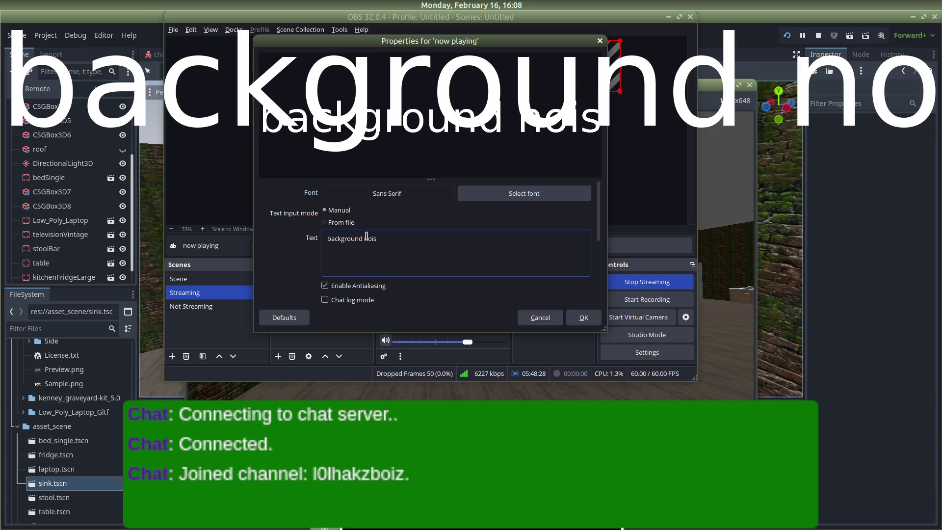
text(e:)
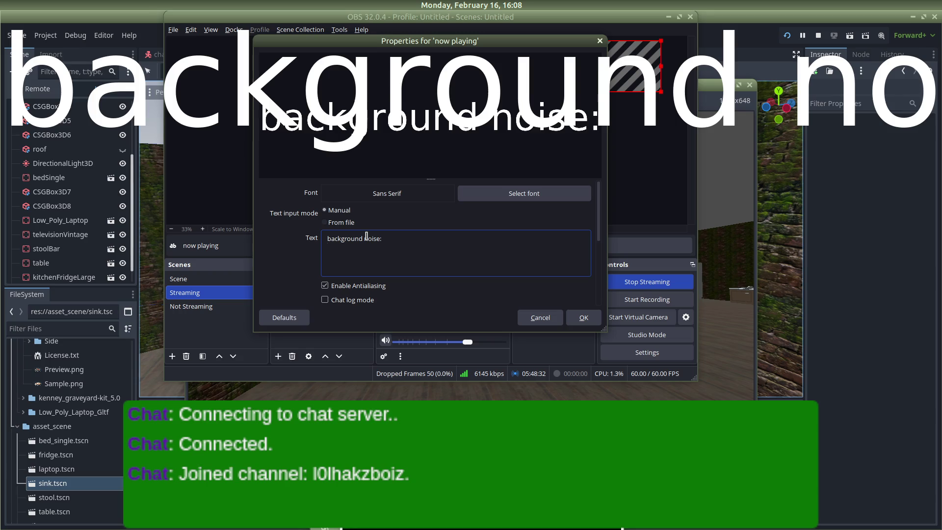
key(Return)
text(TLvs FNA)
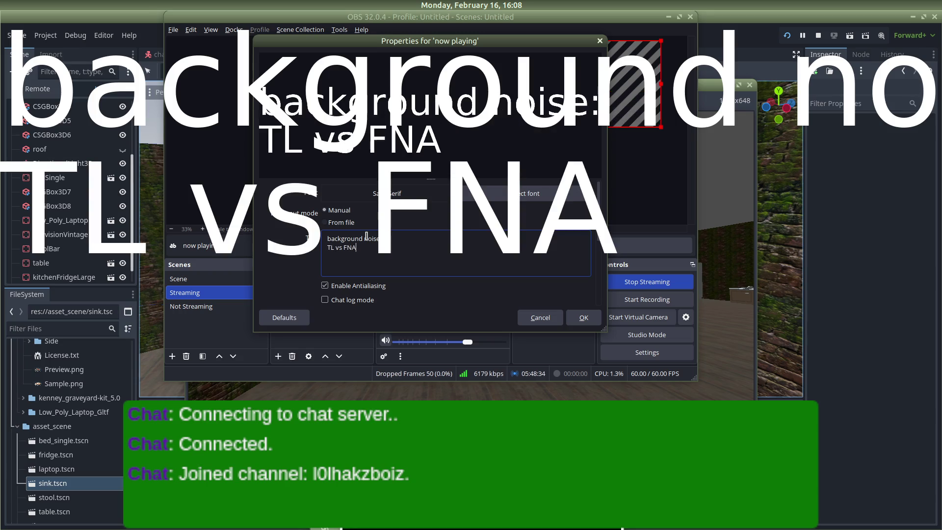
text(TIC)
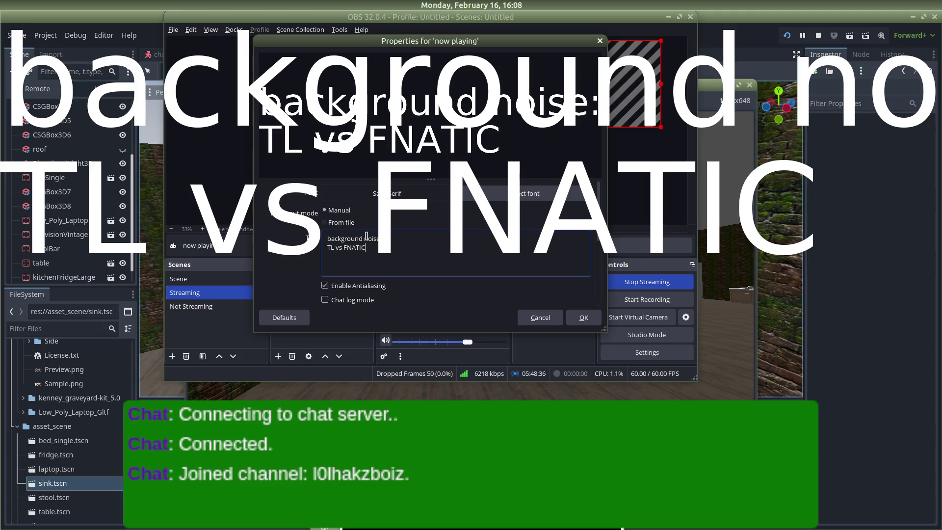